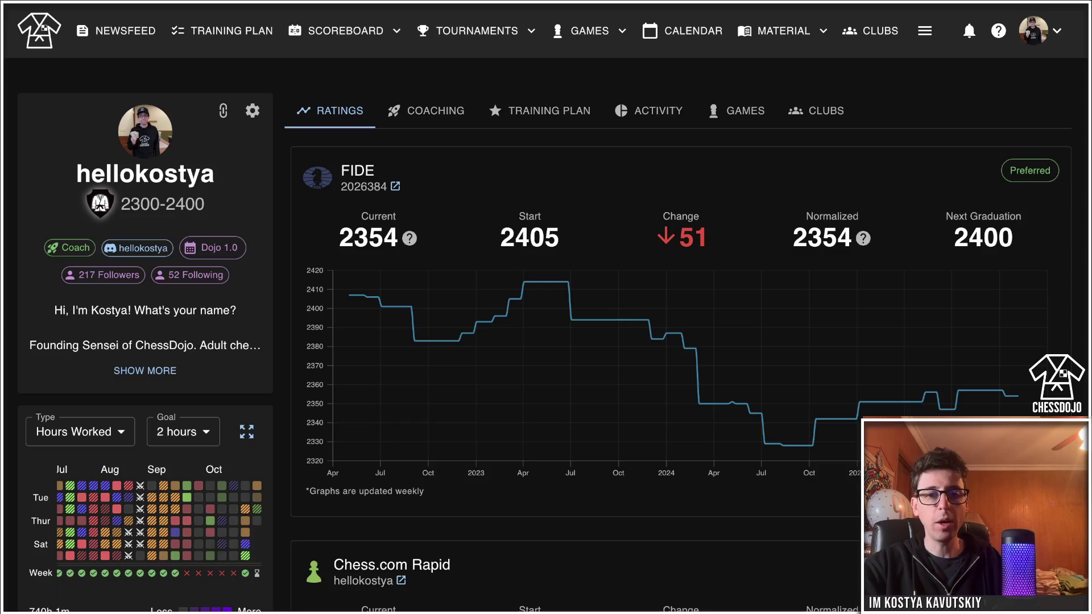
Switch the profile between Training Plan and Ratings, then open its Games folder list.
click(528, 108)
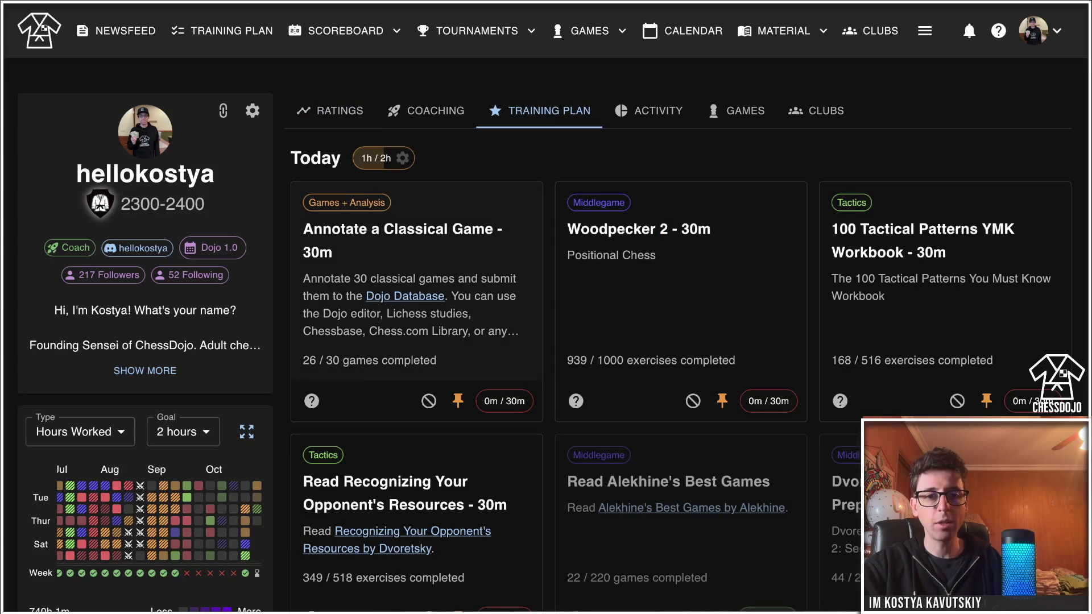
click(330, 110)
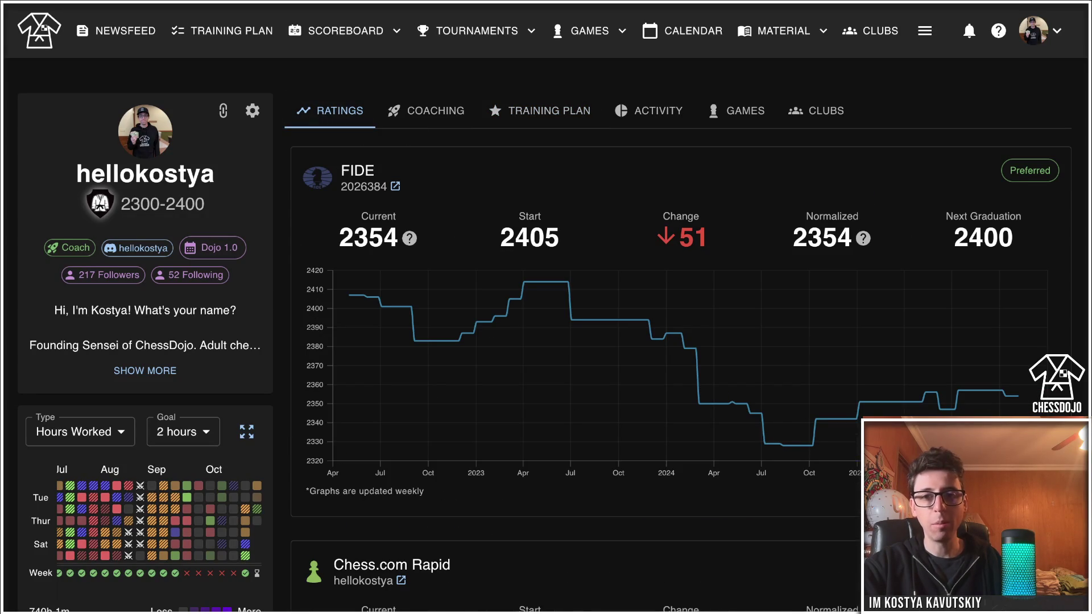
click(529, 110)
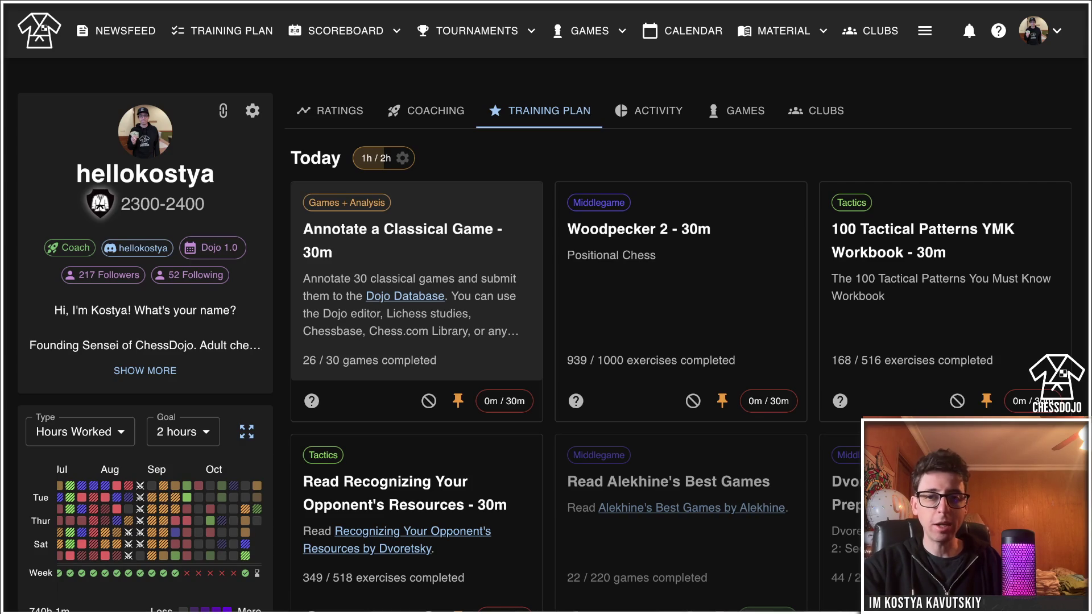
click(737, 110)
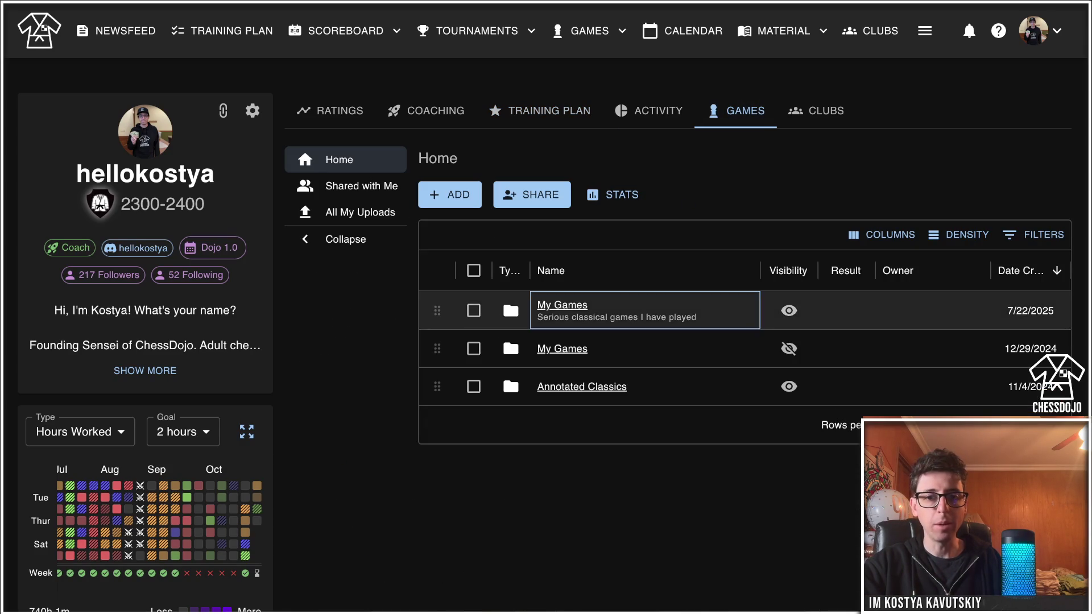
Open the My Games folder and scroll through its uploaded games list.
click(562, 304)
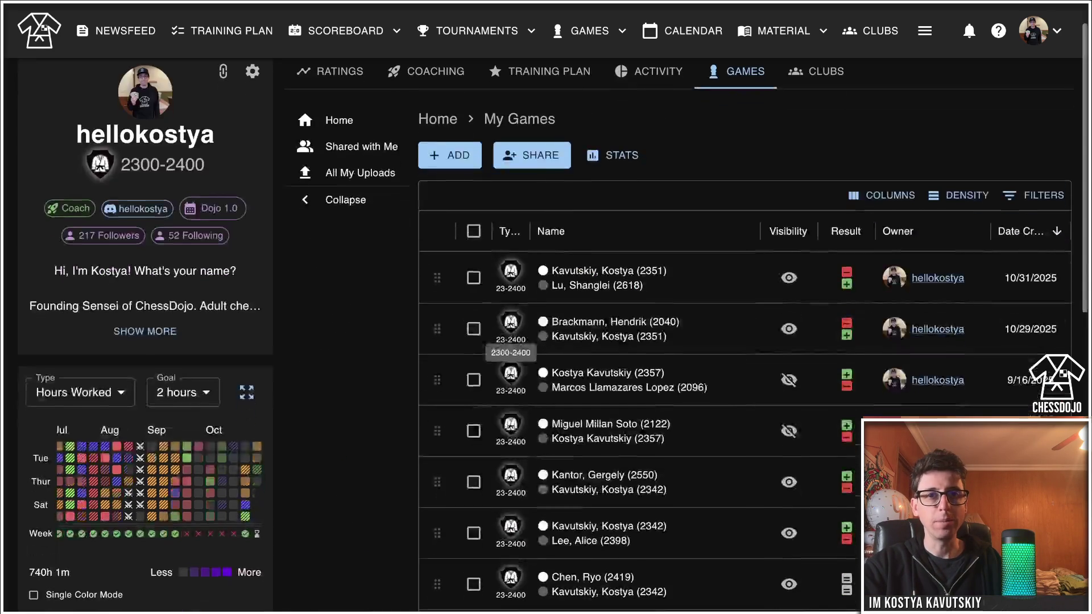
scroll(510, 318, down, 2)
scroll(510, 307, down, 3)
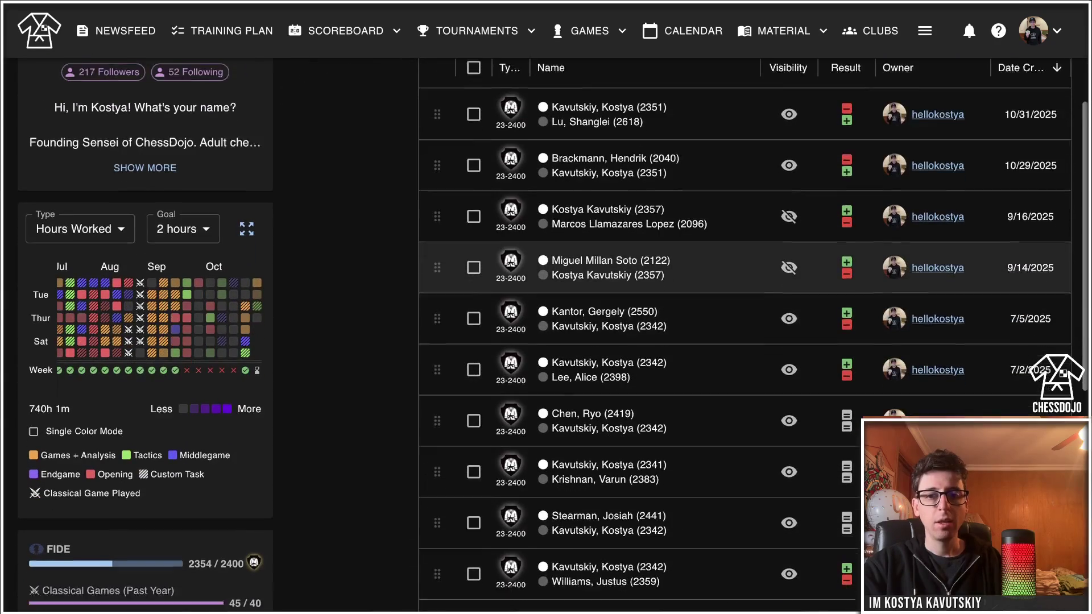
scroll(511, 284, up, 2)
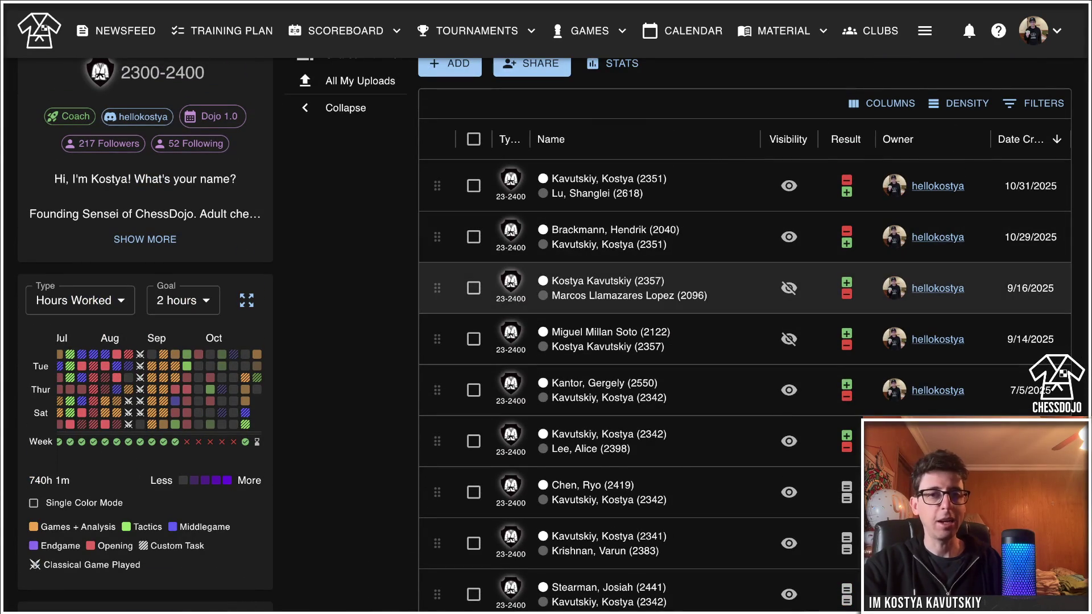
scroll(739, 307, up, 3)
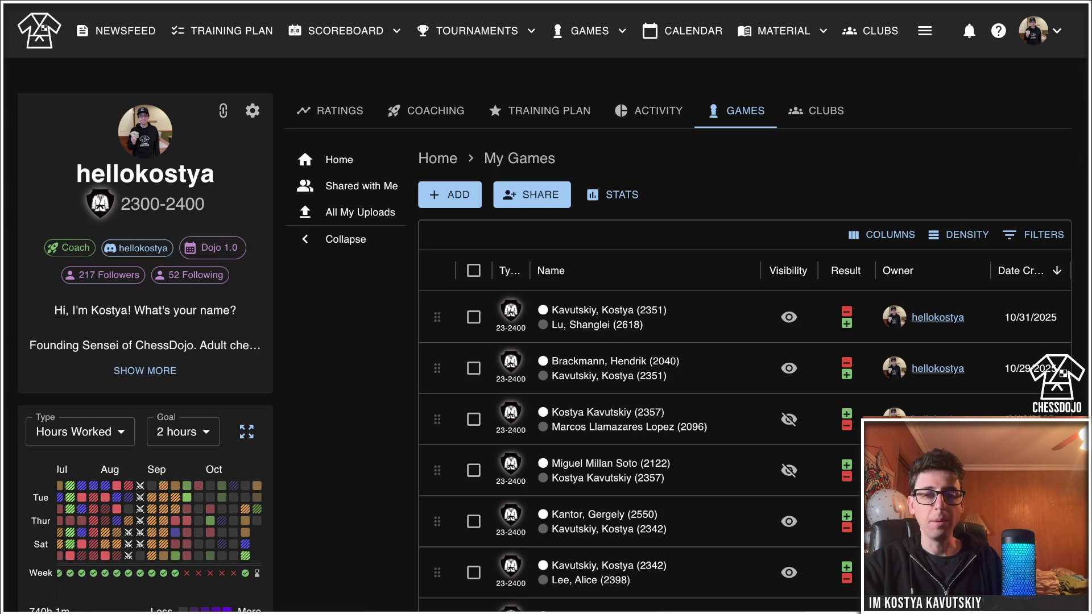
Return to the Training Plan and enlarge the activity heatmap to a full-year view.
click(543, 110)
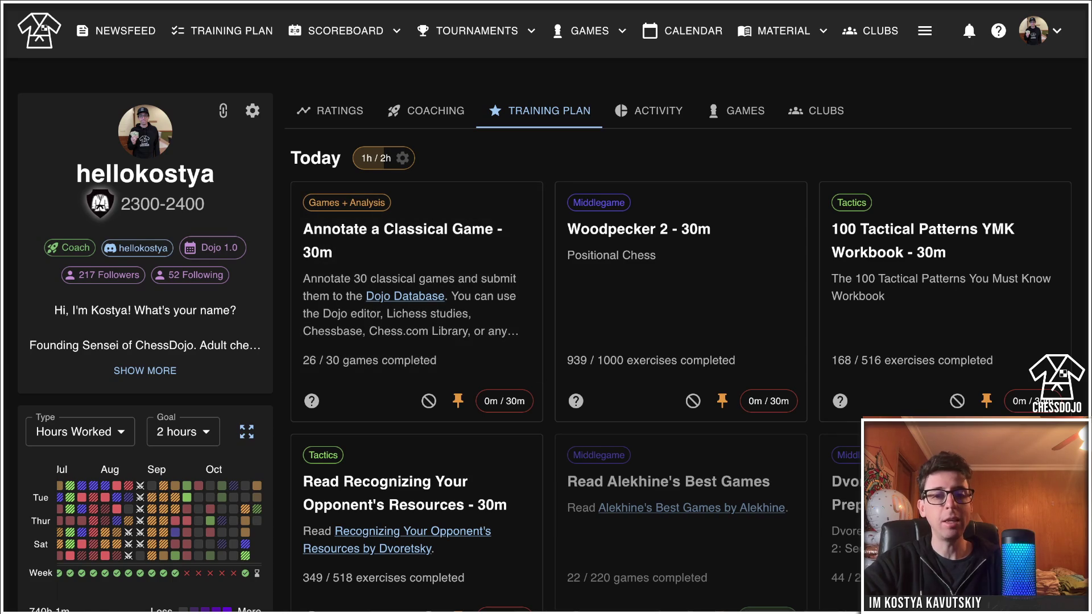
click(247, 432)
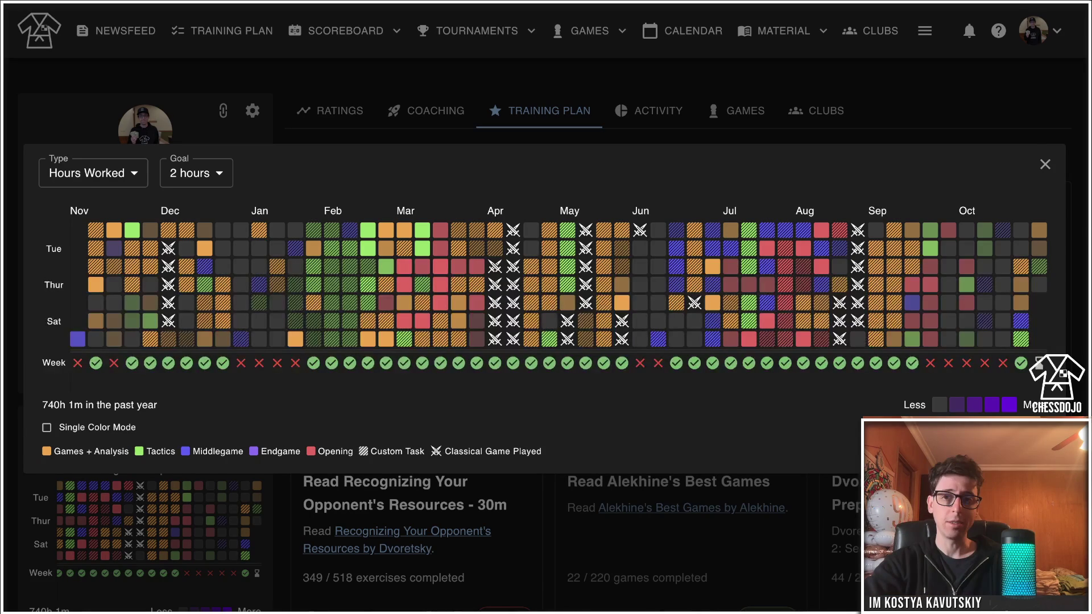
Close the full-year activity heatmap to get back to the Today task cards.
click(1045, 164)
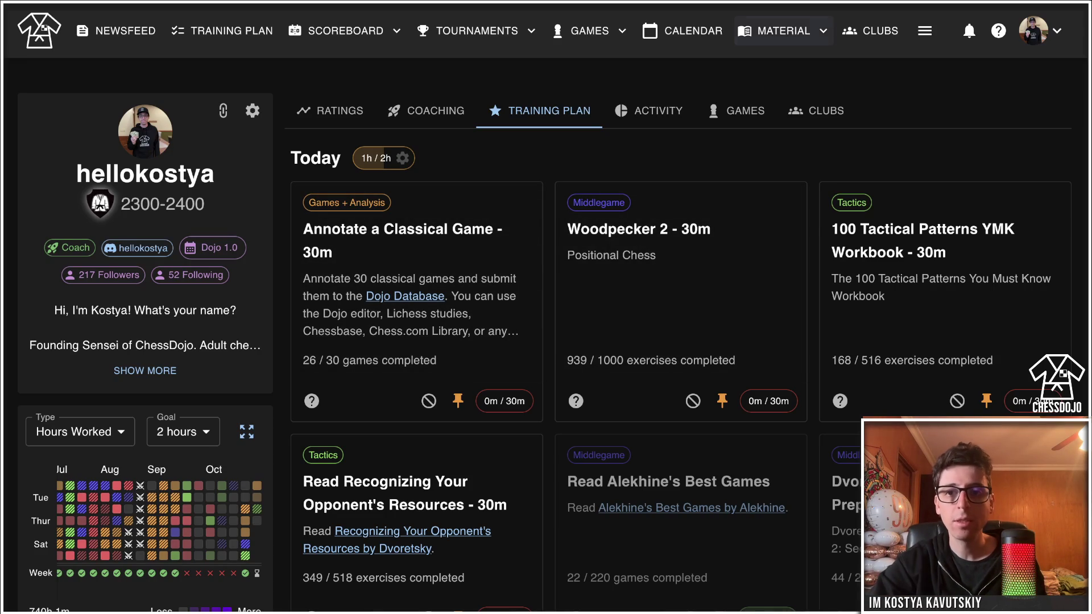
Go to Material > Courses and scroll through the opening and endgame course cards.
click(783, 31)
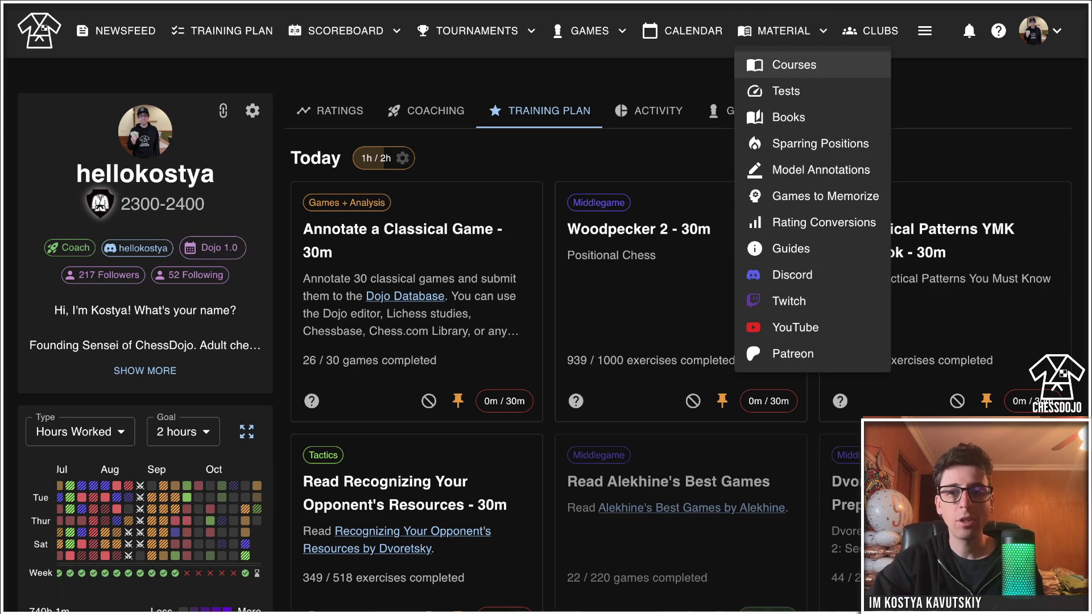
click(794, 65)
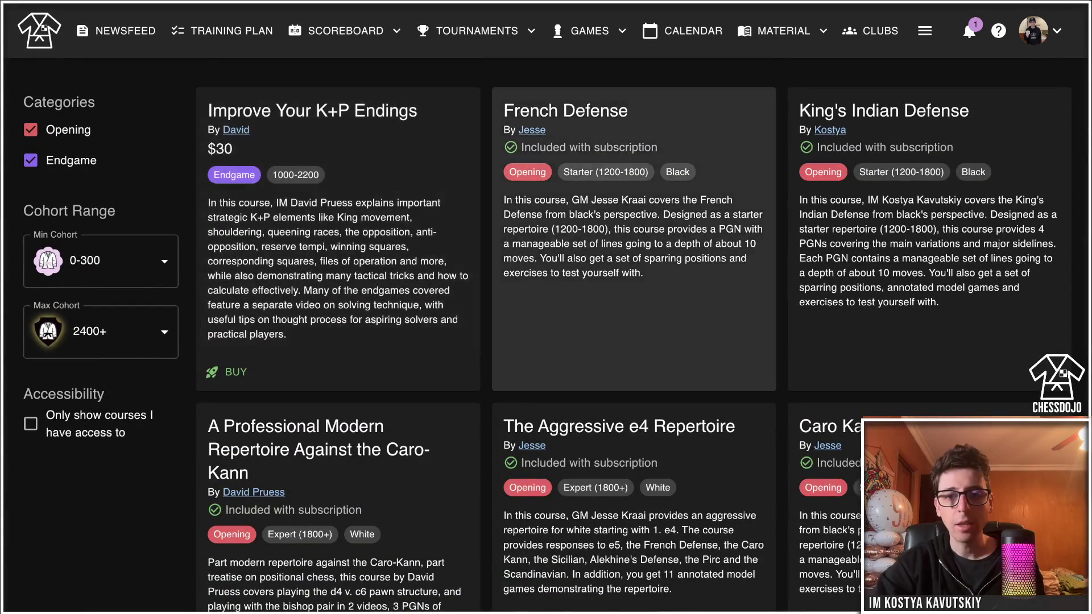
scroll(634, 284, down, 1)
scroll(339, 256, down, 5)
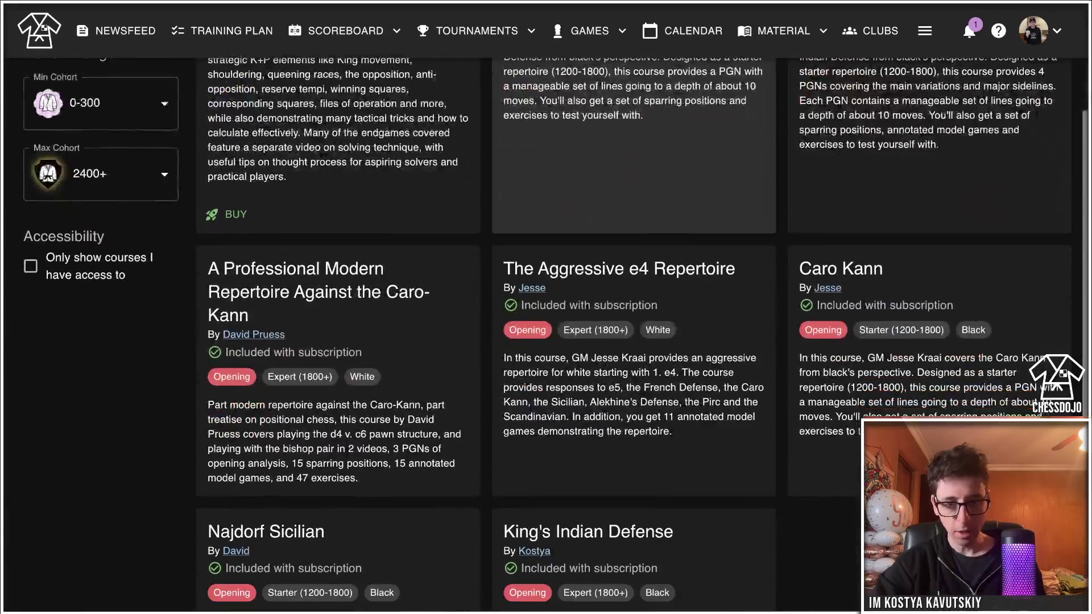
scroll(633, 475, up, 1)
scroll(633, 474, down, 1)
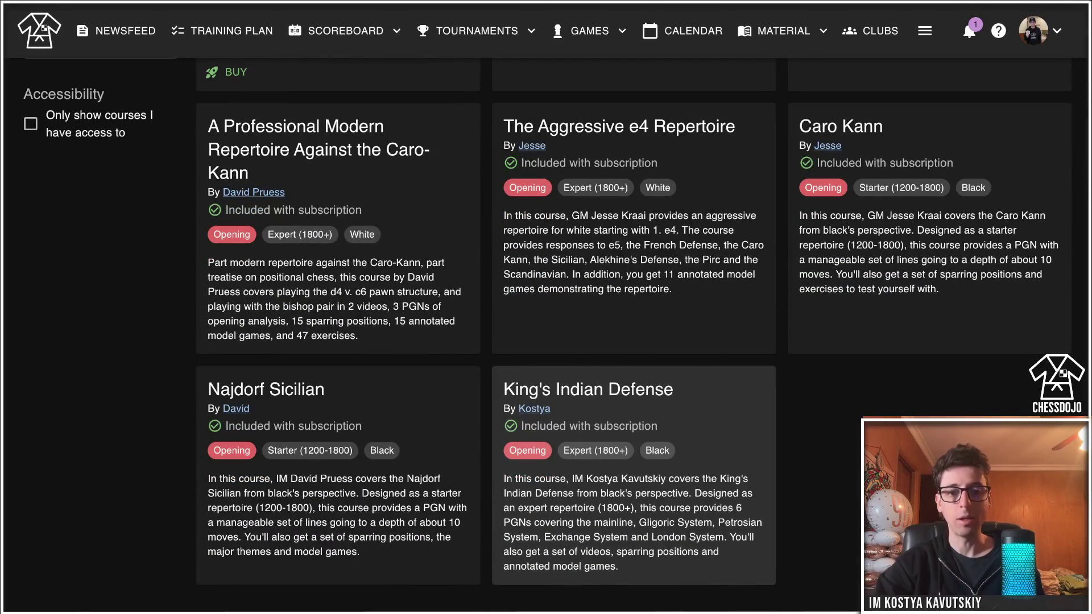
scroll(633, 475, up, 1)
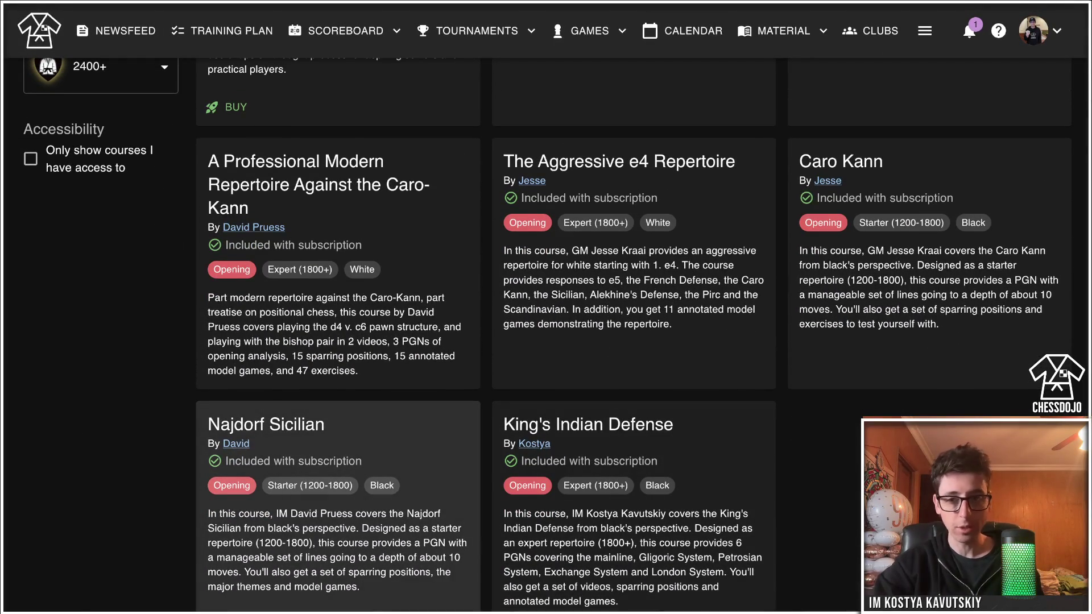
scroll(338, 511, up, 5)
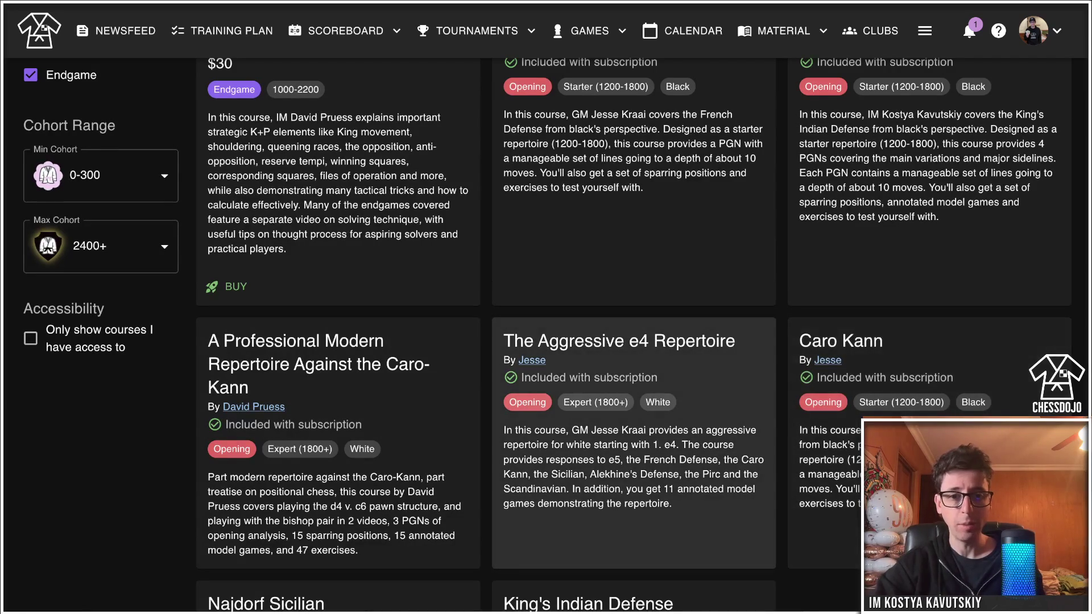
scroll(634, 443, up, 1)
scroll(634, 444, up, 1)
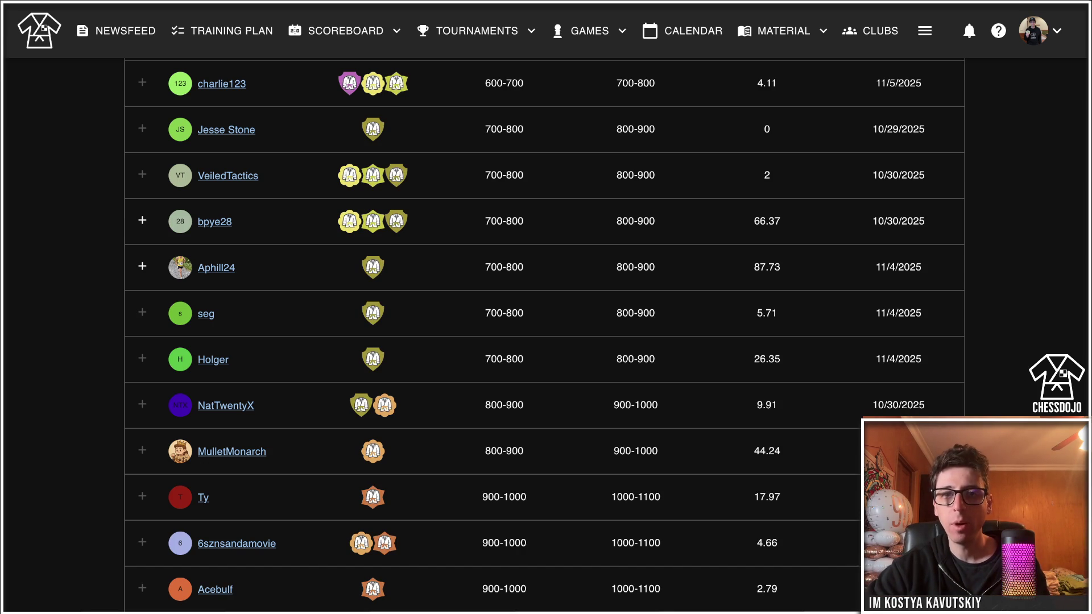
Bring up the MATERIAL dropdown listing courses, tests and books.
click(783, 31)
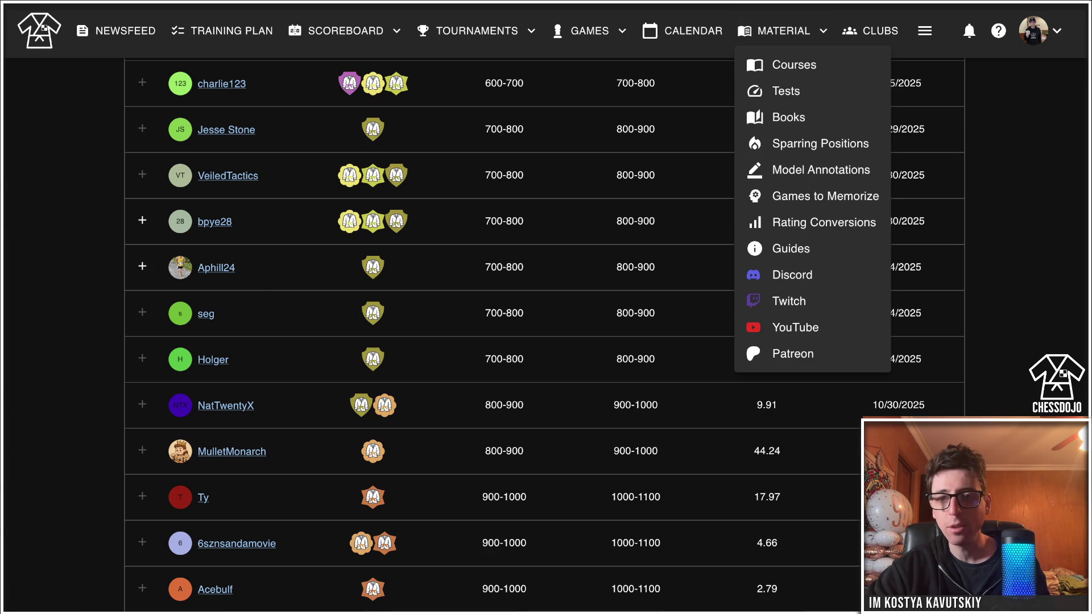
Choose Tests from the MATERIAL menu and start the Checkmate Puzzles.
click(783, 31)
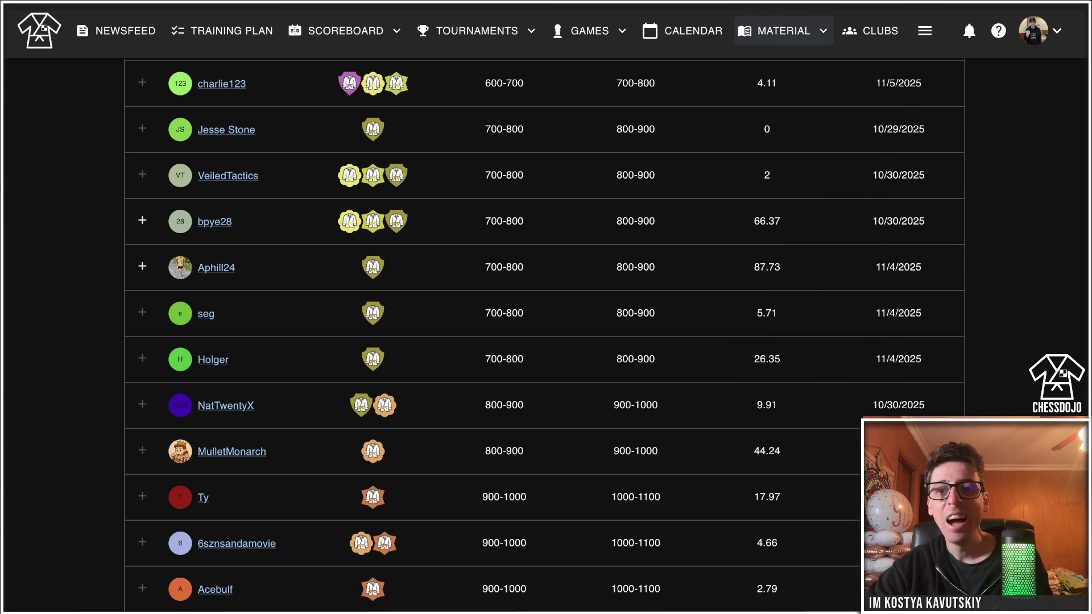
mouse_move(783, 30)
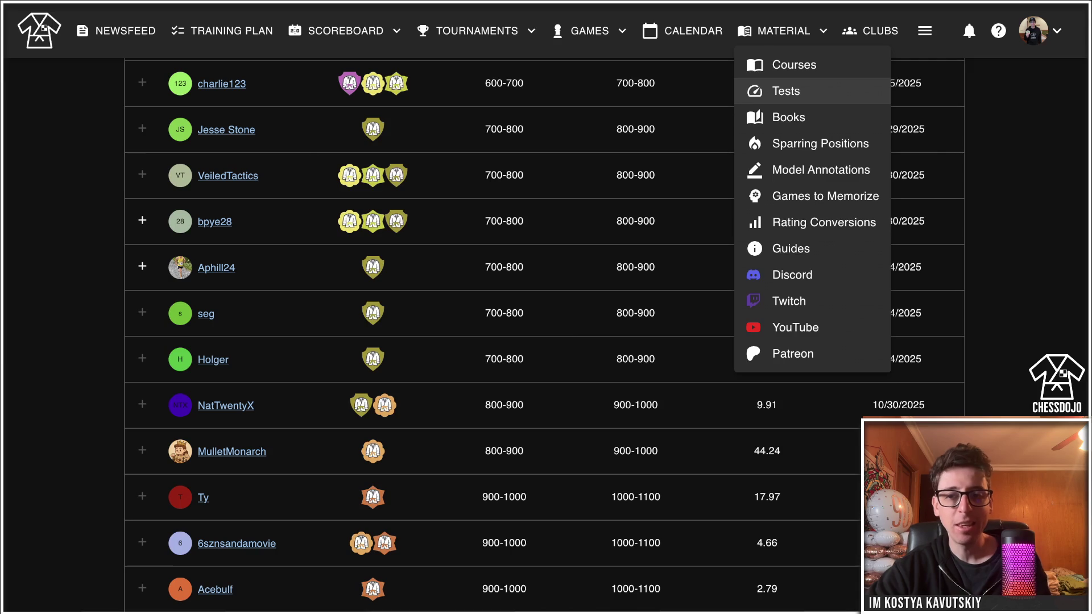
click(786, 91)
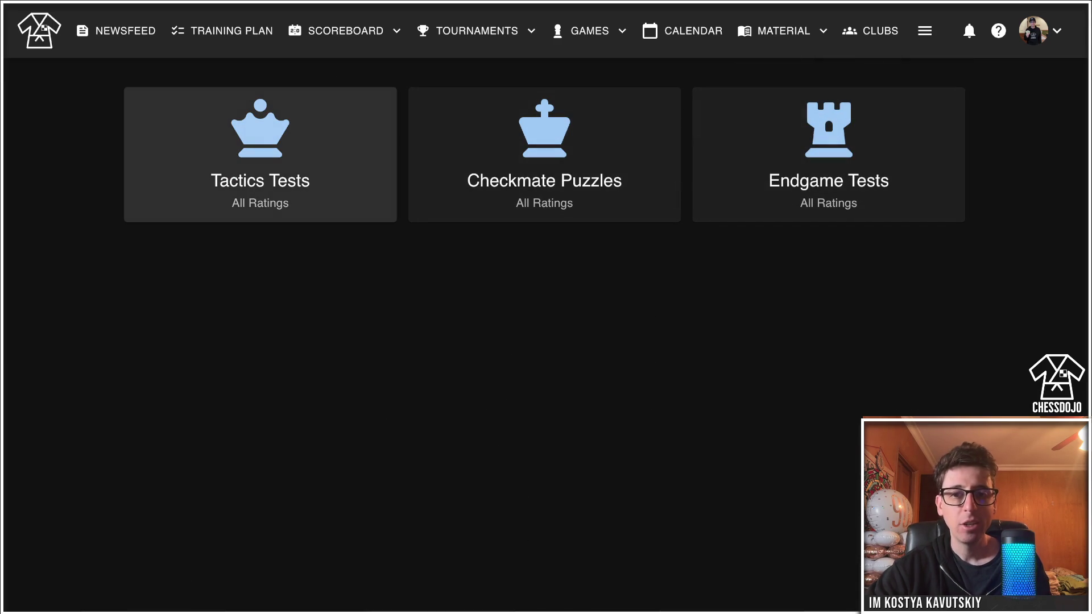
click(544, 159)
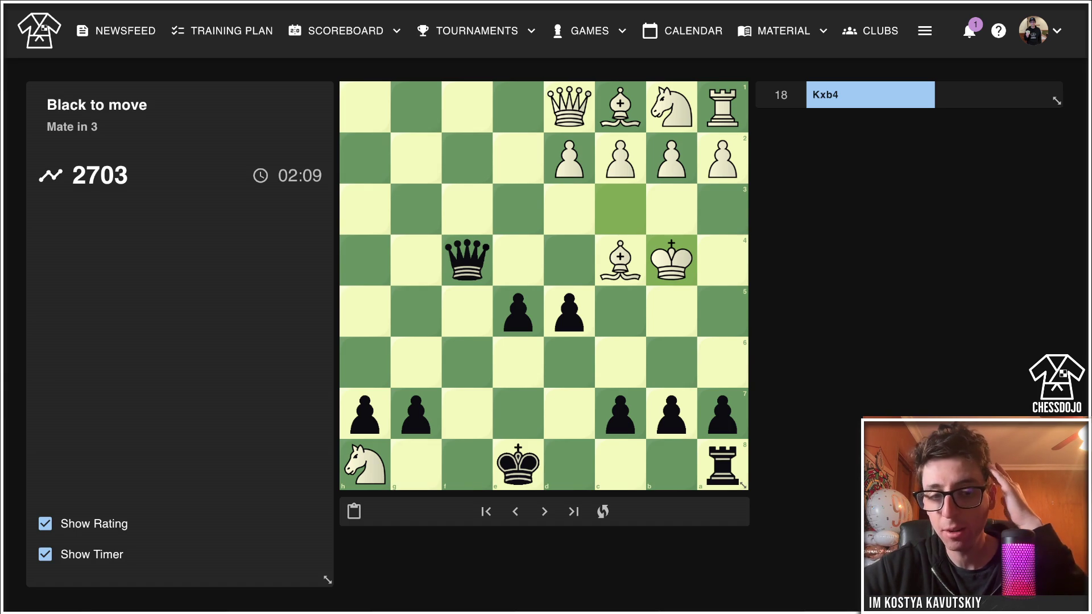
Play a5+ and Qf8+ in the mate-in-3 puzzle, then return to the Training Plan page.
drag(722, 414, 722, 312)
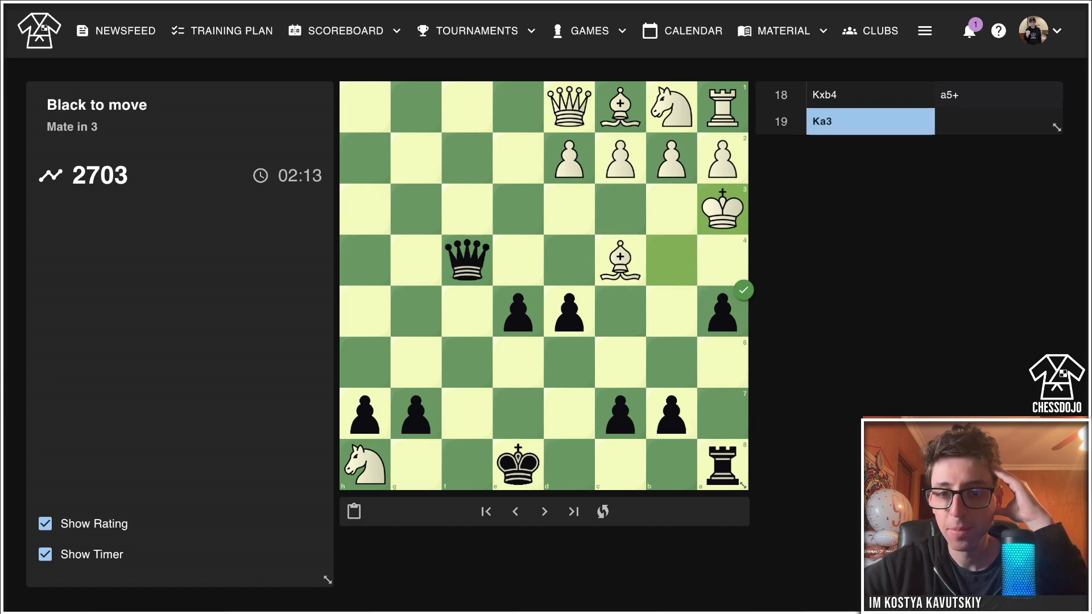
mouse_move(466, 260)
mouse_down()
mouse_move(467, 465)
mouse_move(671, 260)
mouse_up()
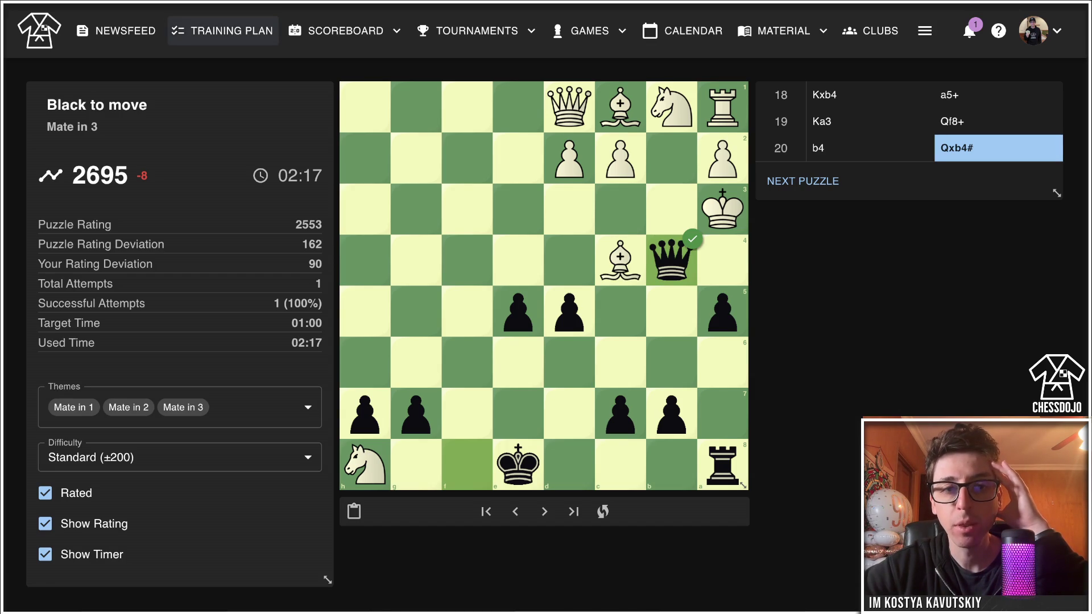
click(222, 30)
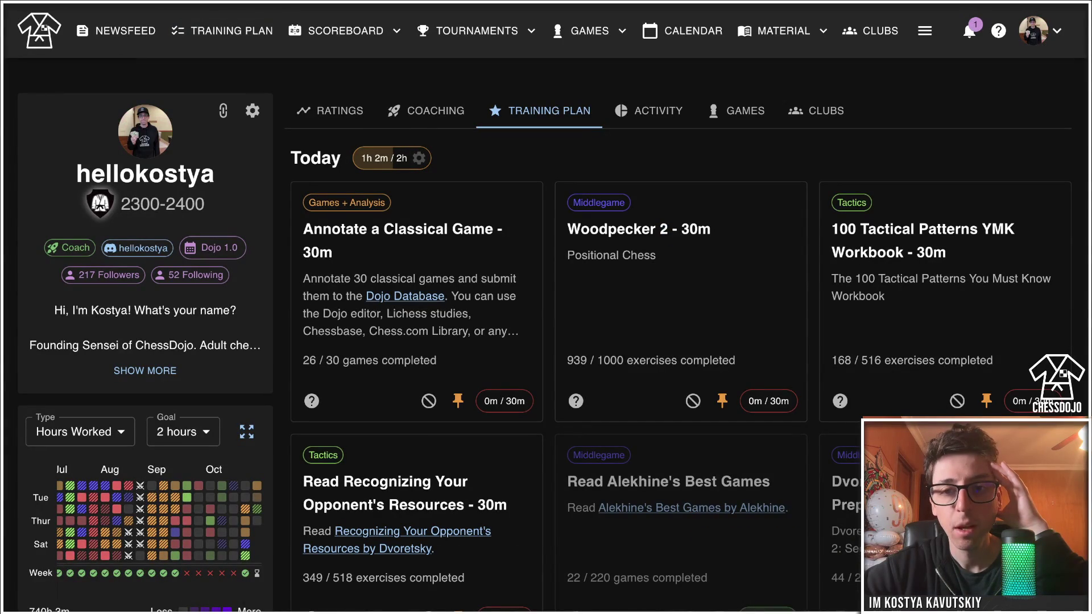
Switch to the Activity overview and scroll through the profile timeline.
click(654, 111)
scroll(654, 341, down, 6)
scroll(569, 341, down, 7)
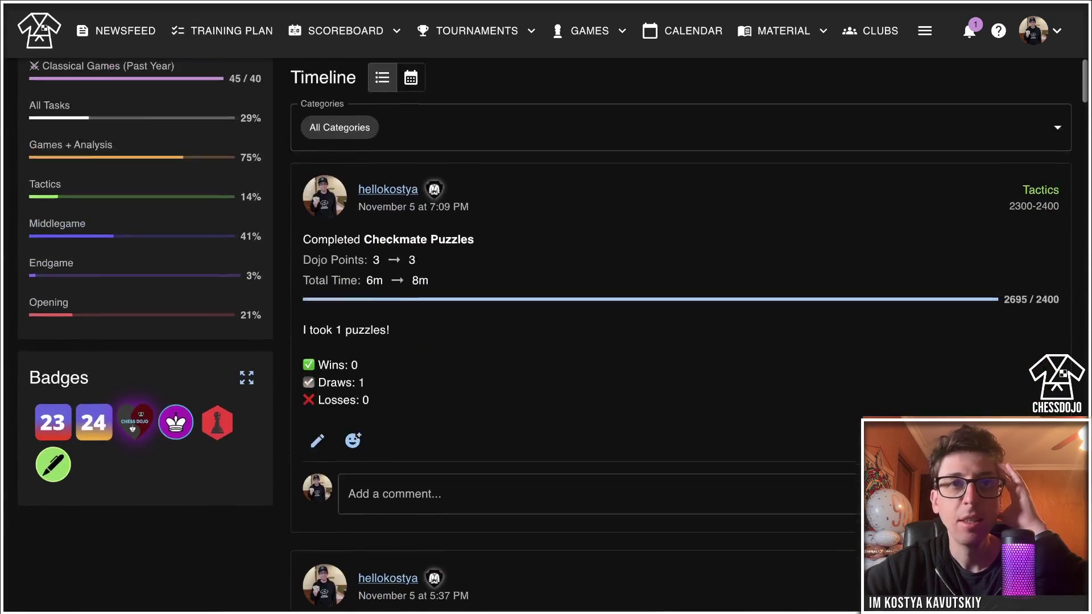
scroll(546, 341, down, 2)
scroll(546, 341, up, 1)
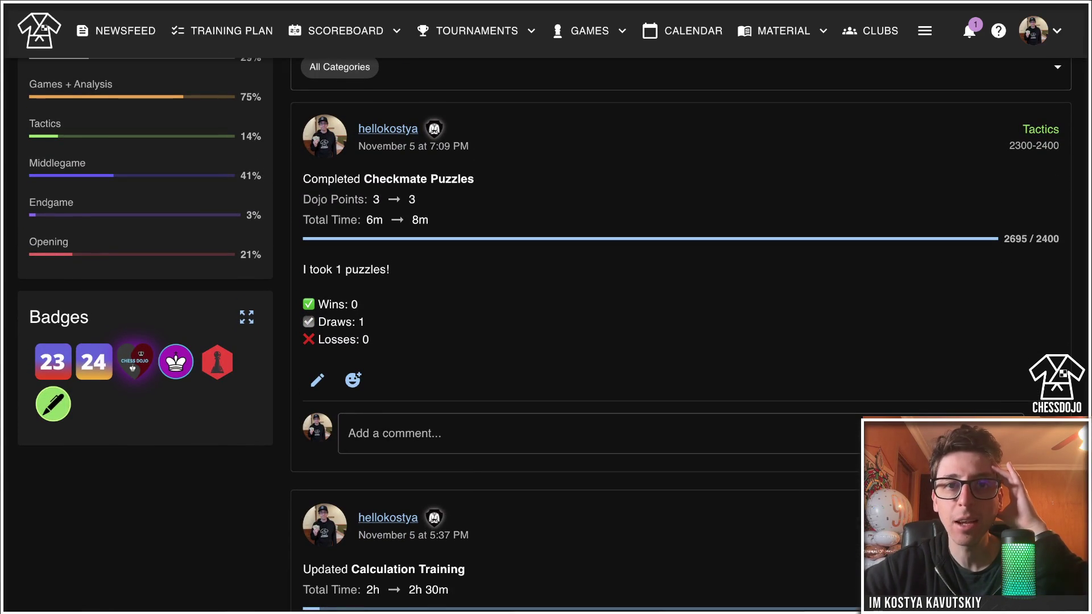
Select the word 'Draws' in the first post, scroll back up, then open Recent Graduates.
double_click(335, 322)
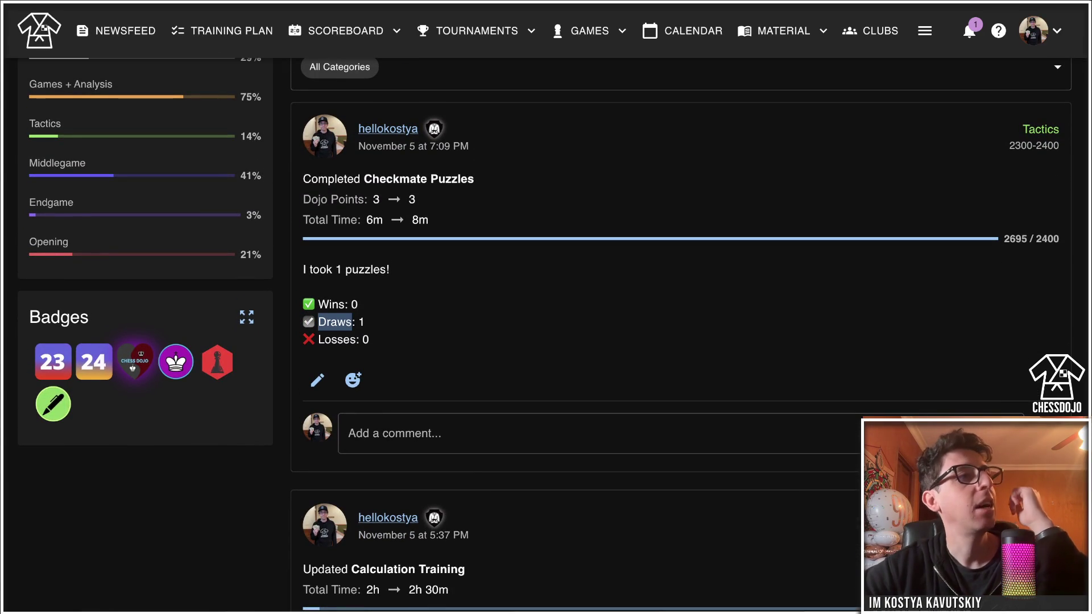
click(335, 322)
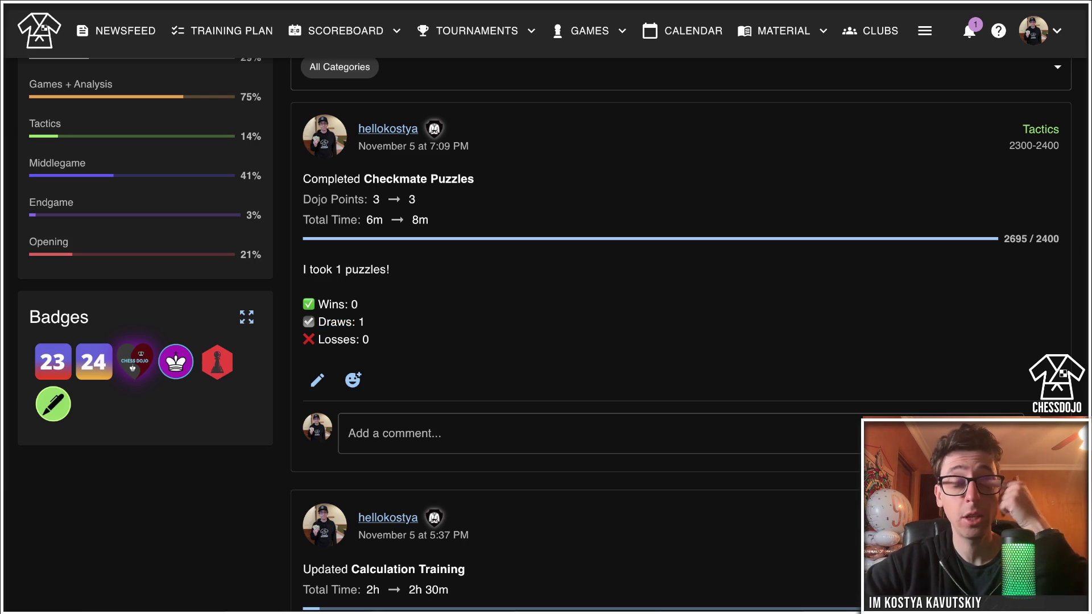
scroll(447, 227, up, 10)
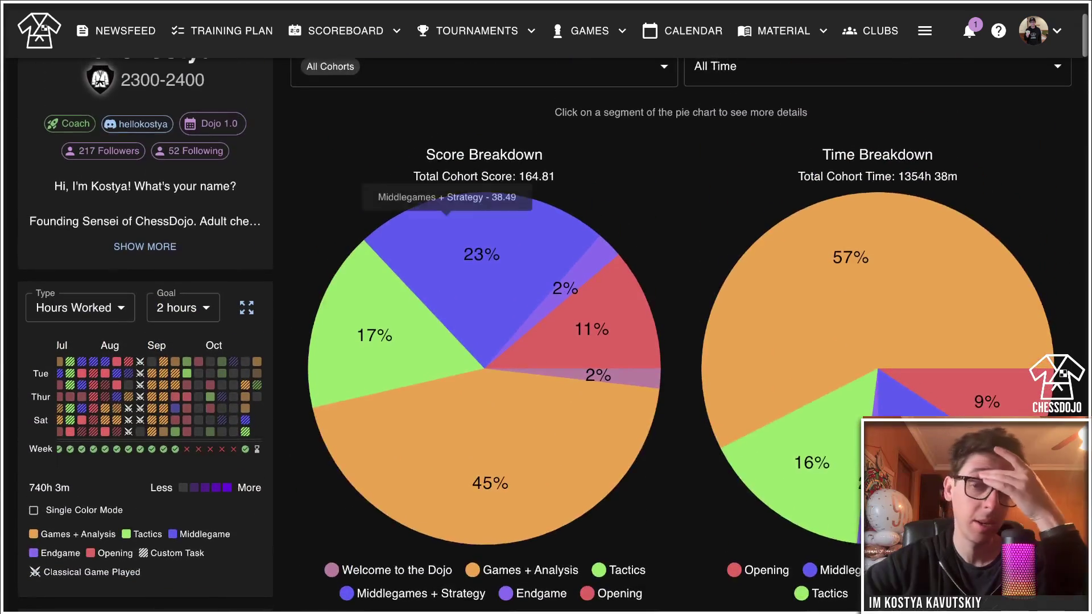
scroll(446, 227, up, 2)
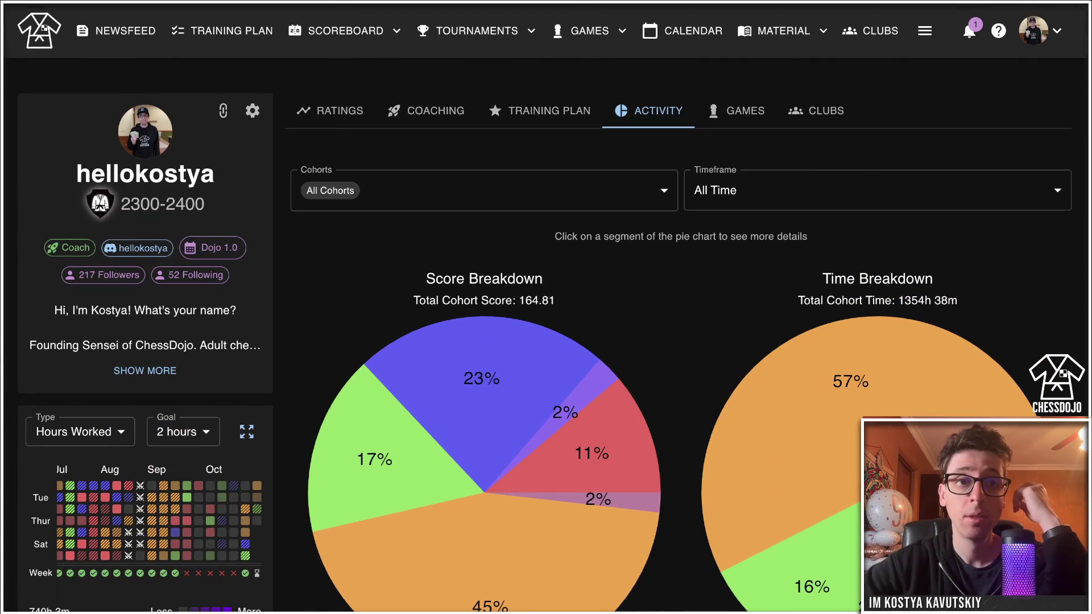
click(539, 111)
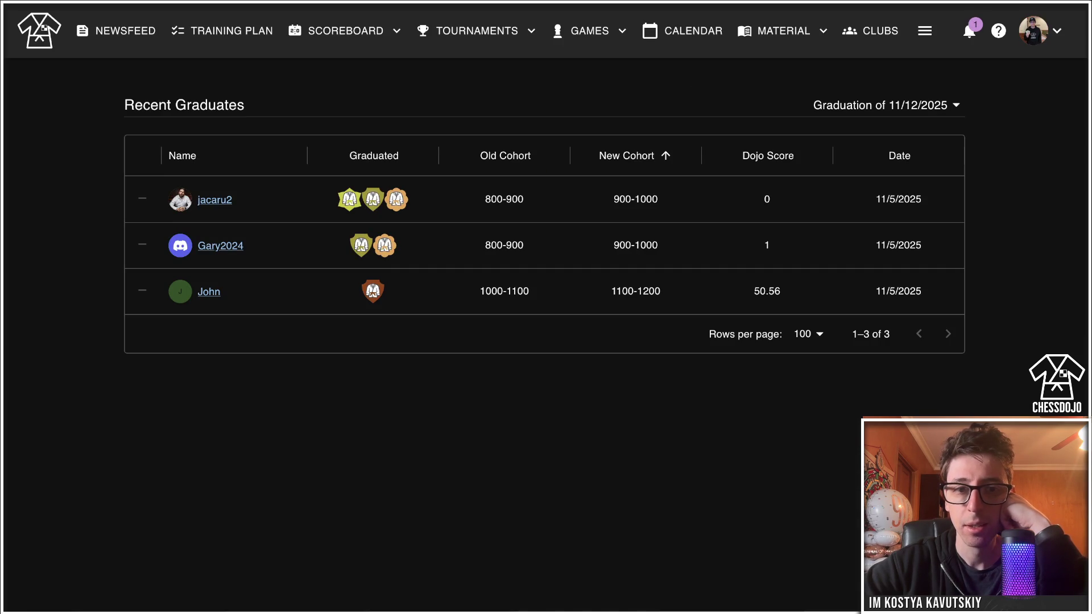
Pick Graduation of 11/5/2025 from the Recent Graduates date dropdown.
click(884, 105)
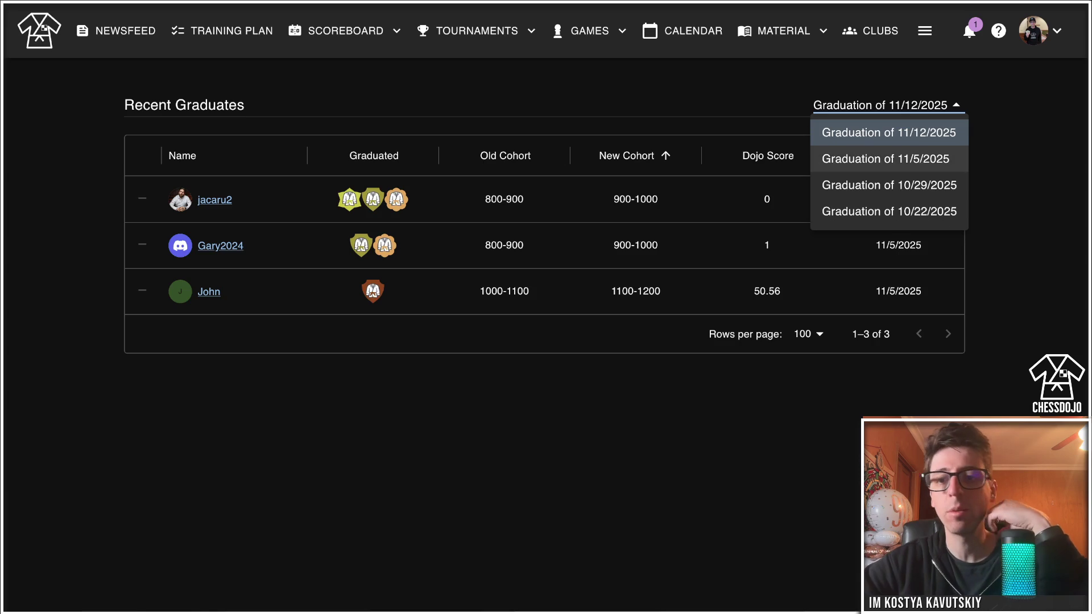
click(886, 158)
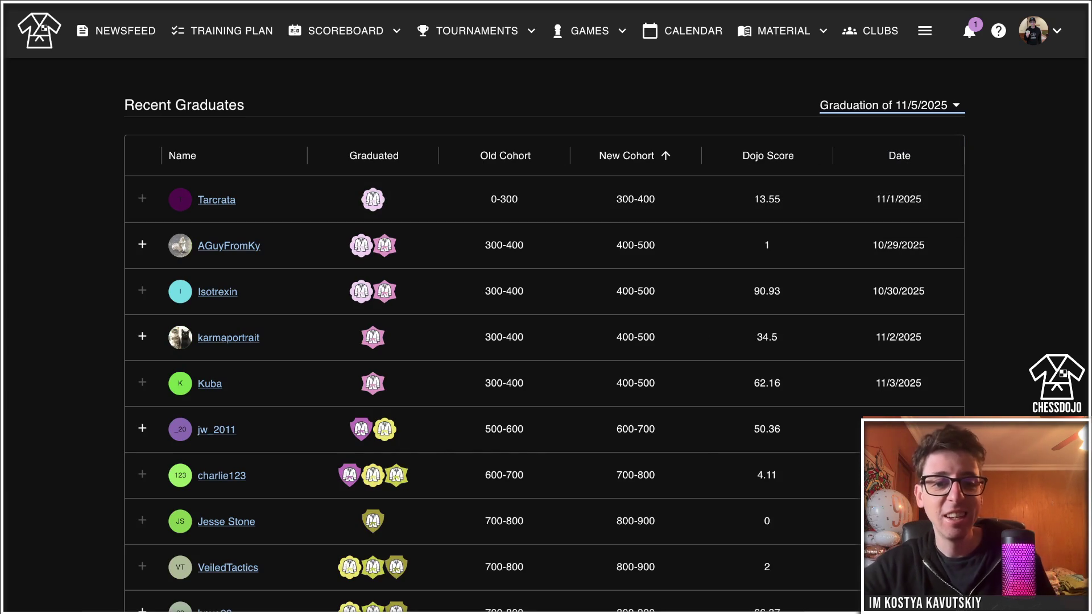
Scroll the 11/12/2025 Recent Graduates list, then open the new-follower notification.
scroll(546, 336, down, 7)
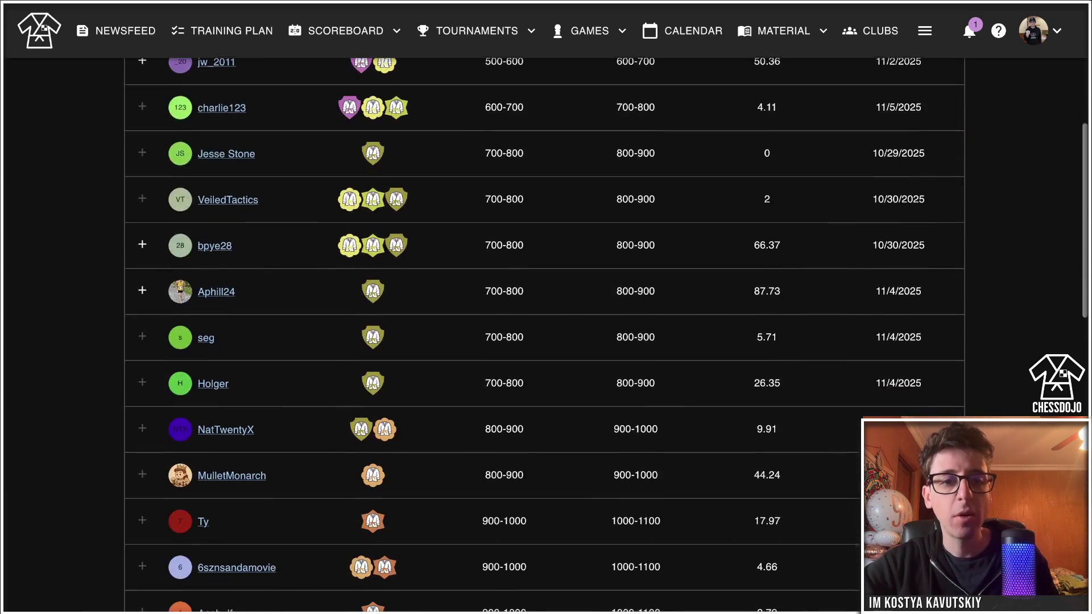
scroll(546, 336, up, 1)
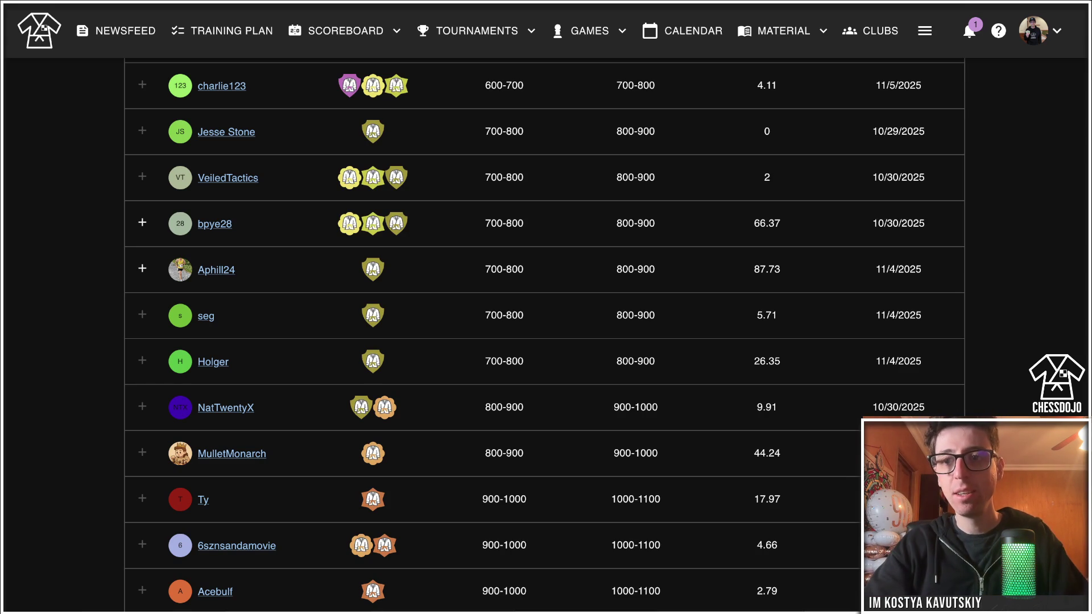
click(969, 30)
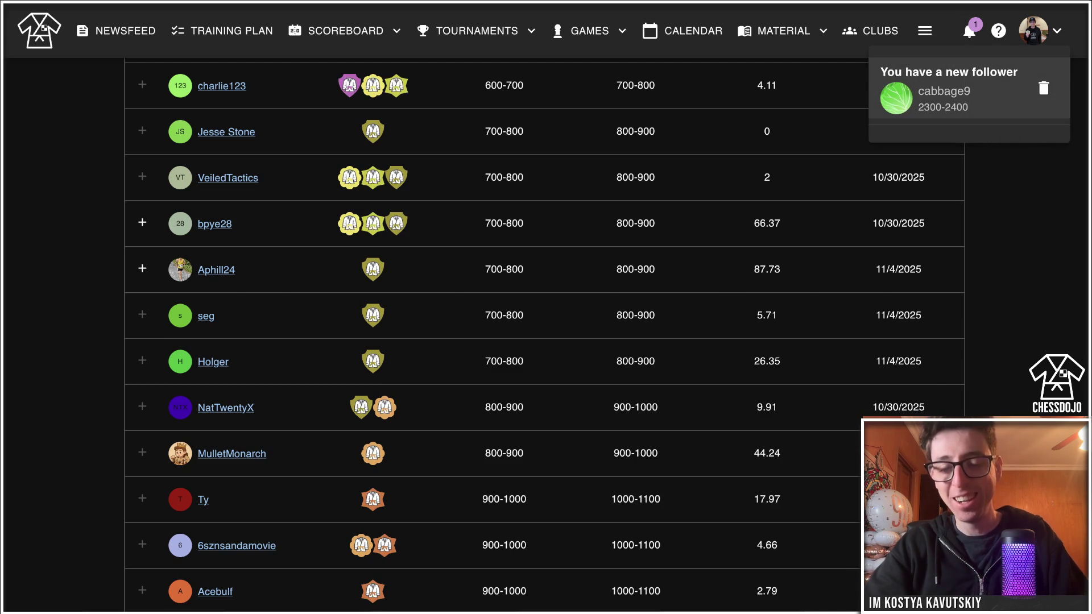
click(944, 91)
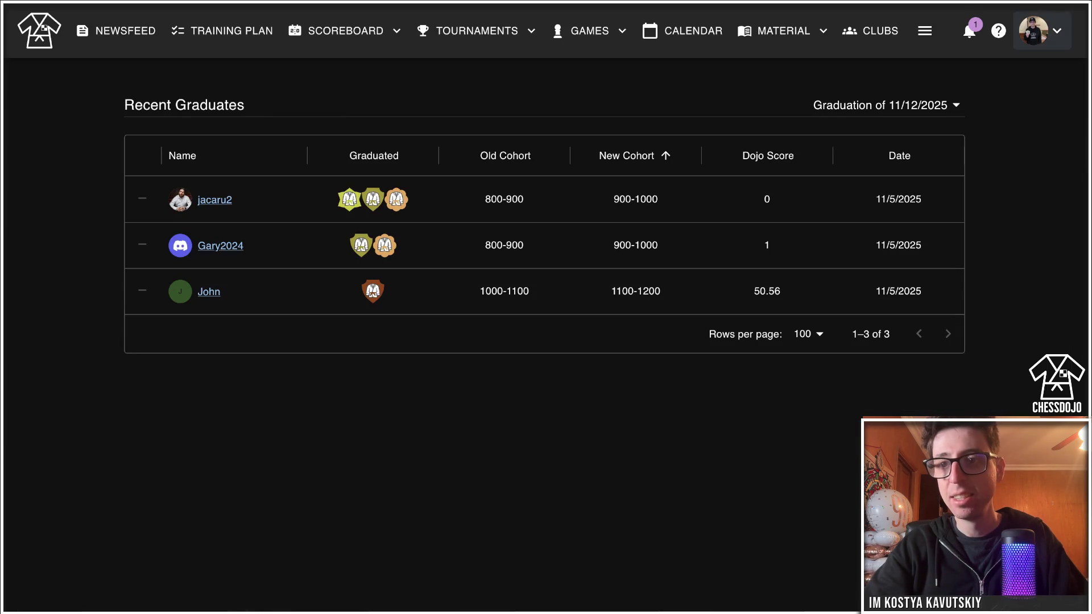
Delete the new-follower notification from the bell list, leaving no unread notifications.
click(970, 32)
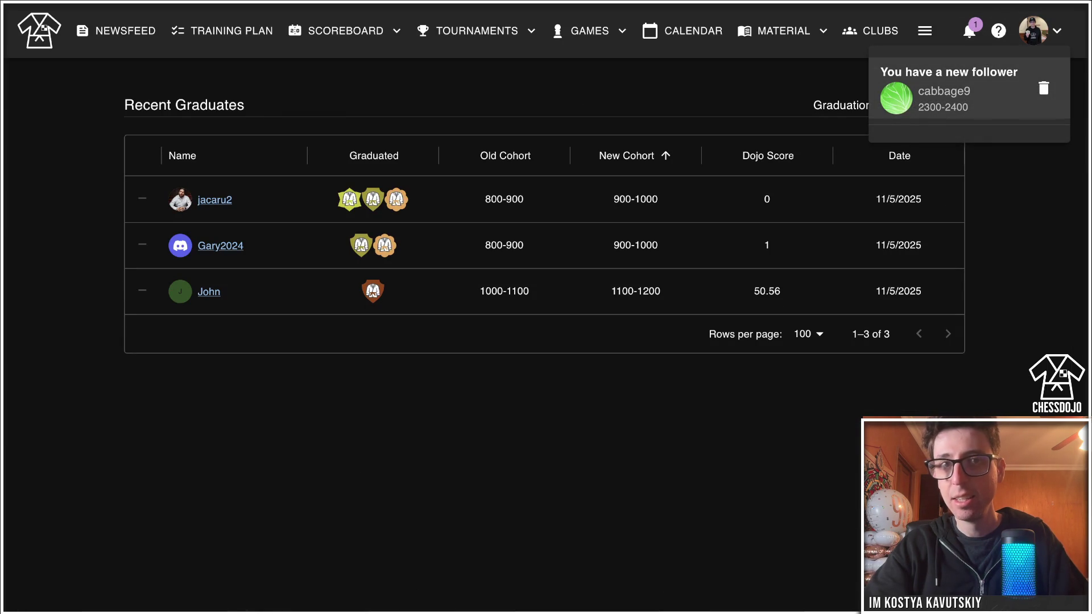
click(1043, 88)
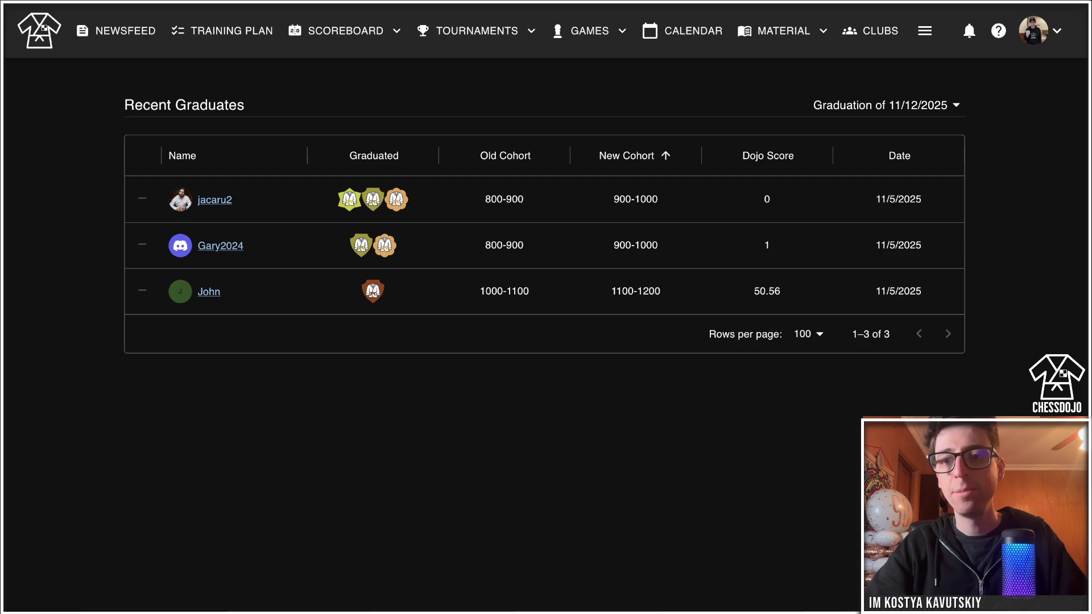
click(885, 106)
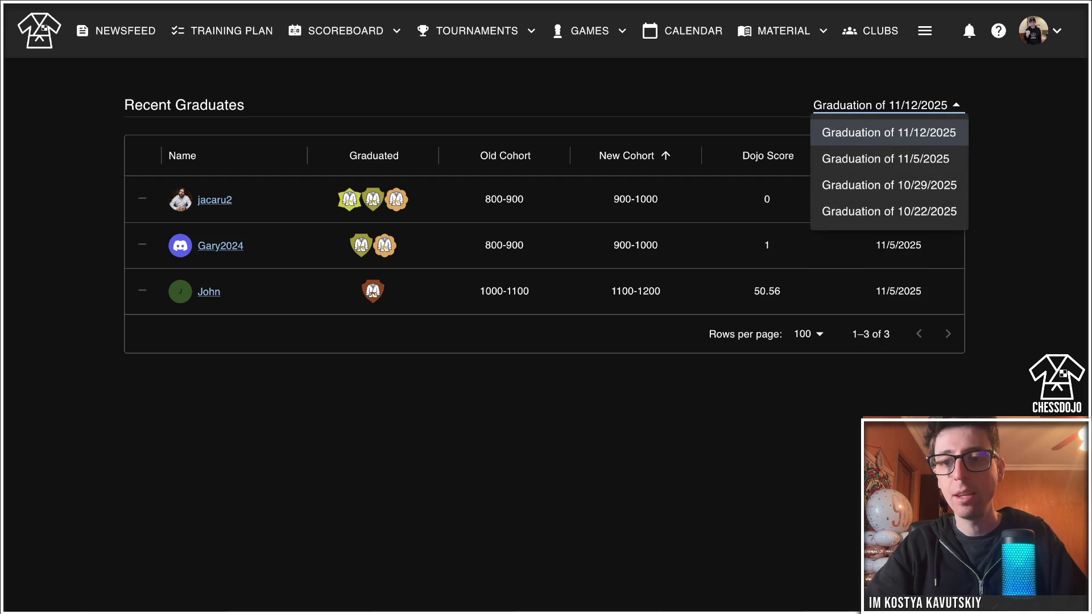
Switch Recent Graduates to the 11/5/2025 graduation and scroll through its graduates.
click(882, 156)
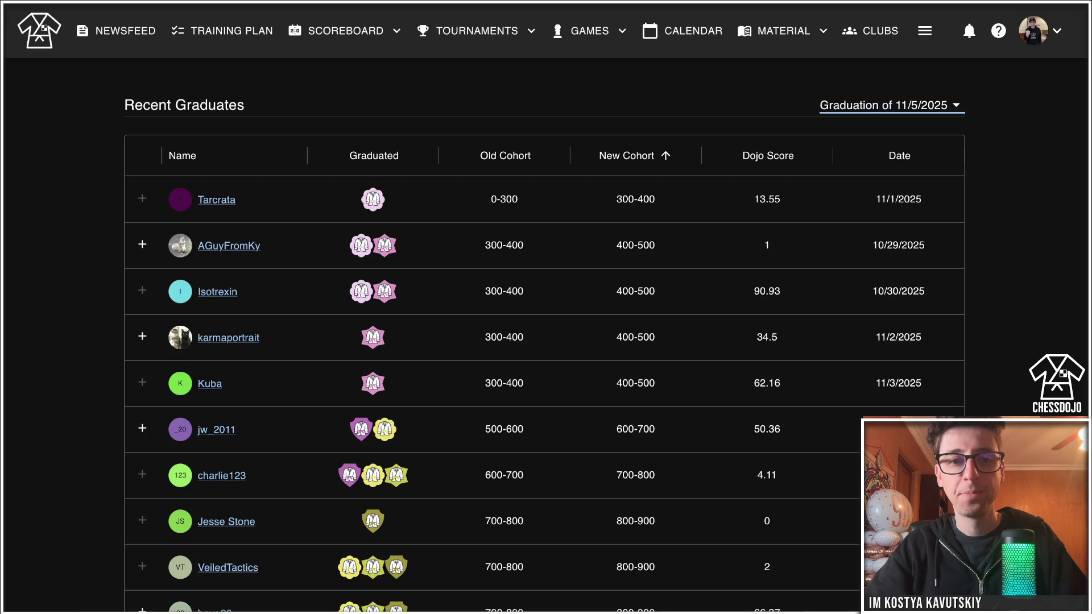
scroll(544, 336, down, 6)
scroll(544, 335, down, 1)
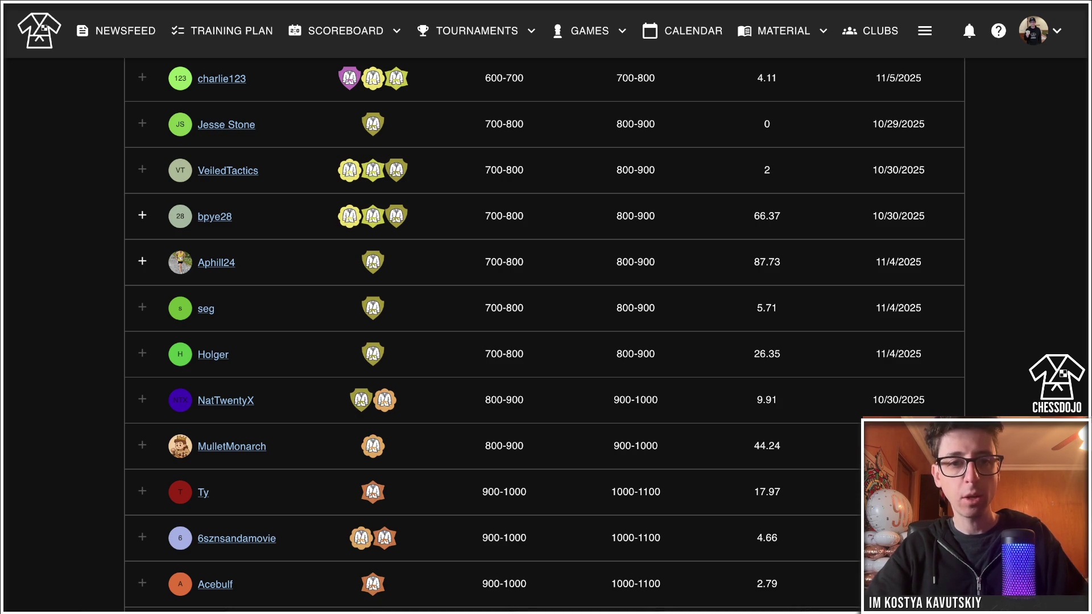
click(234, 80)
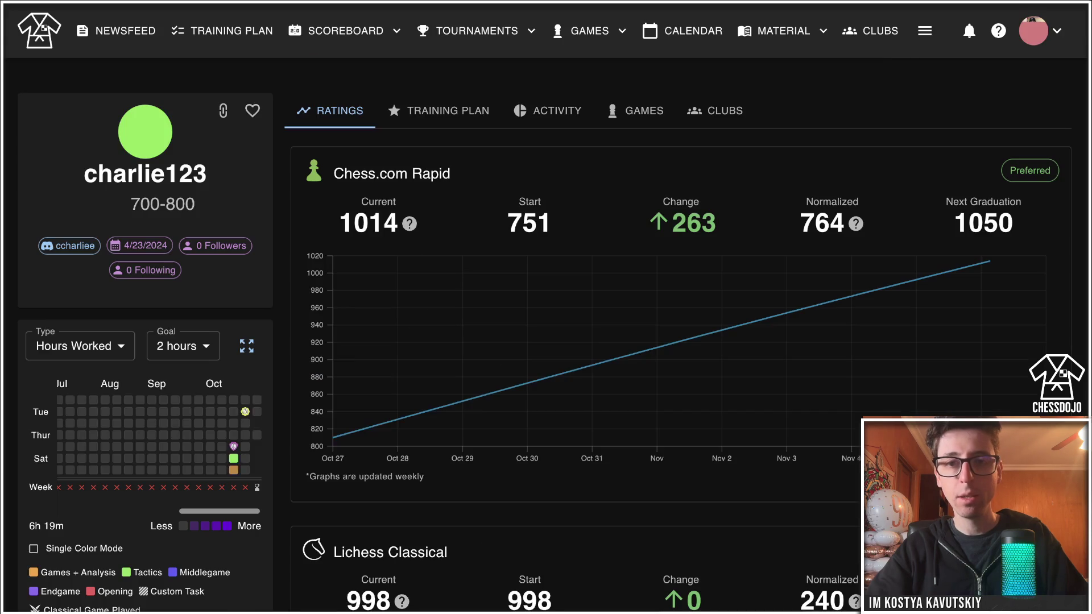
Scroll the graduate's Ratings charts, showing Chess.com Rapid 1014, up 263 from 751.
mouse_move(334, 438)
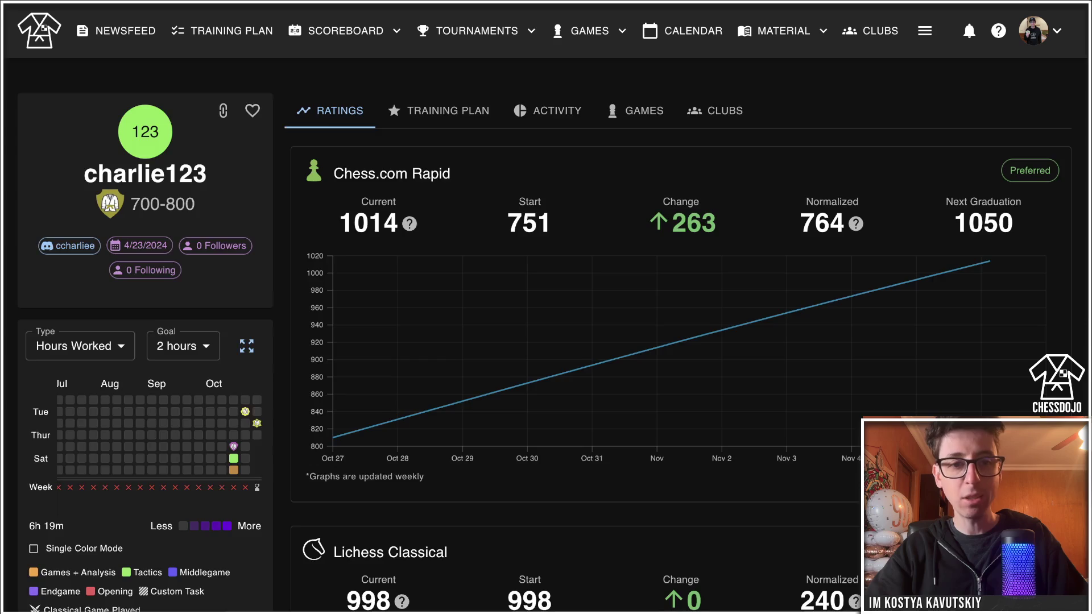
scroll(142, 246, down, 2)
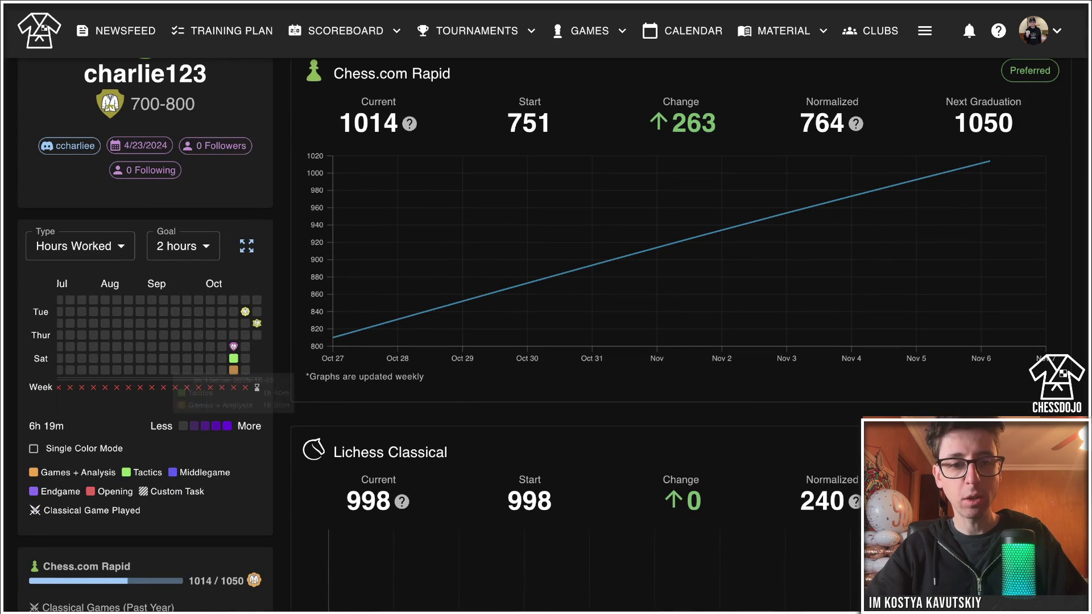
scroll(546, 335, down, 5)
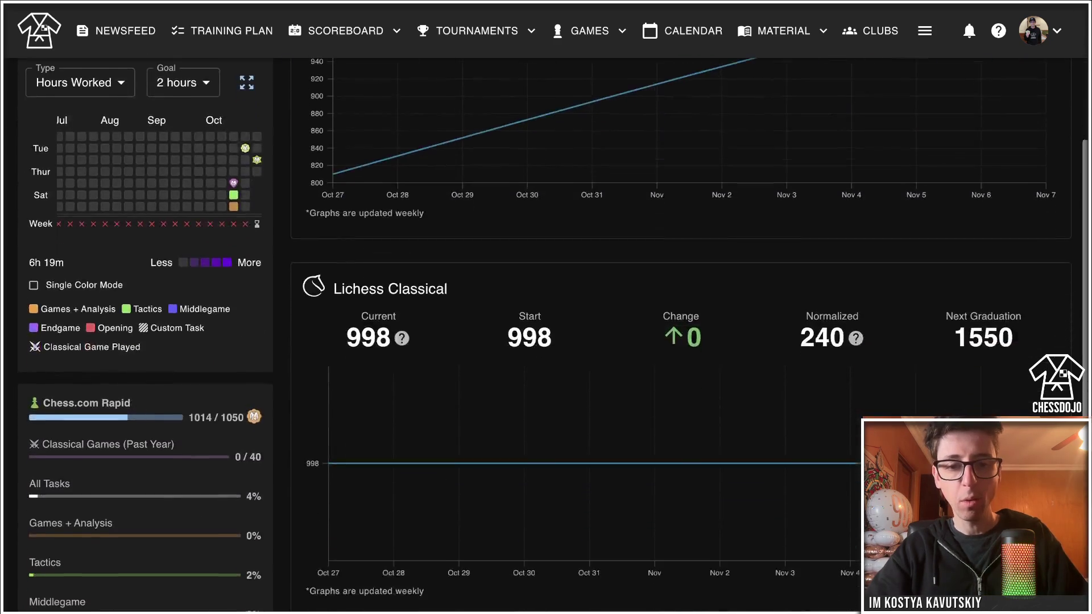
scroll(545, 335, up, 7)
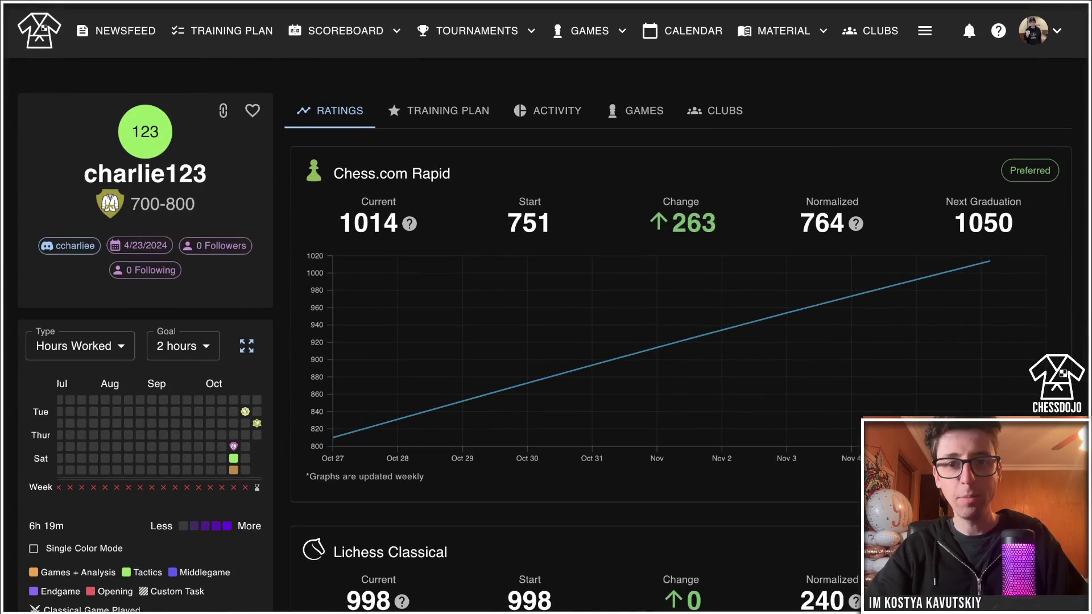
click(446, 111)
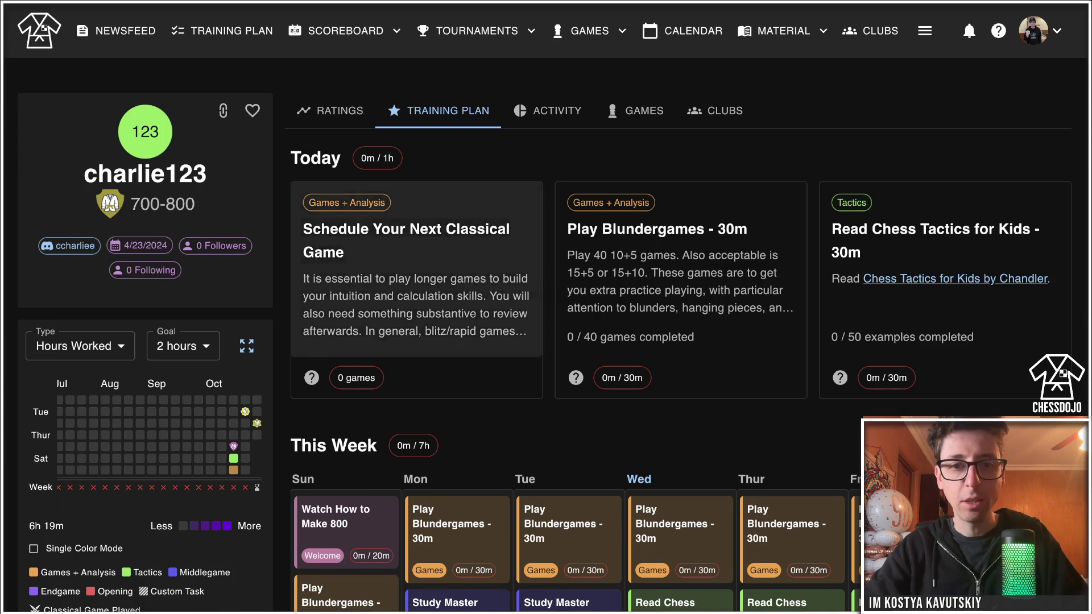
Scroll the graduate's Training Plan task cards, including Play Blundergames - 30m at 0 / 40.
scroll(416, 273, down, 1)
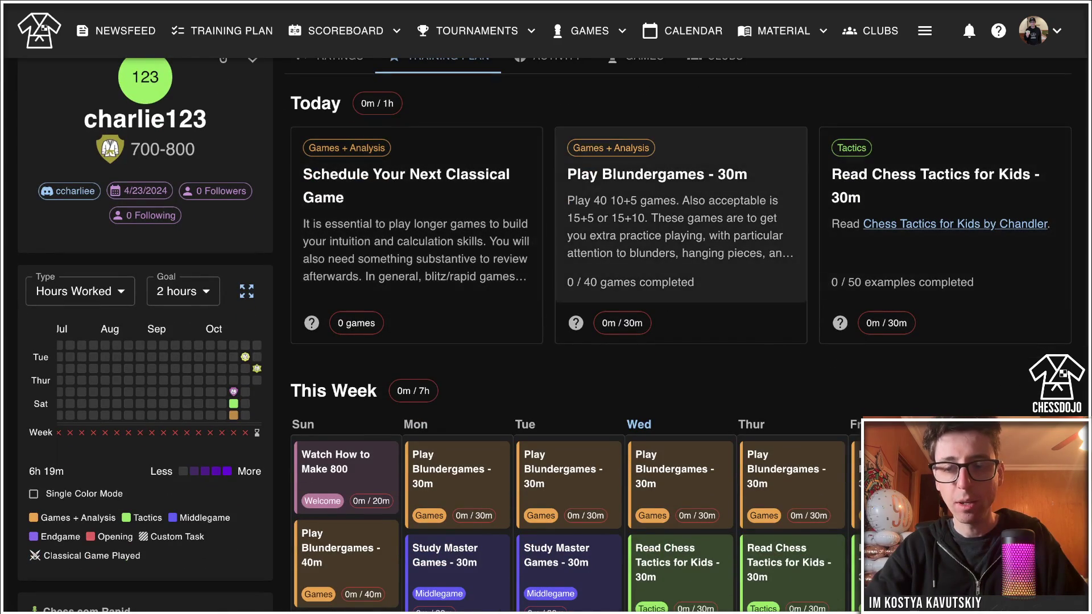
scroll(681, 228, down, 1)
scroll(681, 227, up, 1)
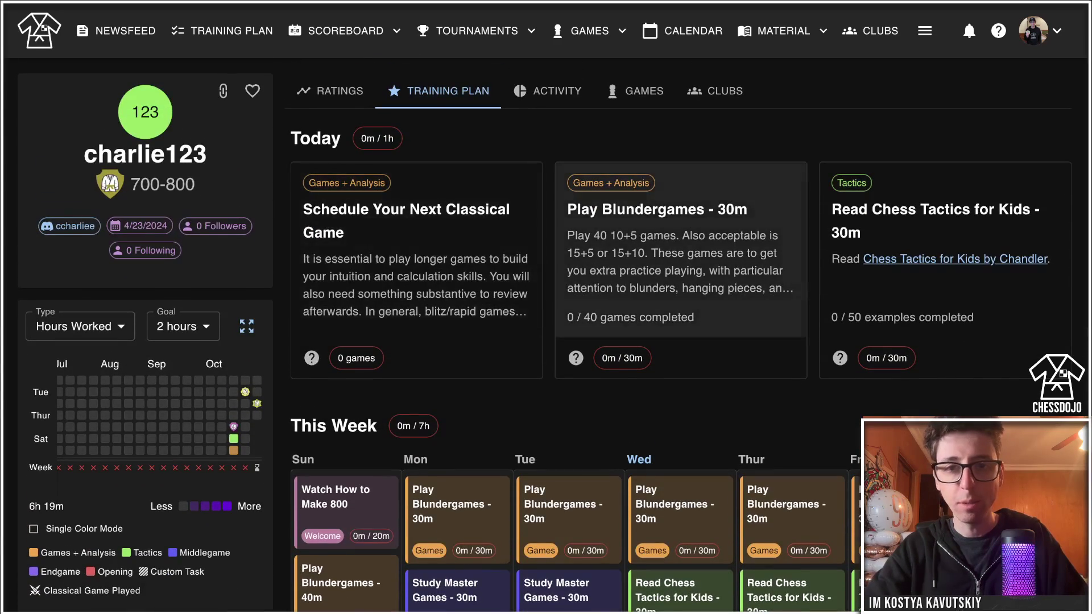
click(547, 91)
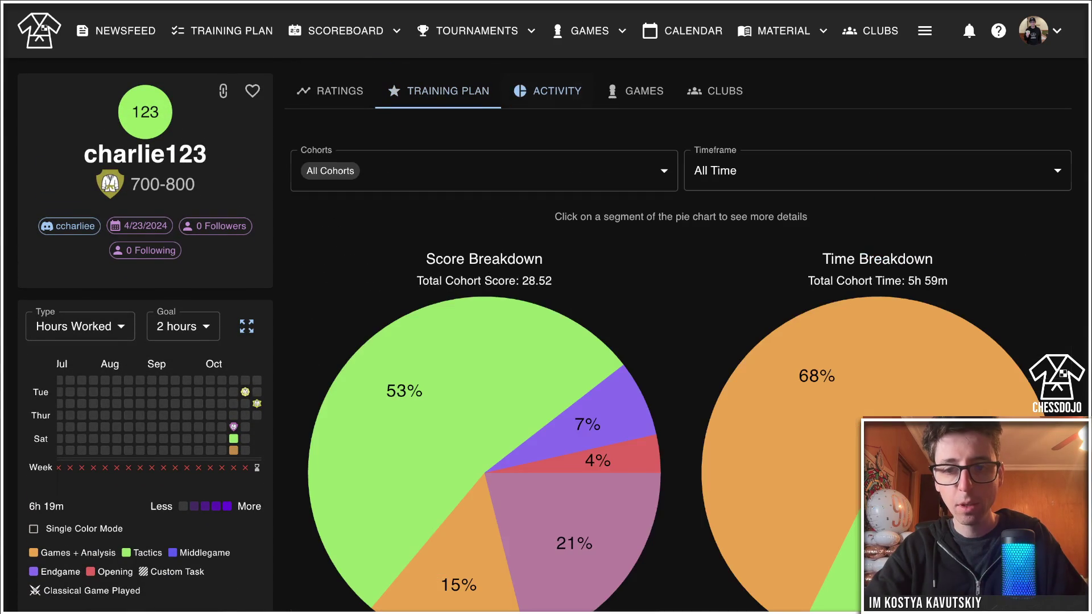
scroll(876, 227, down, 4)
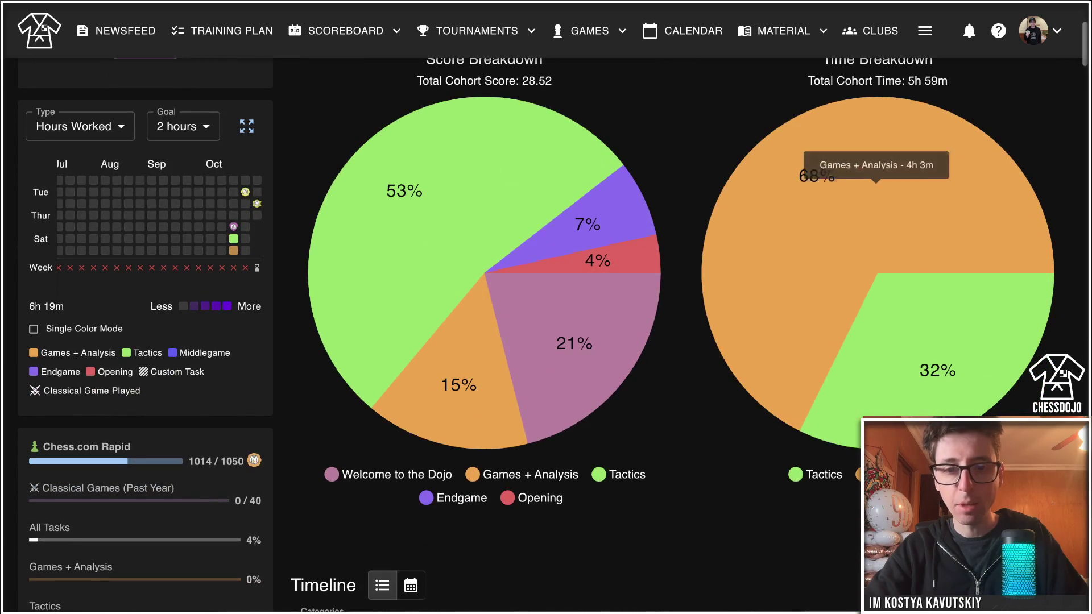
scroll(680, 335, down, 9)
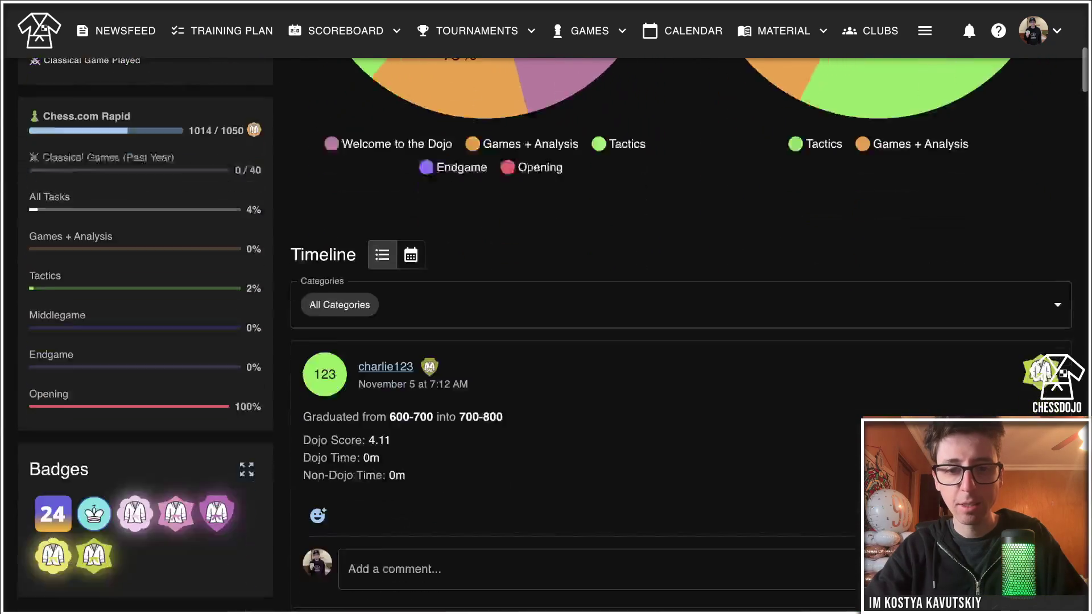
scroll(681, 336, down, 11)
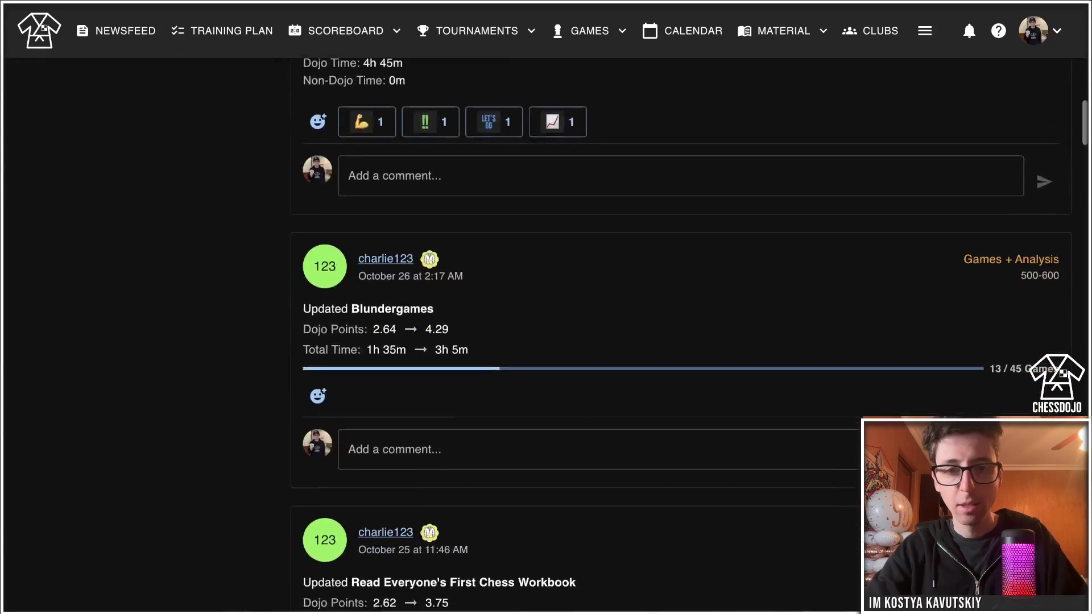
scroll(680, 335, down, 6)
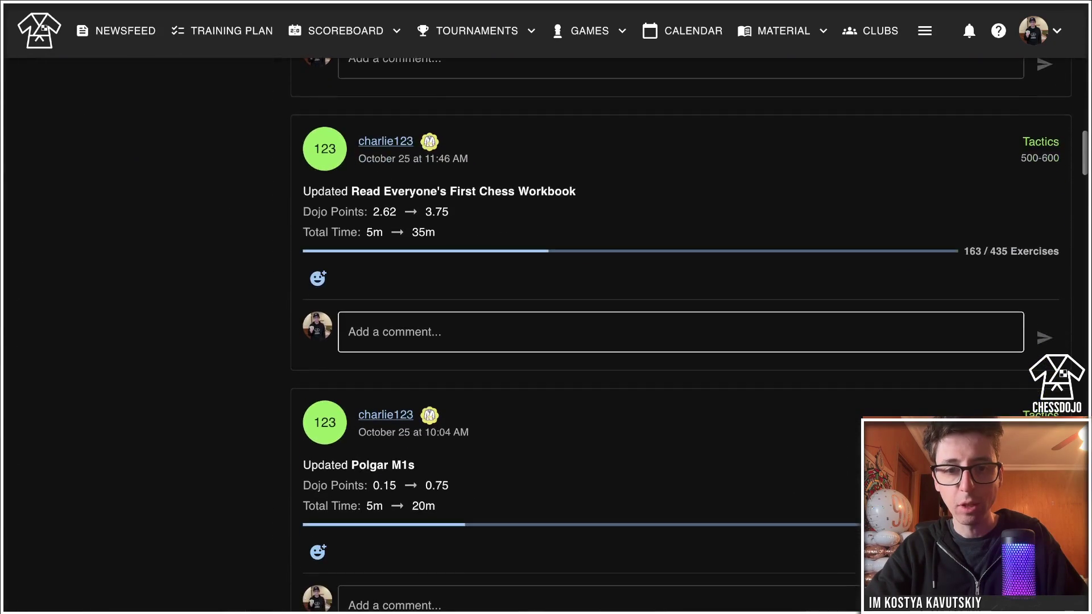
scroll(681, 336, down, 3)
scroll(681, 335, up, 19)
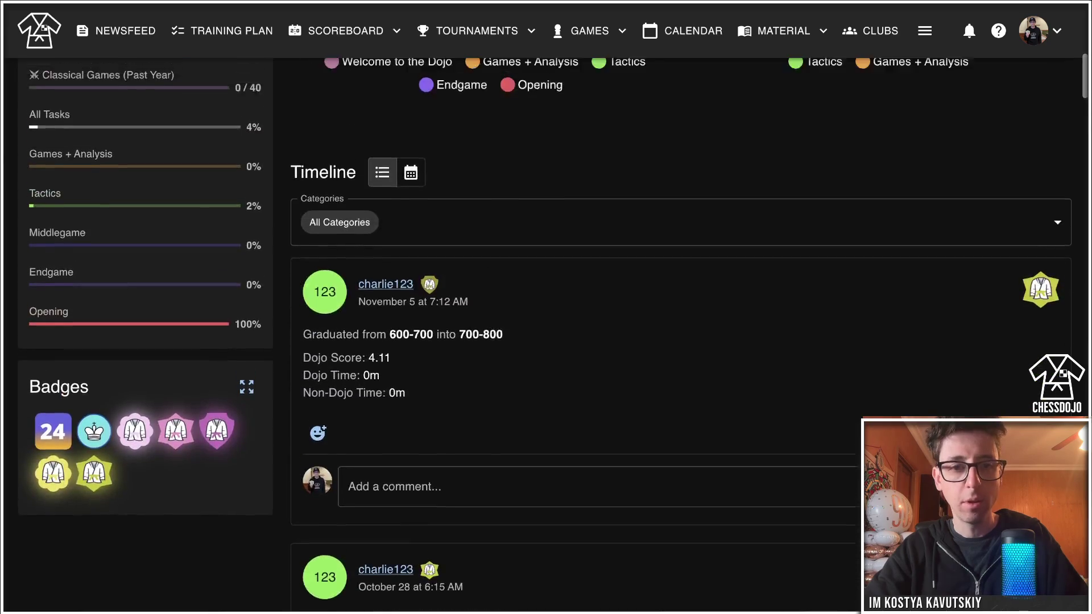
scroll(681, 335, up, 11)
scroll(680, 335, down, 6)
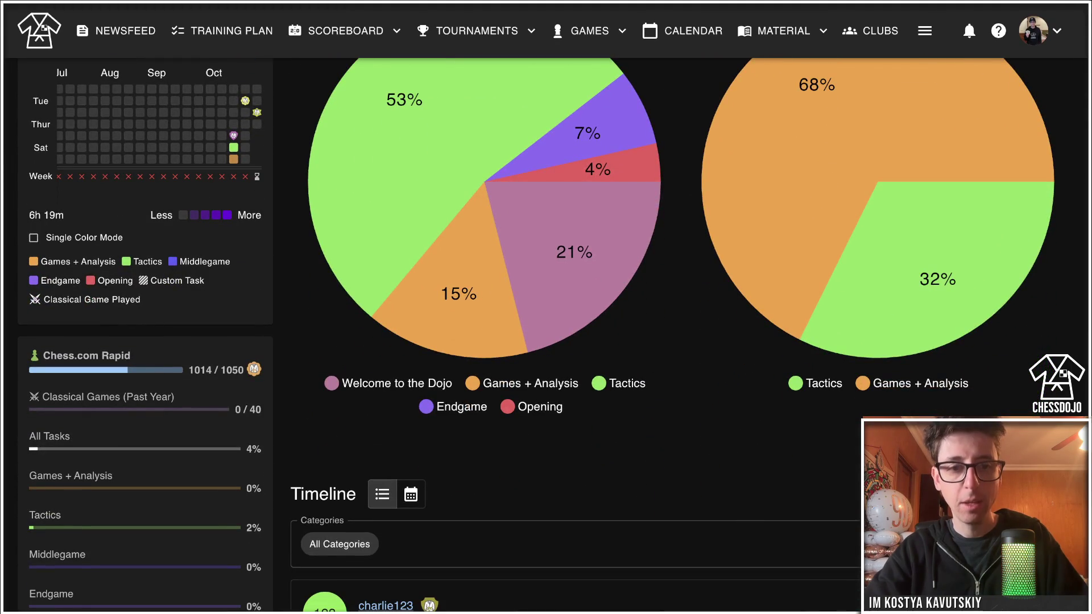
scroll(681, 335, up, 5)
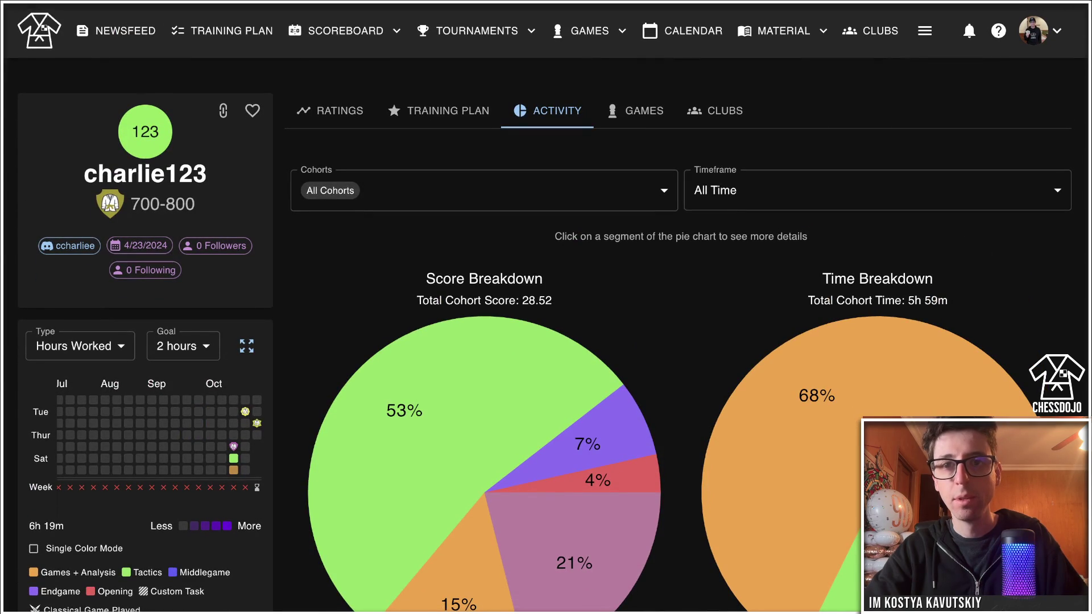
Show the graduate's Games tab and open their empty My Games folder.
click(635, 111)
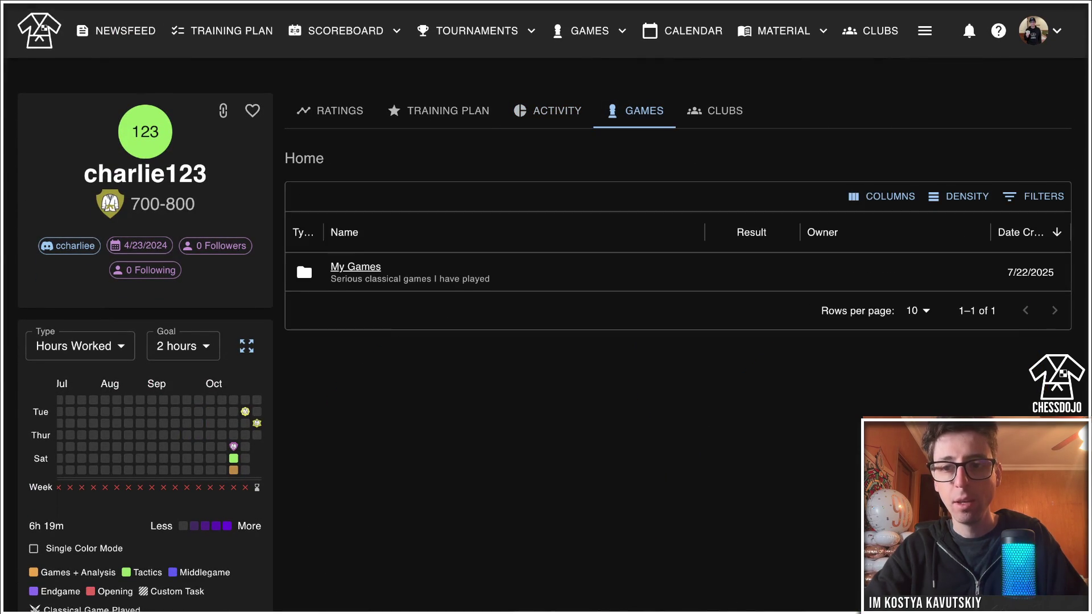
click(355, 267)
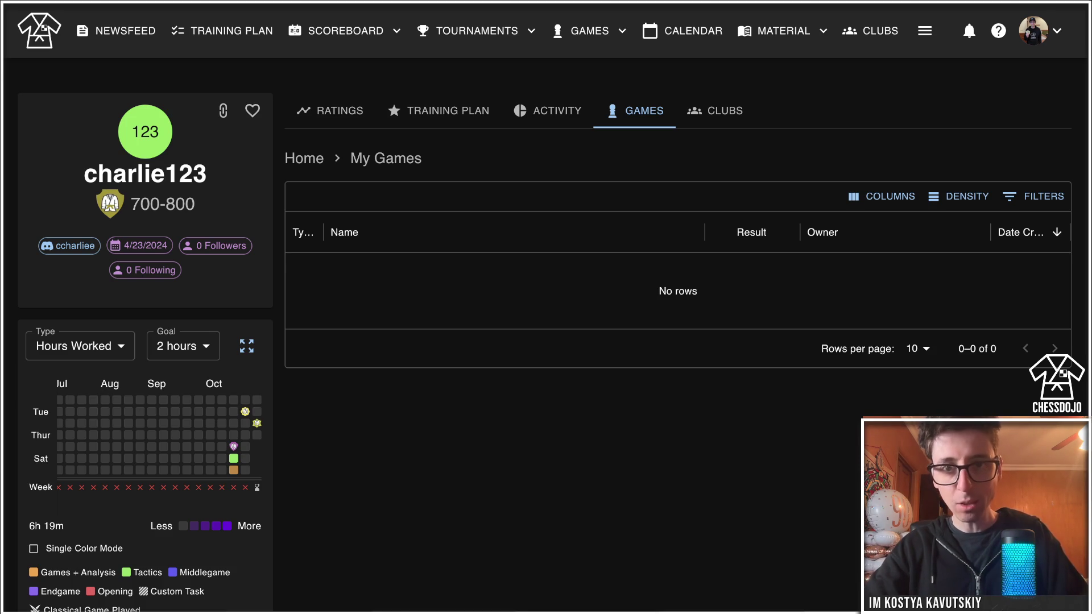
click(589, 31)
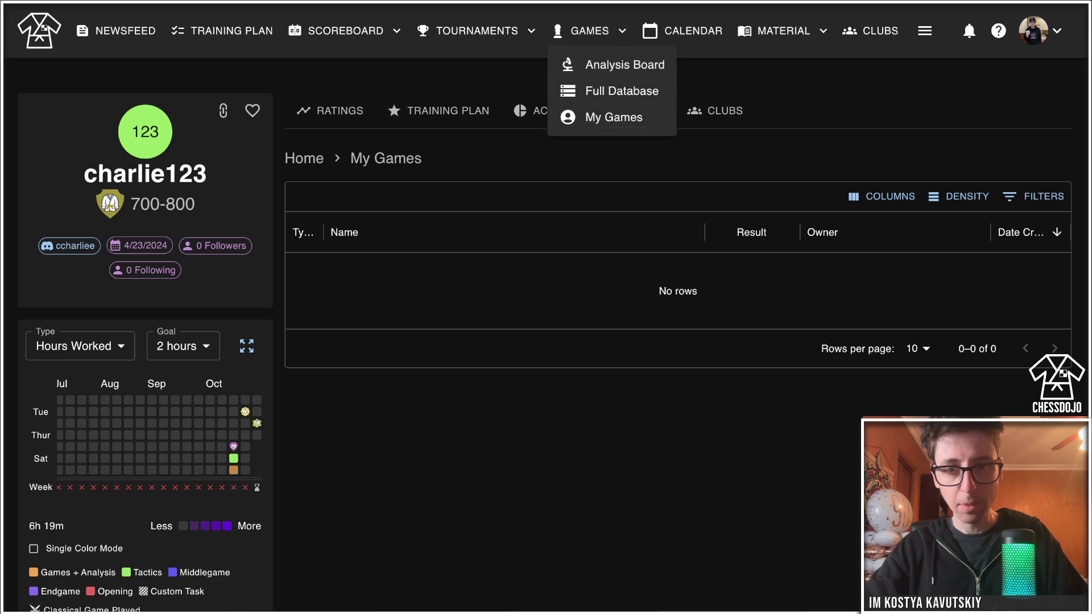
Open a new Analysis Board from the Starting Position card.
click(625, 65)
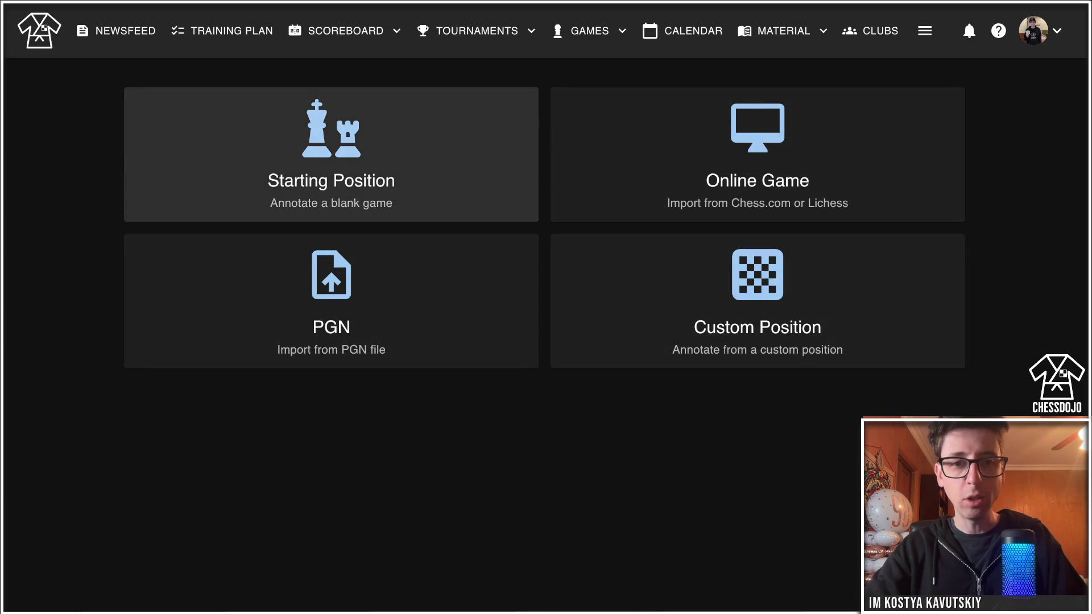
click(331, 153)
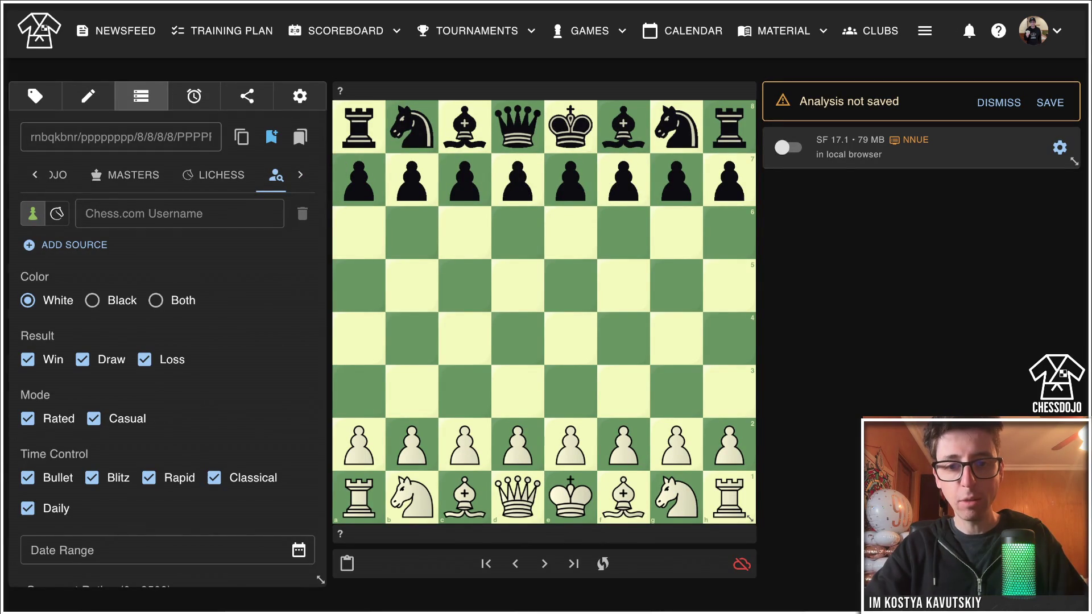
Play 1. e4 c5 on the board and dismiss the save form without saving.
drag(570, 444, 570, 338)
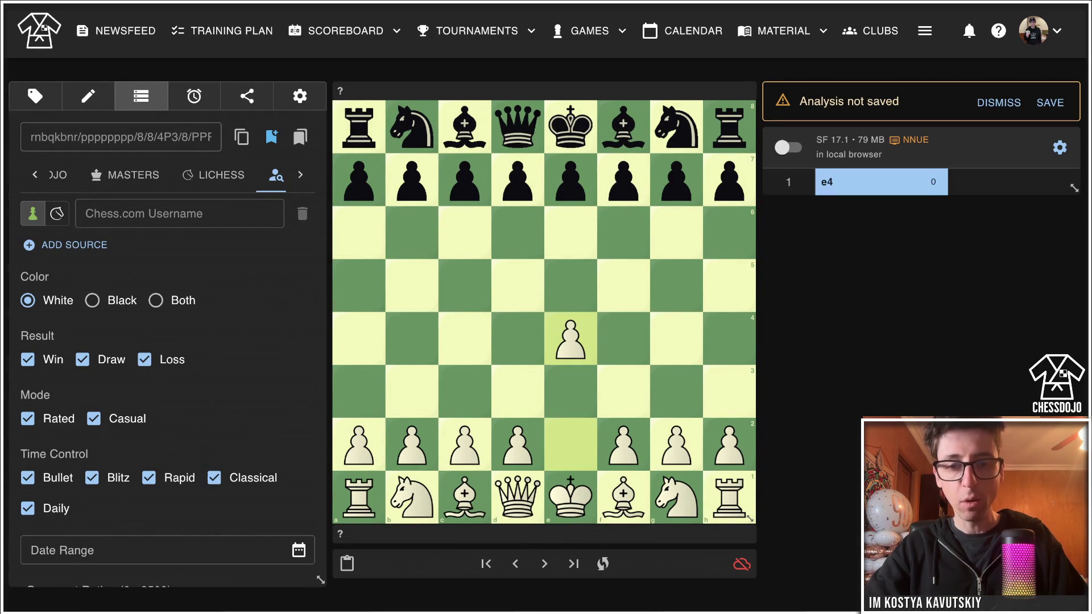
drag(465, 181, 465, 286)
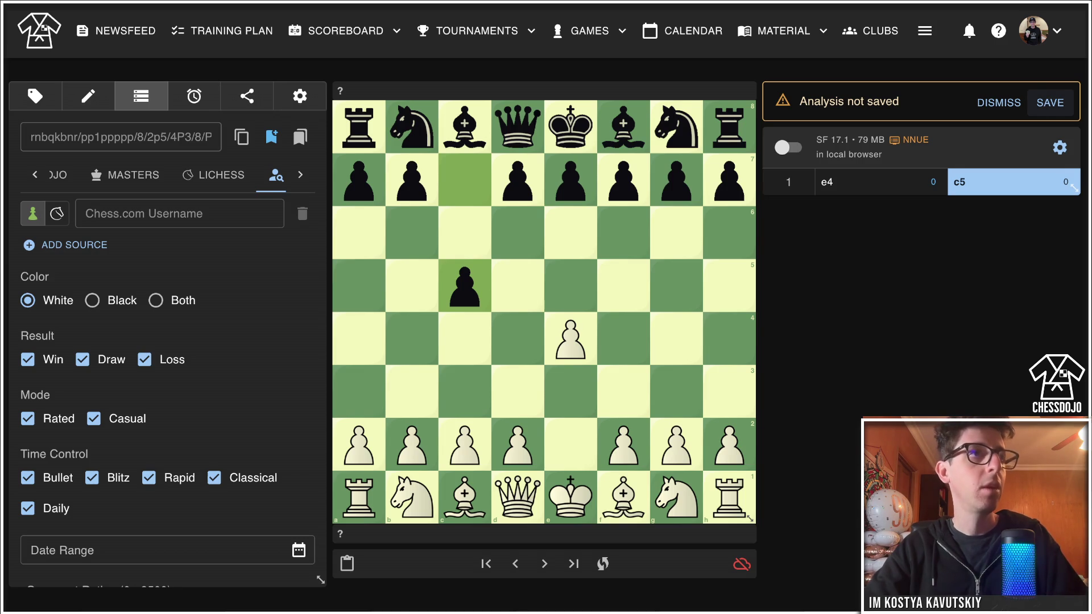
click(1050, 102)
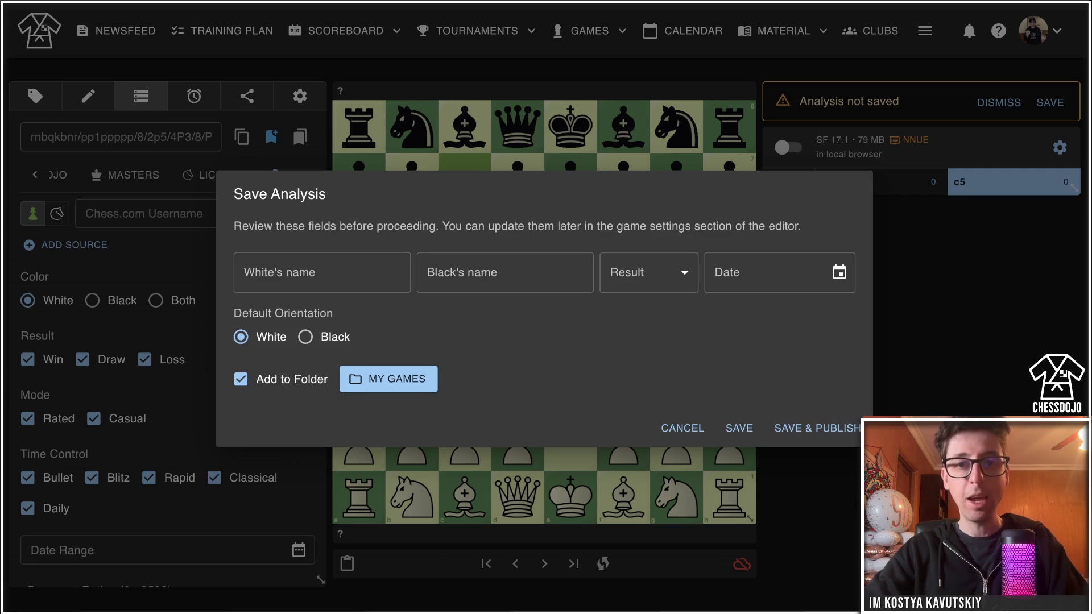
key(Escape)
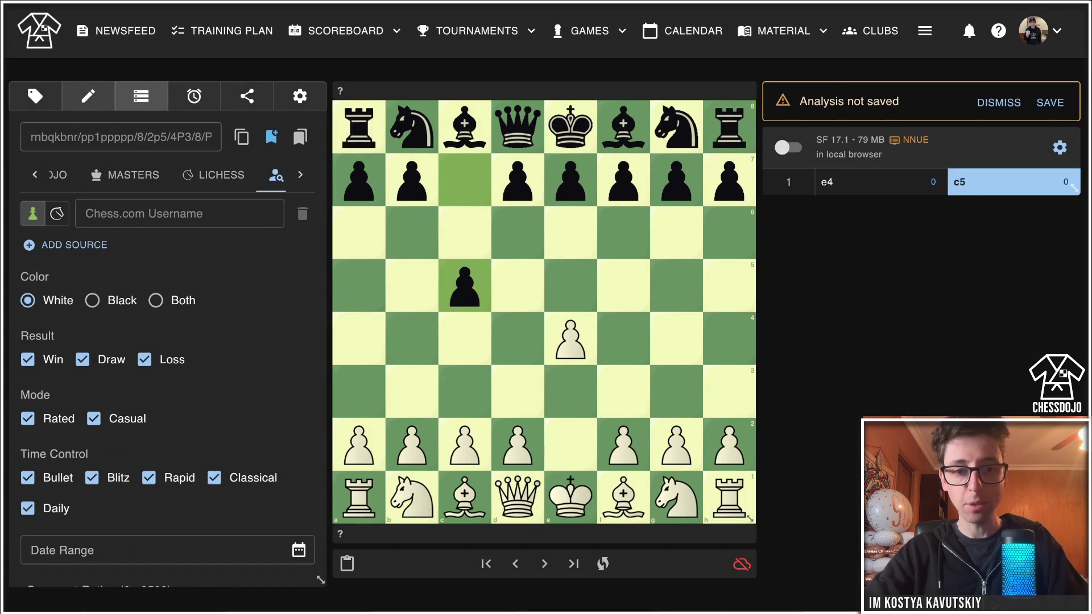
View the Edit PGN tab, then try going to My Games from the GAMES menu.
click(88, 96)
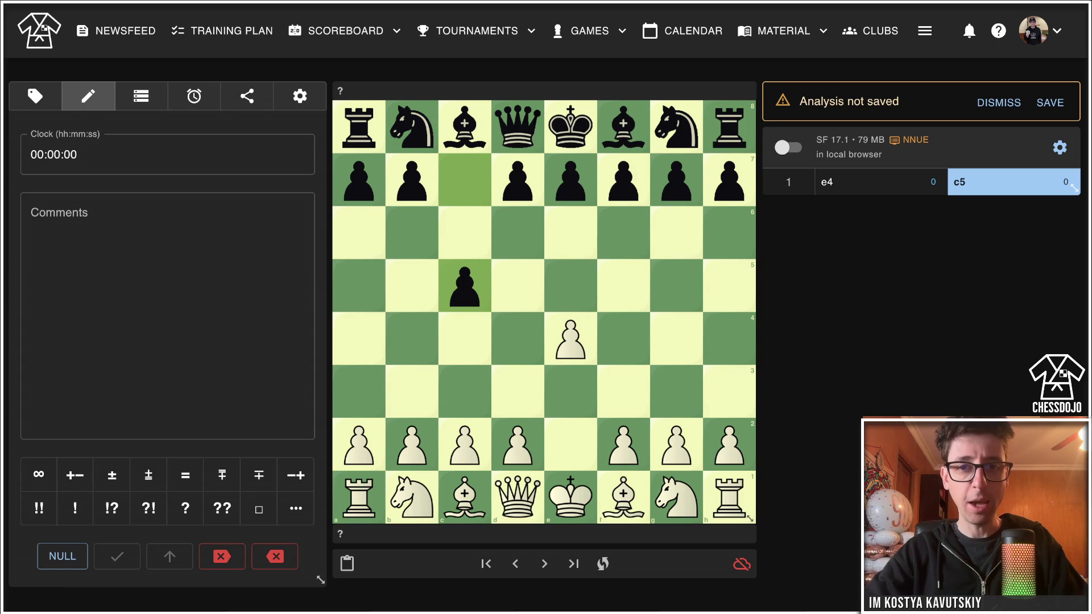
click(589, 31)
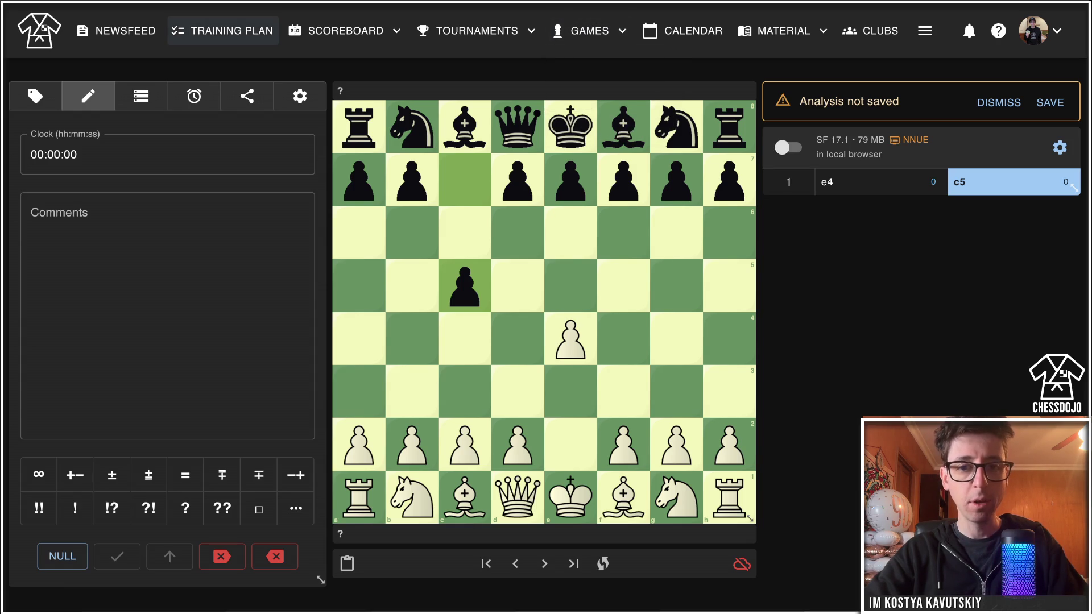
click(221, 31)
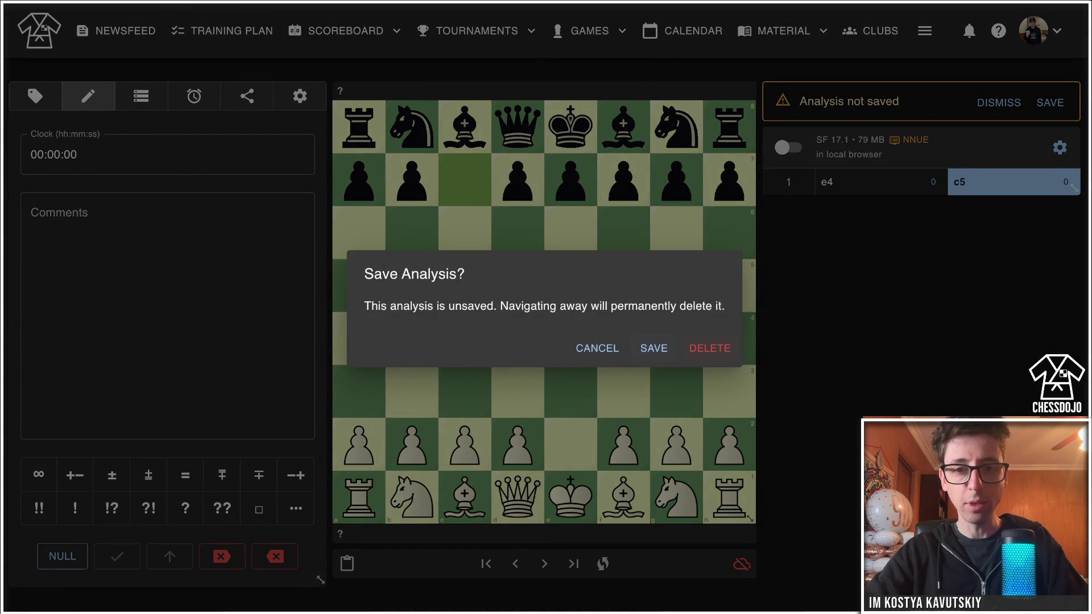
Delete the unsaved analysis and browse your profile's two My Games folders and Annotated Classics.
click(709, 348)
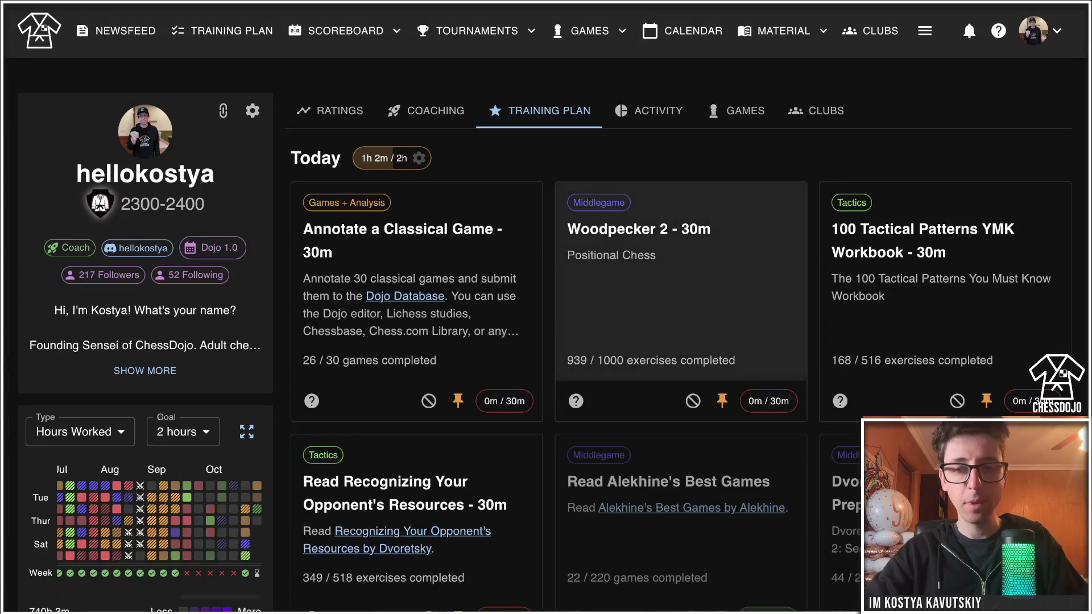
click(737, 110)
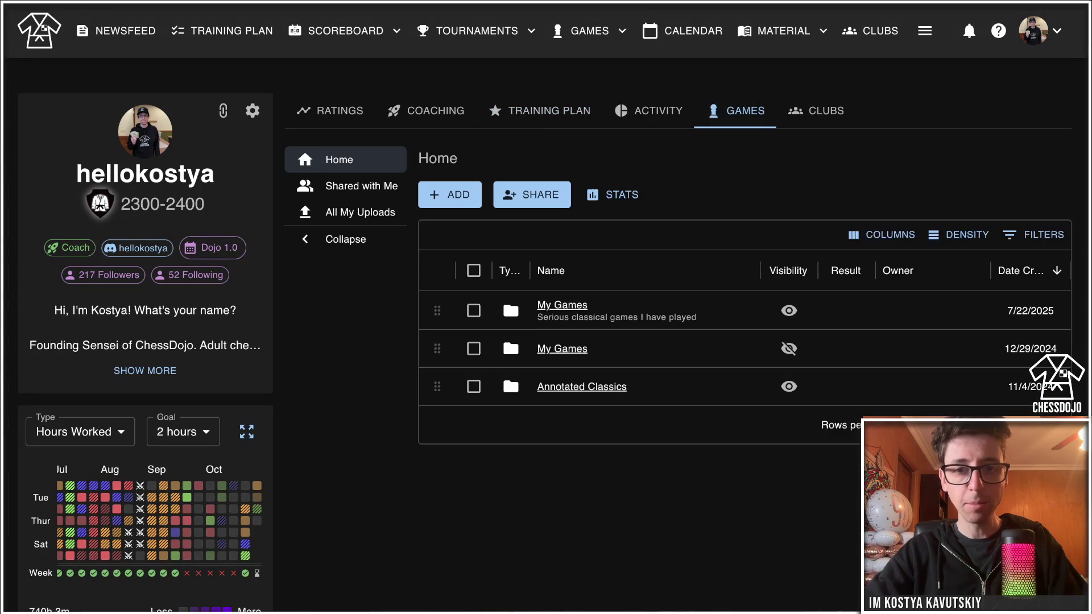
scroll(625, 319, down, 1)
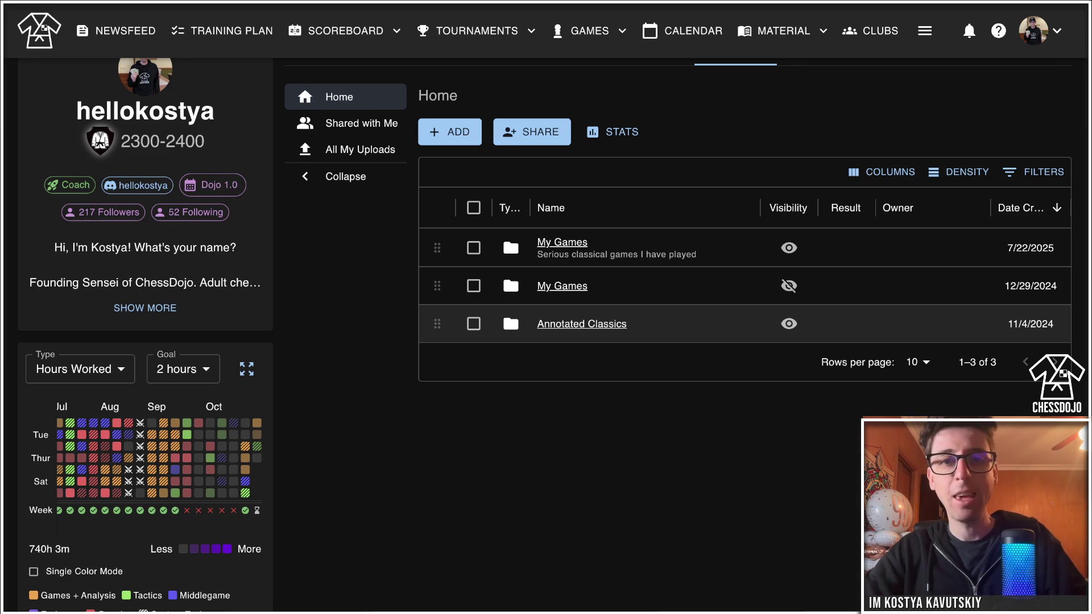
scroll(626, 324, up, 1)
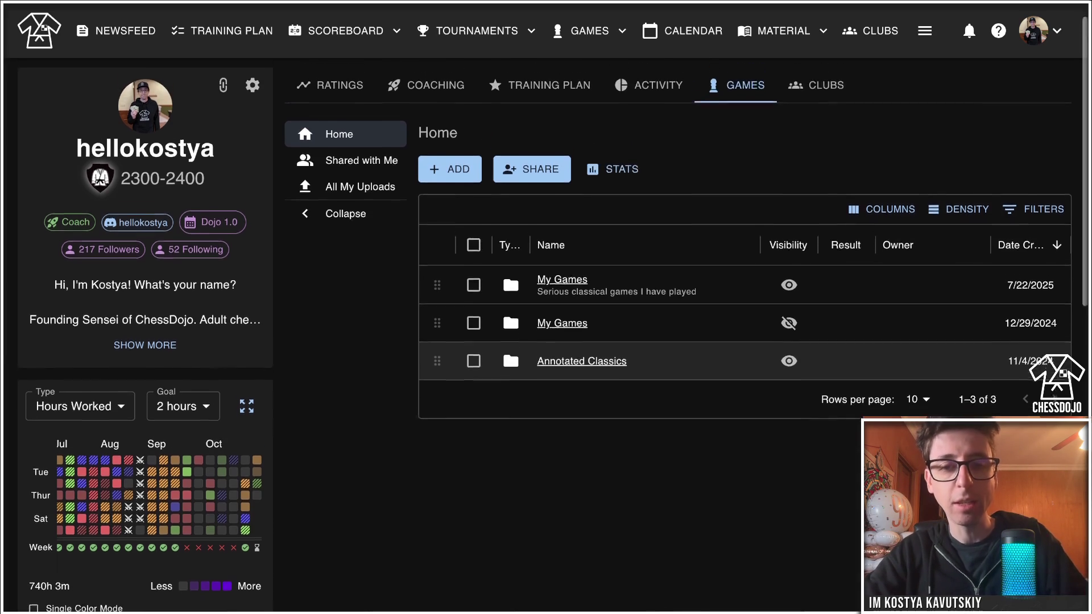
scroll(626, 323, down, 1)
scroll(626, 324, up, 1)
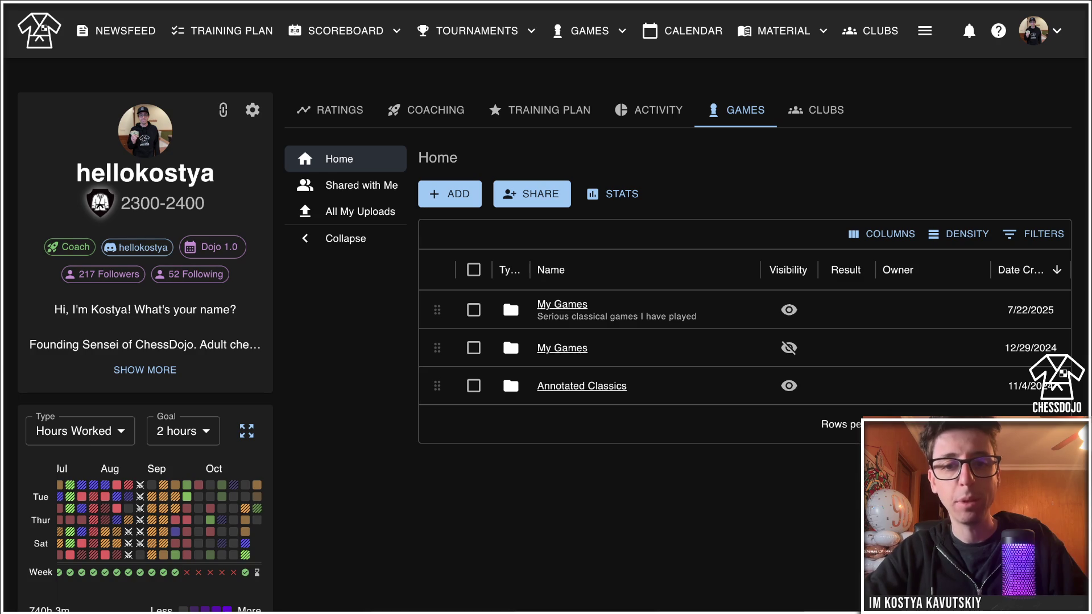
scroll(625, 323, down, 1)
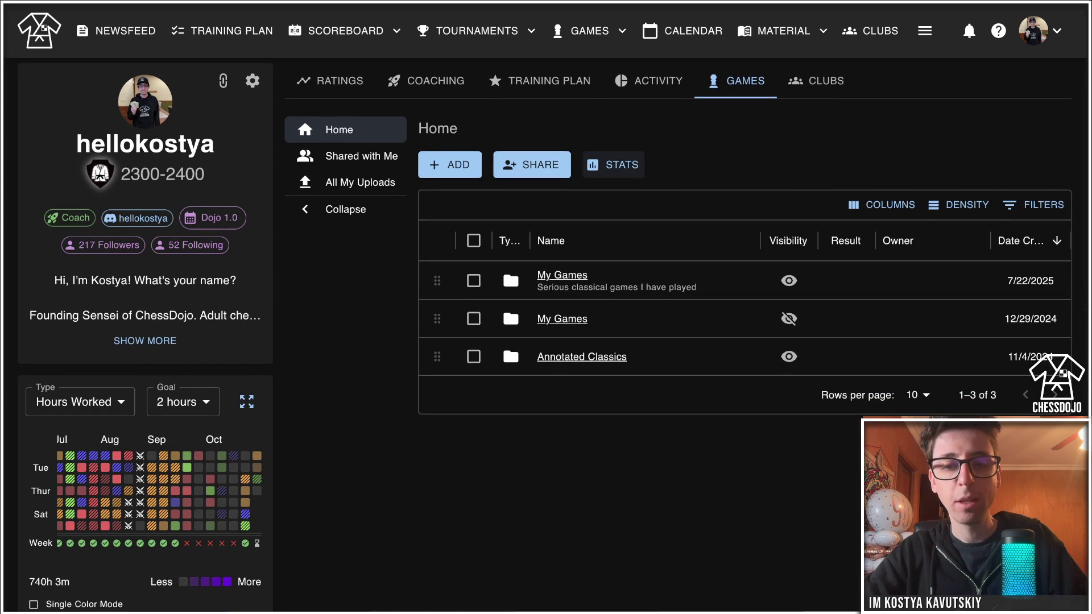
click(612, 165)
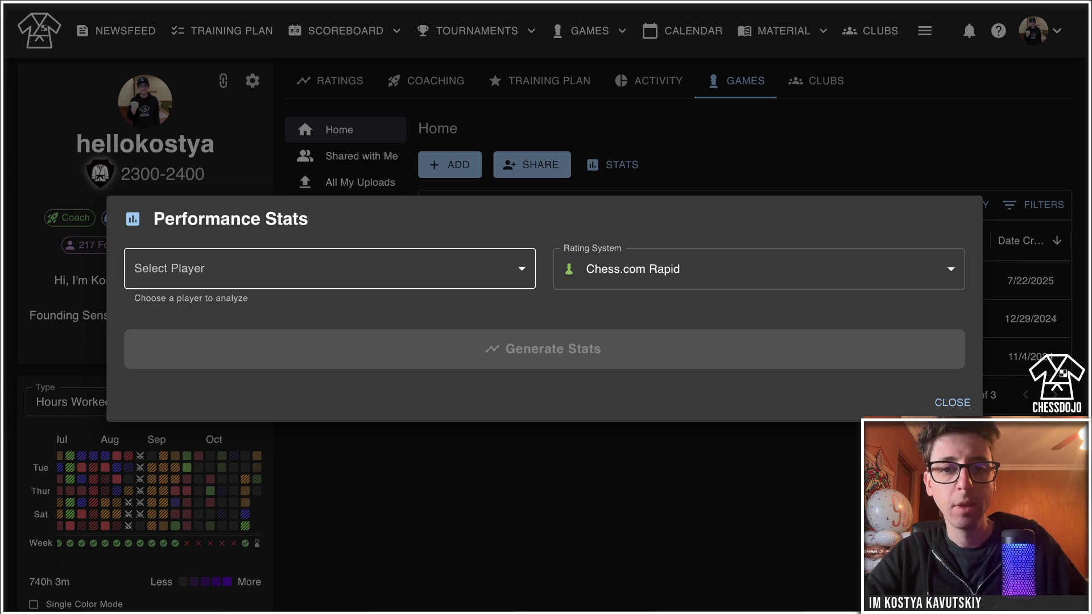
Cancel the first Performance Stats attempt and reopen it from the first My Games folder.
click(330, 269)
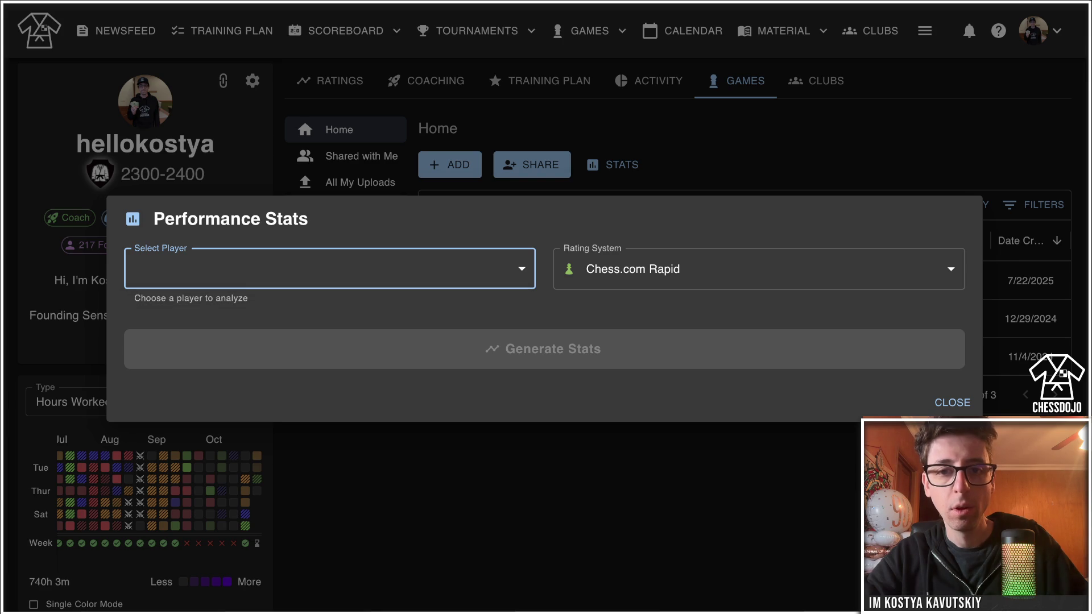
key(Escape)
click(562, 275)
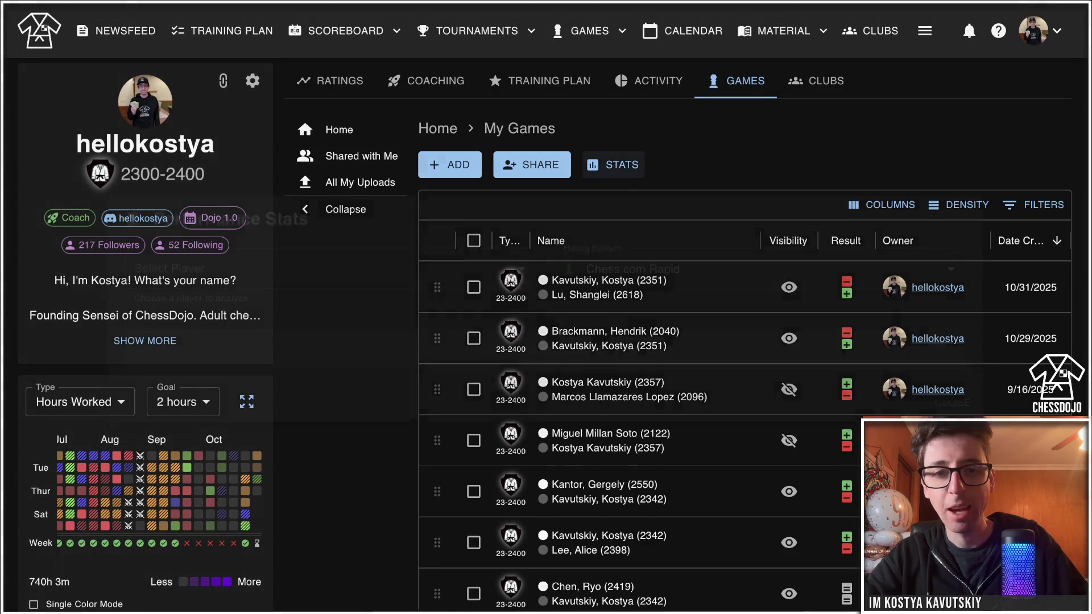
click(614, 164)
Generate performance stats for the 31-game player on the FIDE rating system.
click(227, 267)
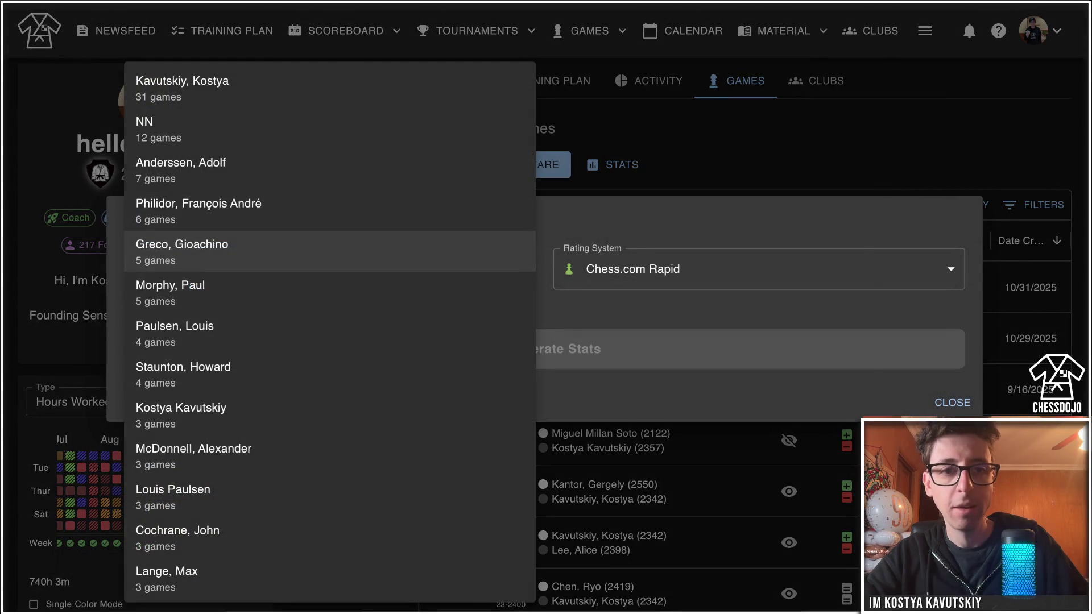
click(227, 88)
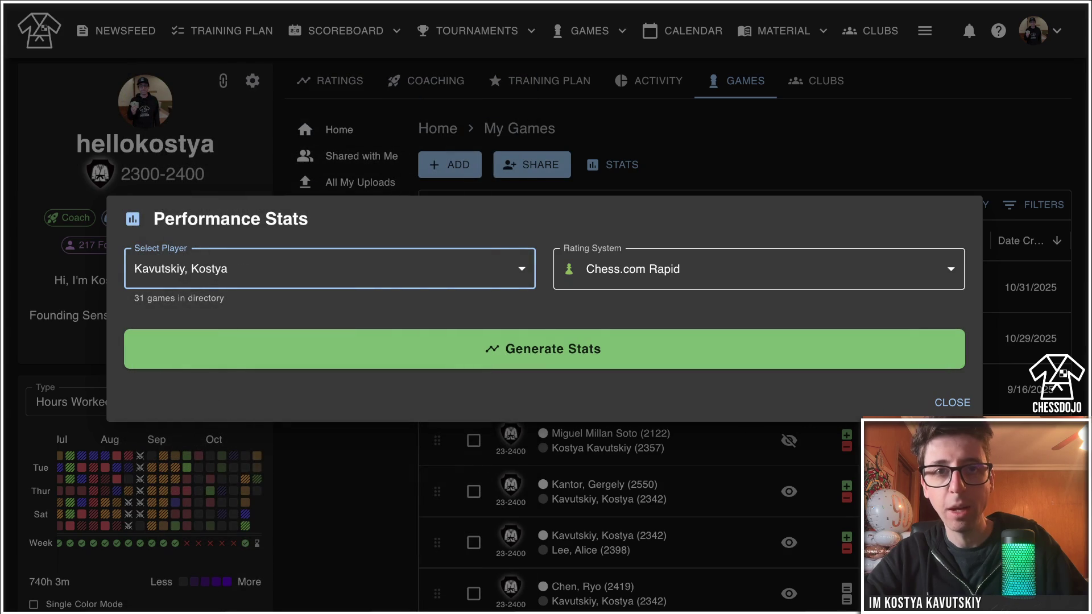
click(759, 269)
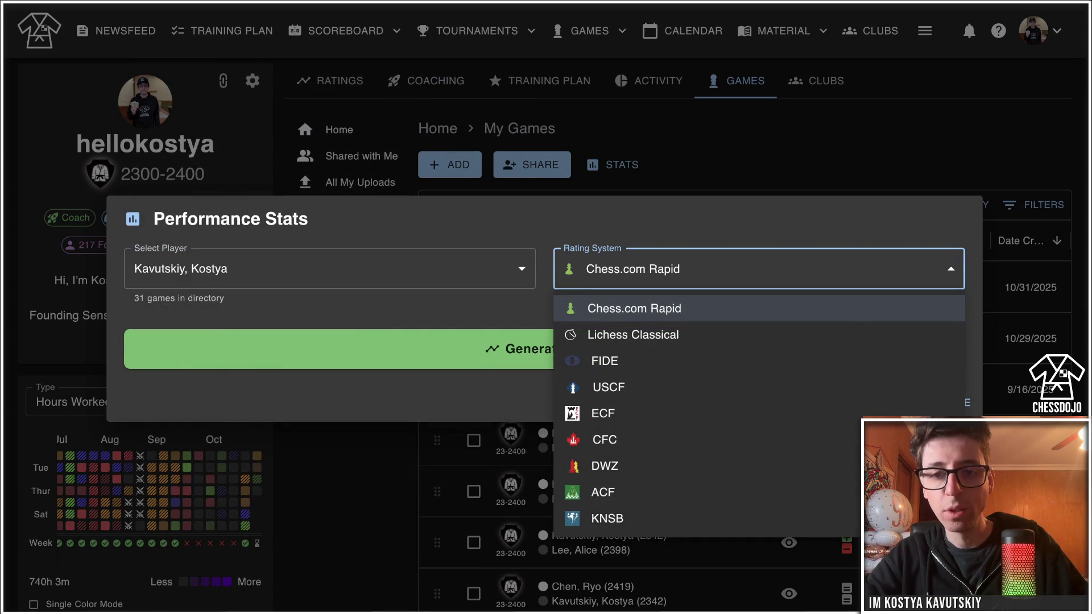
click(605, 360)
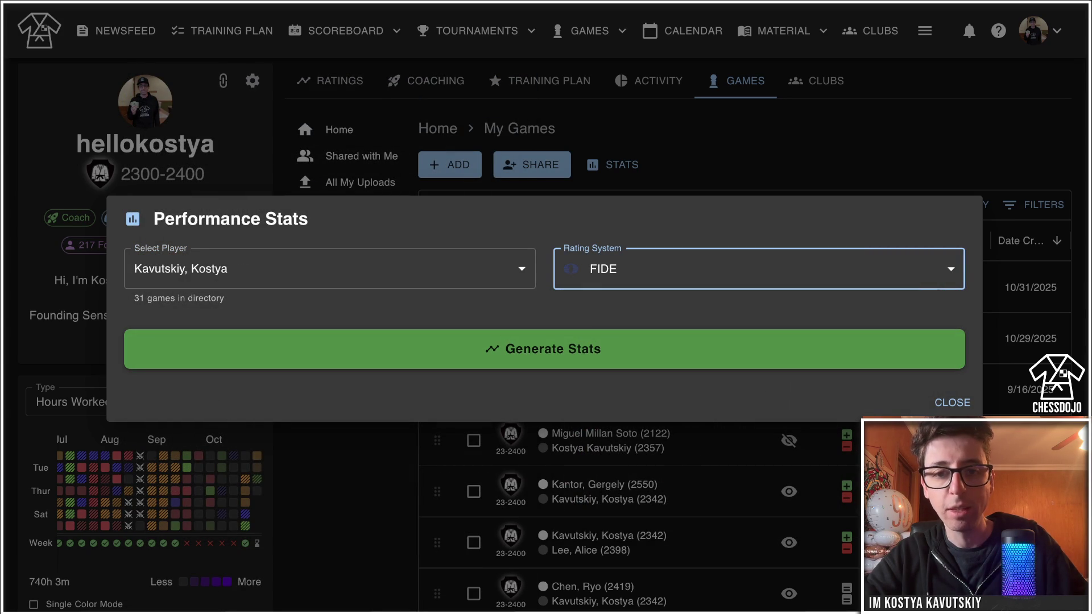
click(552, 348)
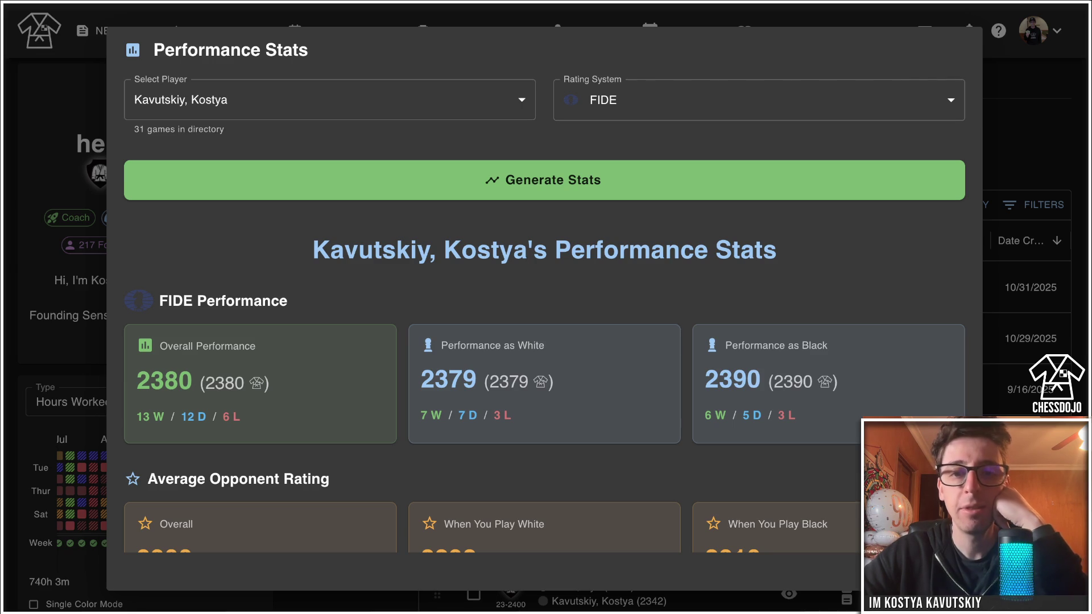
Look over the Opponent Cohort performance table, then close the performance stats dialog.
scroll(544, 313, down, 4)
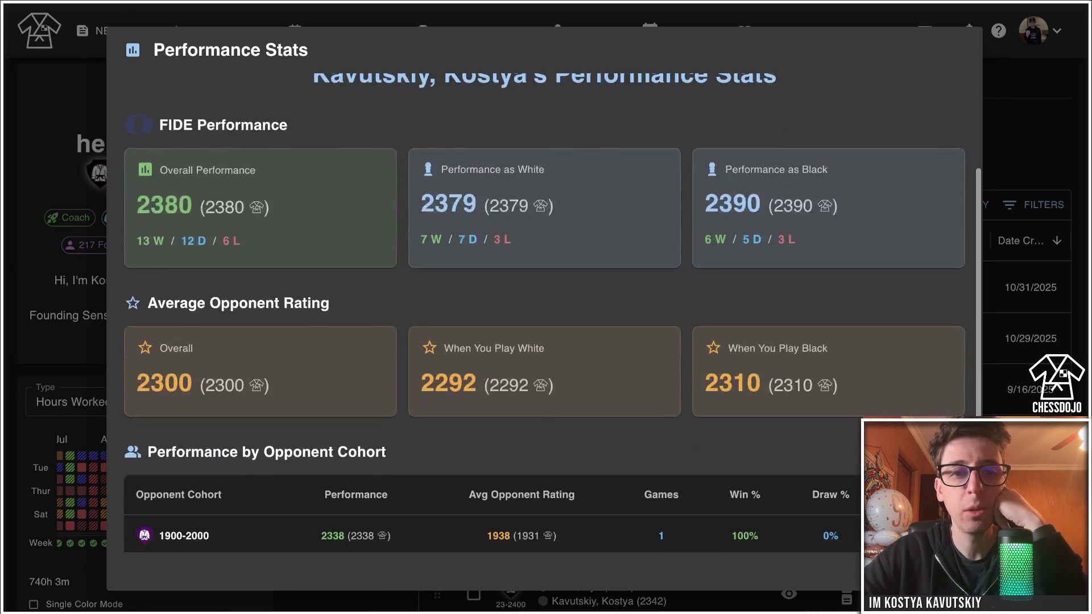
scroll(544, 313, up, 4)
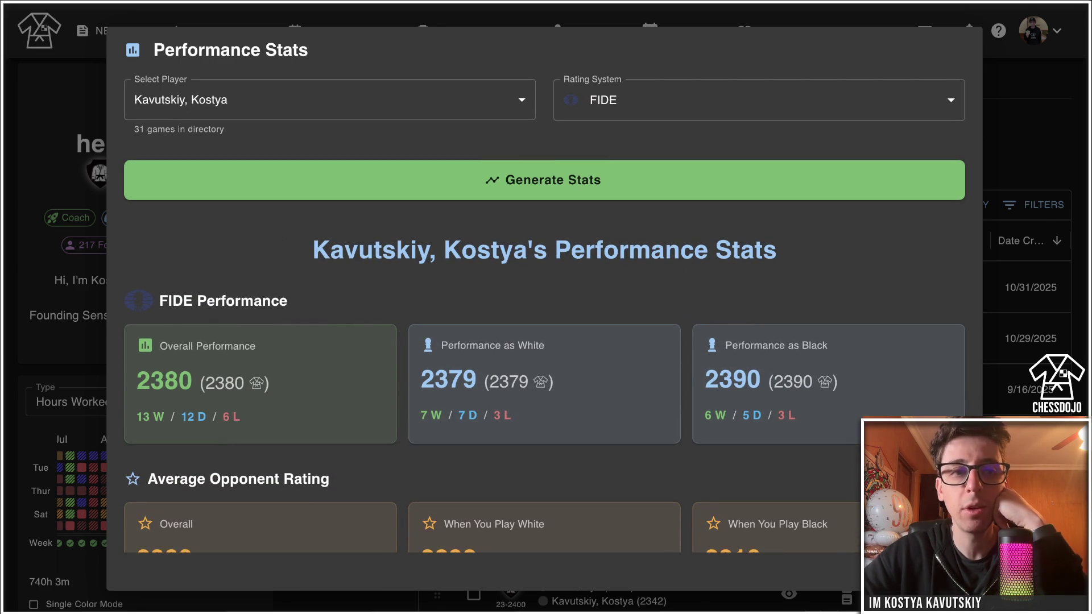
scroll(545, 312, down, 5)
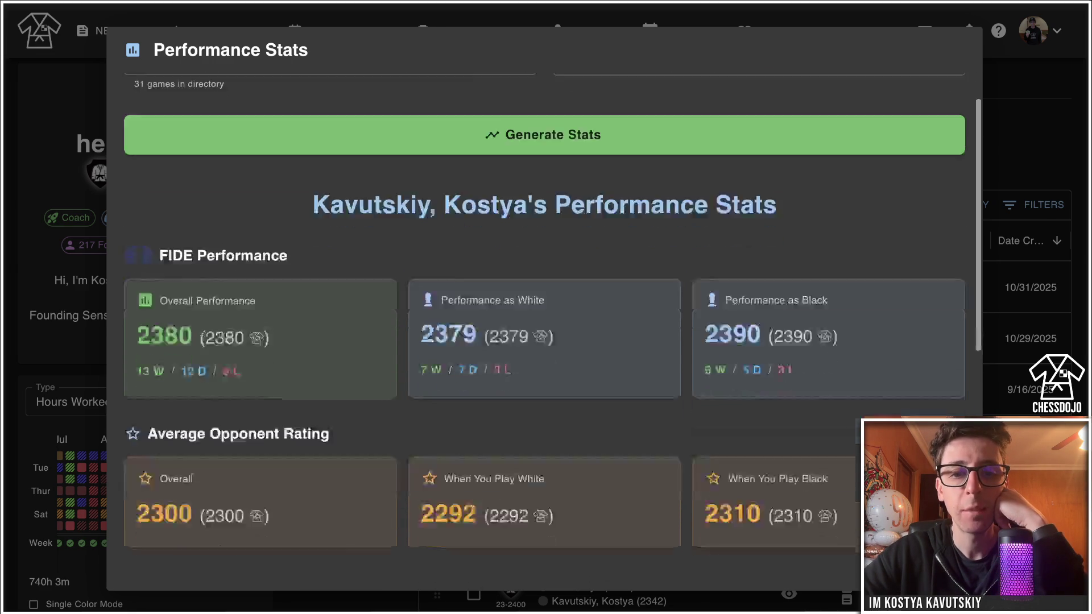
scroll(544, 313, down, 2)
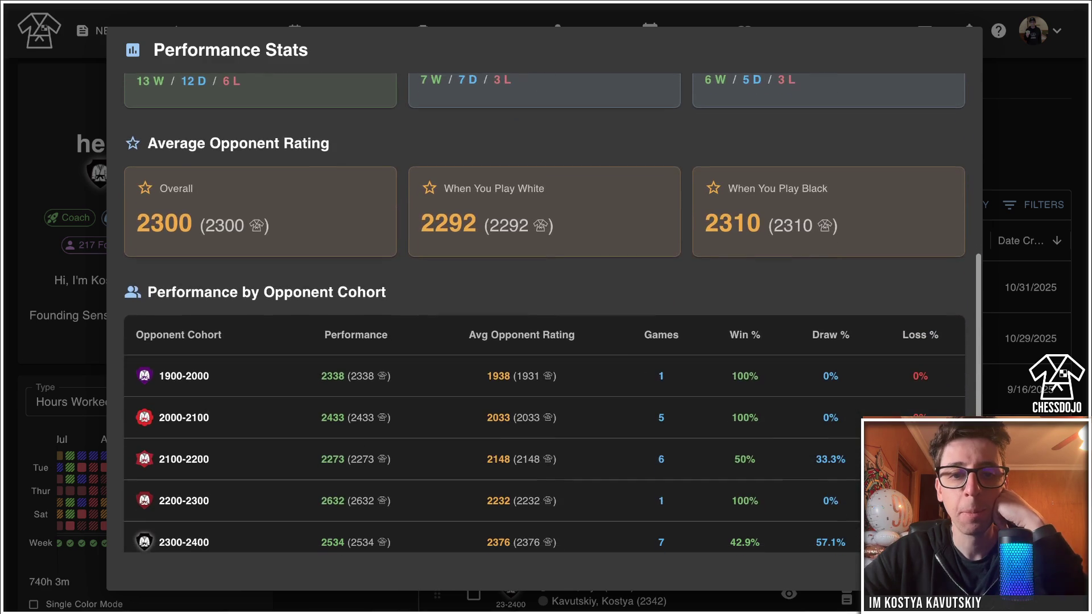
scroll(544, 313, down, 1)
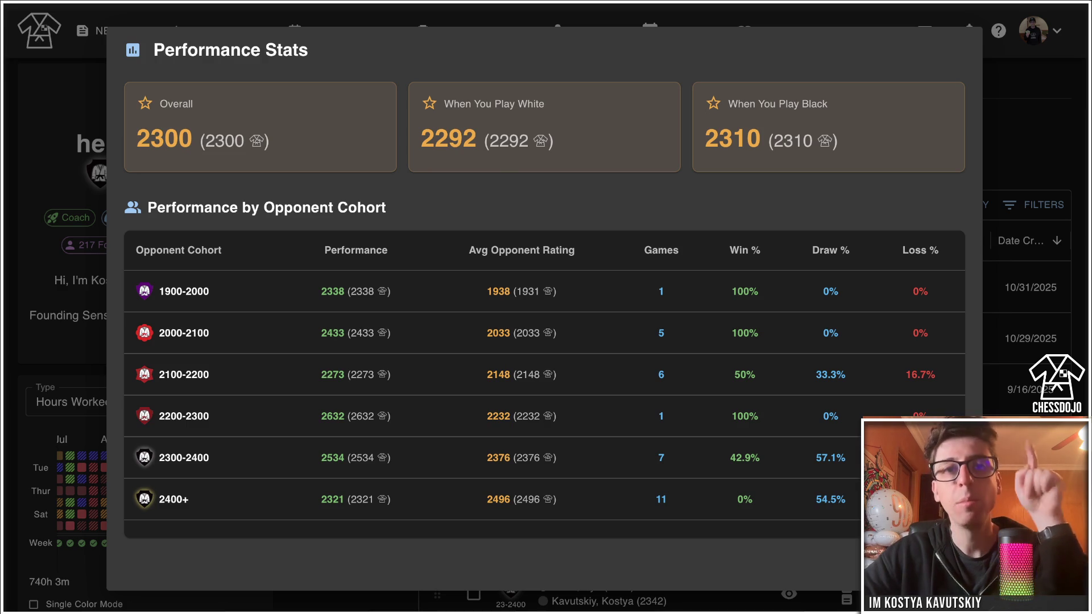
scroll(544, 307, up, 4)
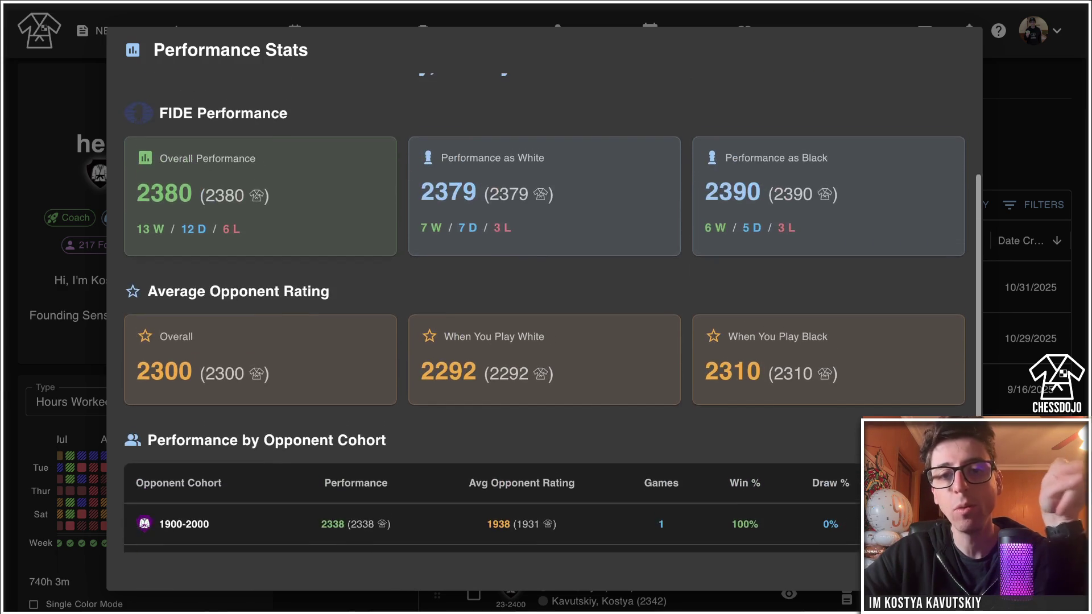
scroll(545, 307, up, 3)
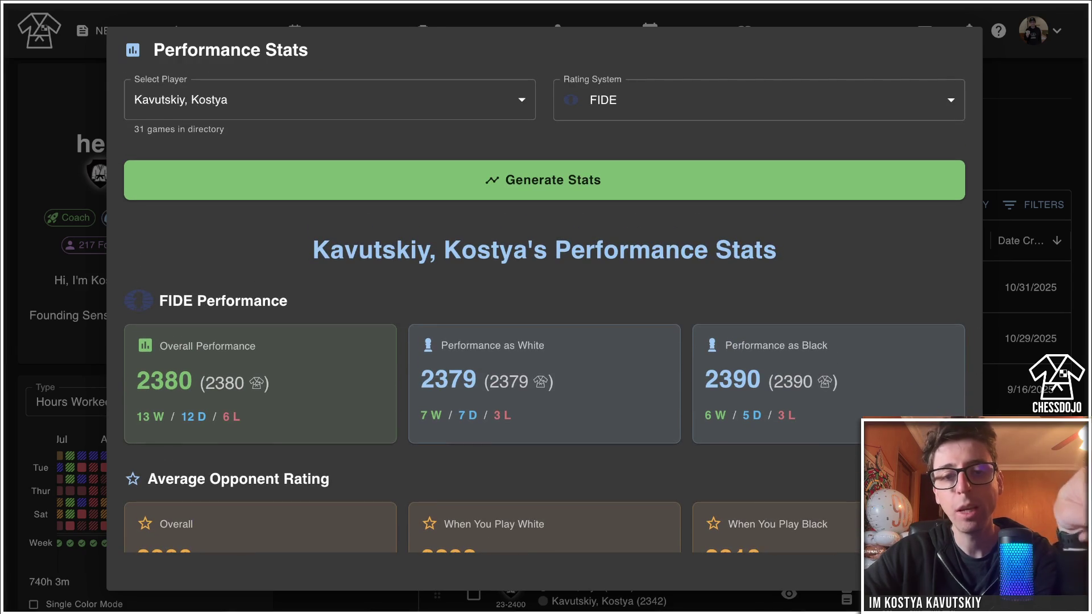
scroll(545, 307, down, 7)
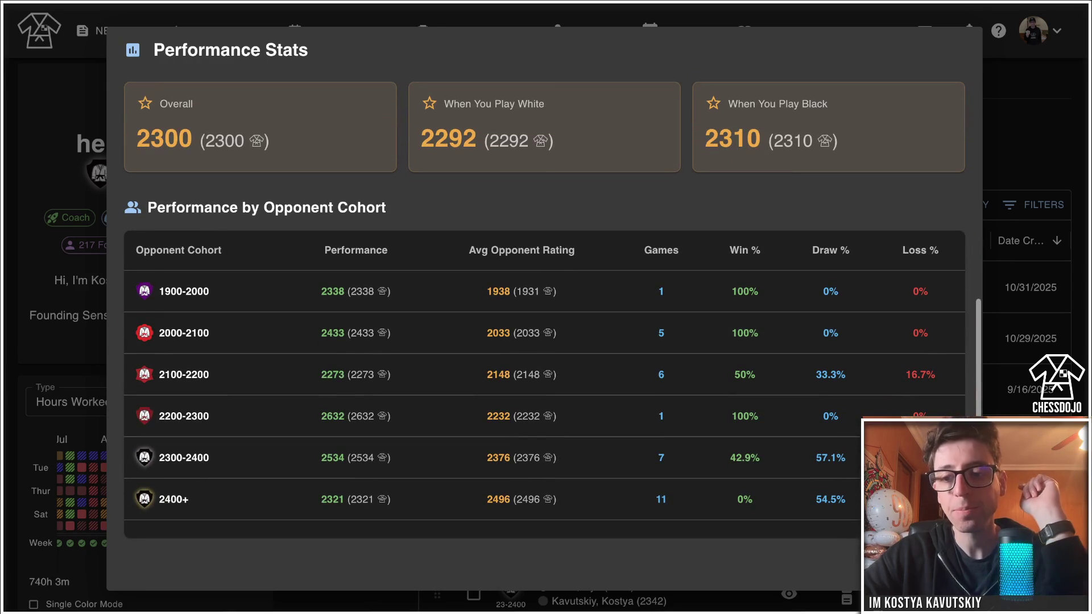
key(Escape)
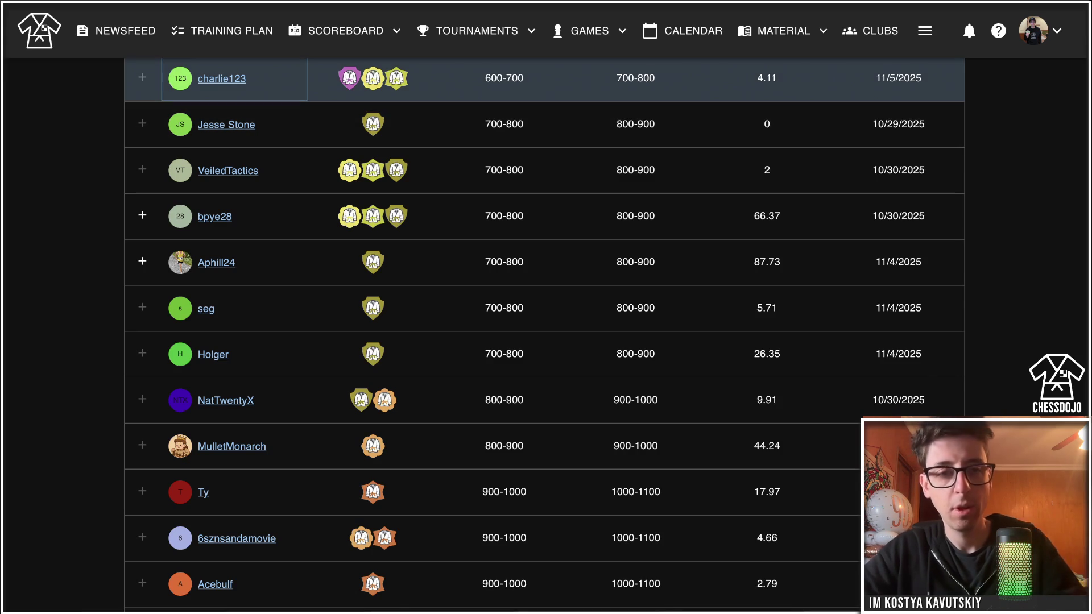
key(ctrl+r)
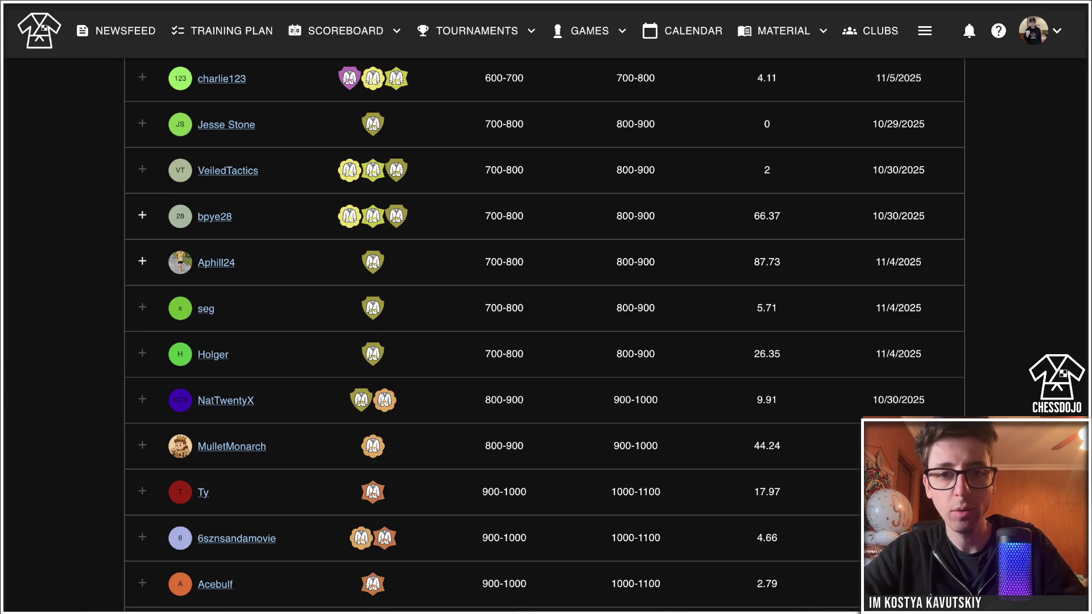
scroll(544, 126, down, 1)
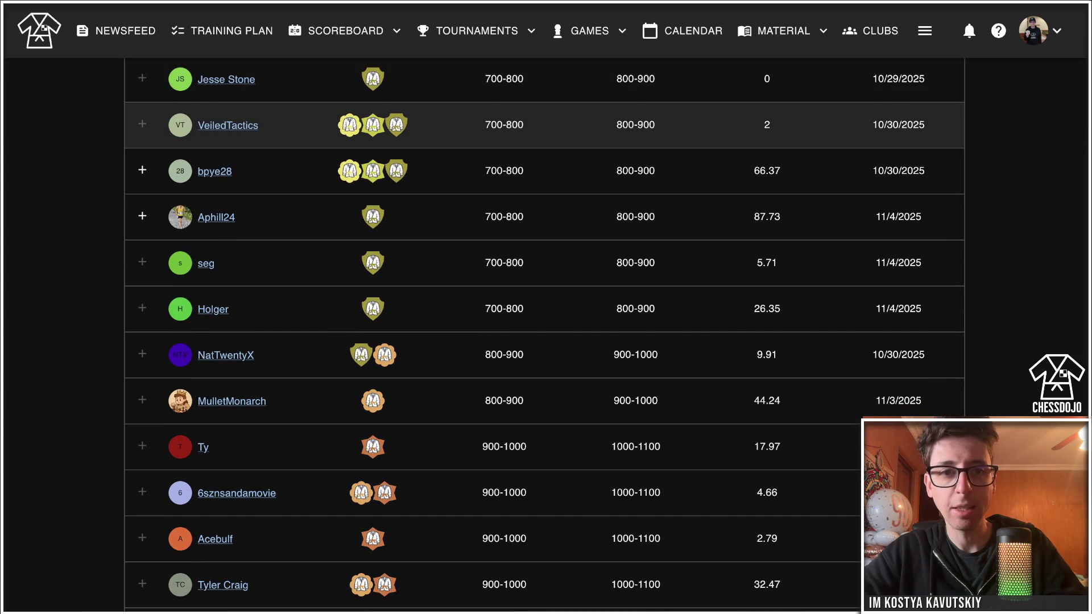
click(273, 80)
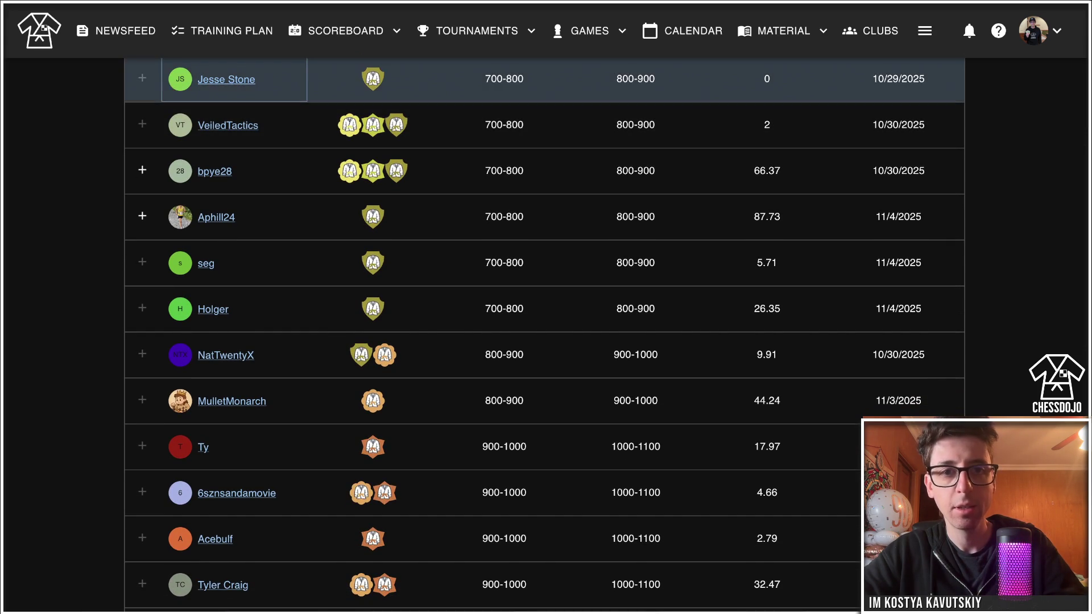
Open the 800-900 member's profile and browse their ratings (Chess.com Rapid 1168), tactics and badges.
click(226, 80)
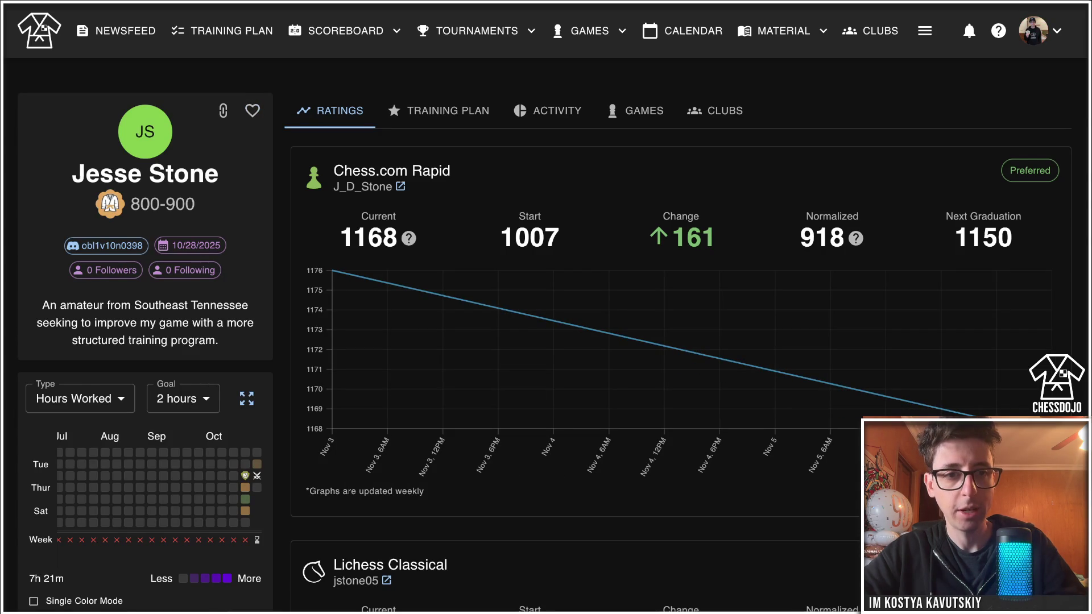
scroll(546, 318, down, 3)
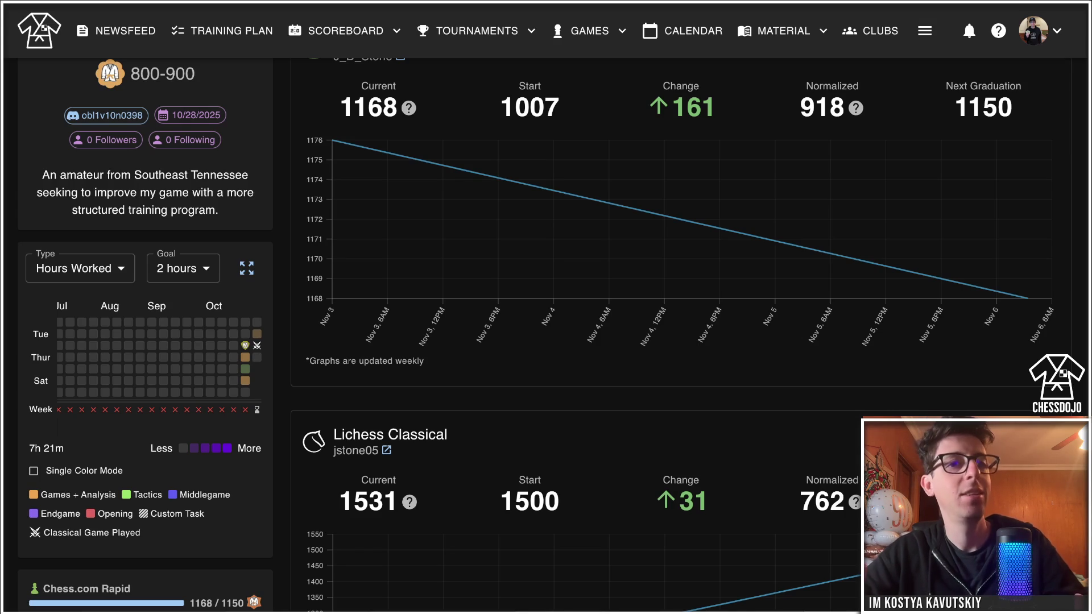
scroll(546, 336, up, 2)
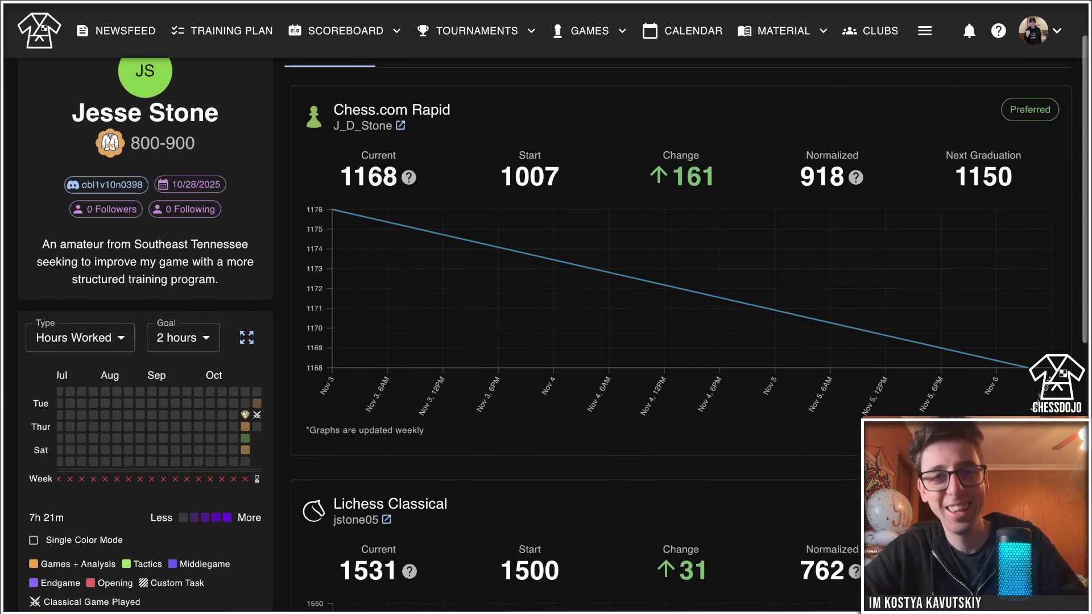
scroll(111, 216, down, 3)
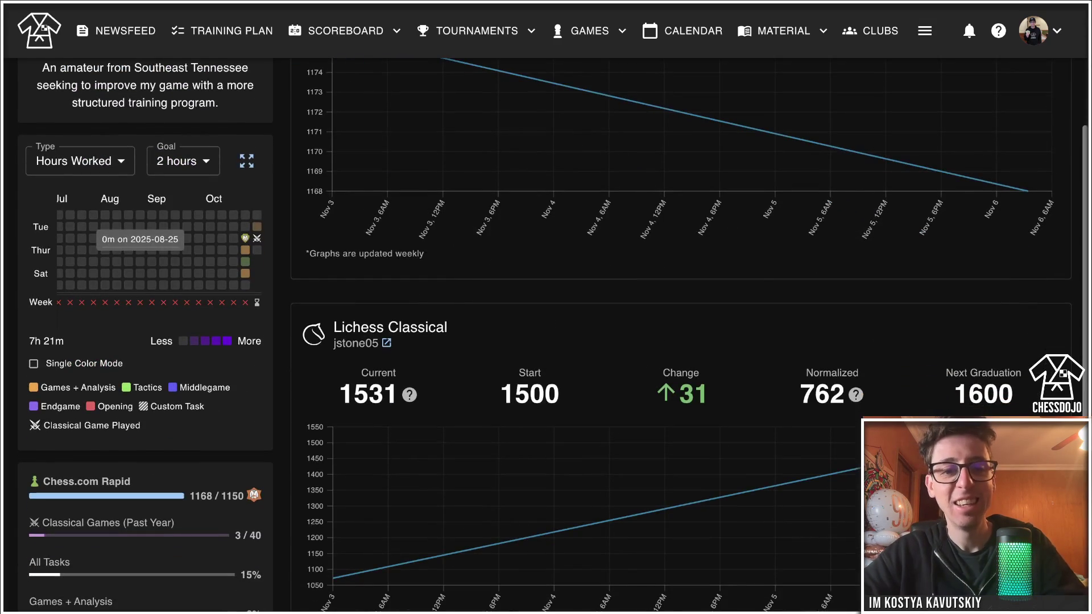
scroll(105, 238, down, 4)
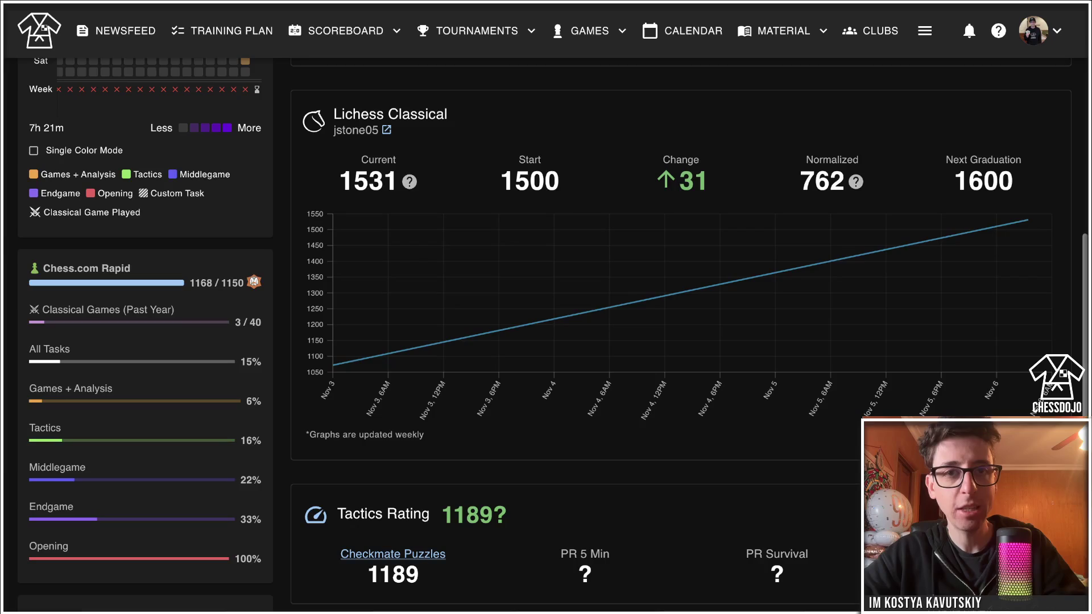
scroll(546, 336, down, 1)
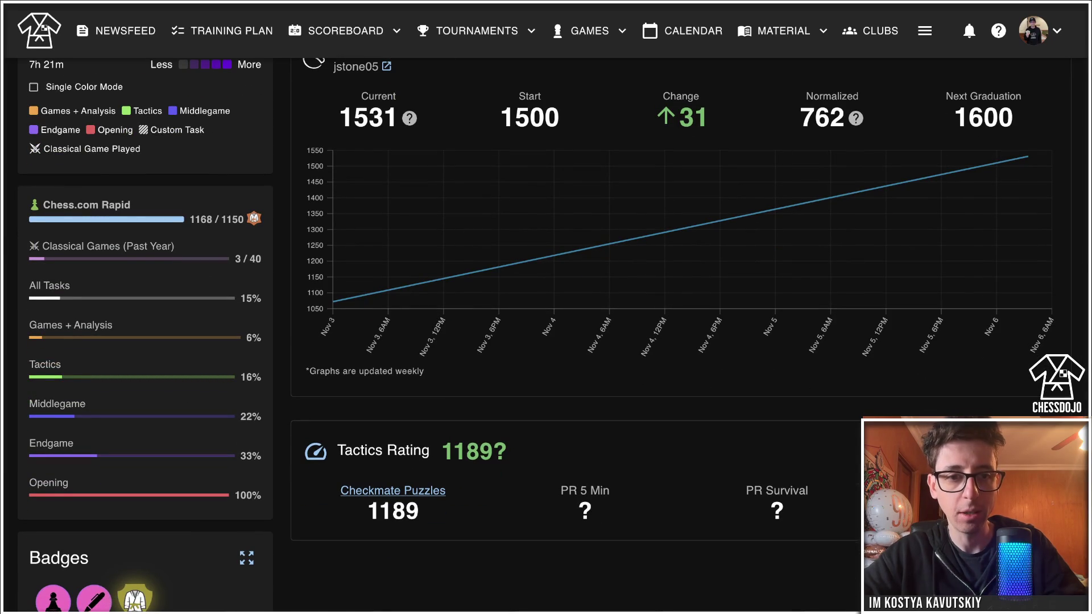
scroll(546, 336, down, 1)
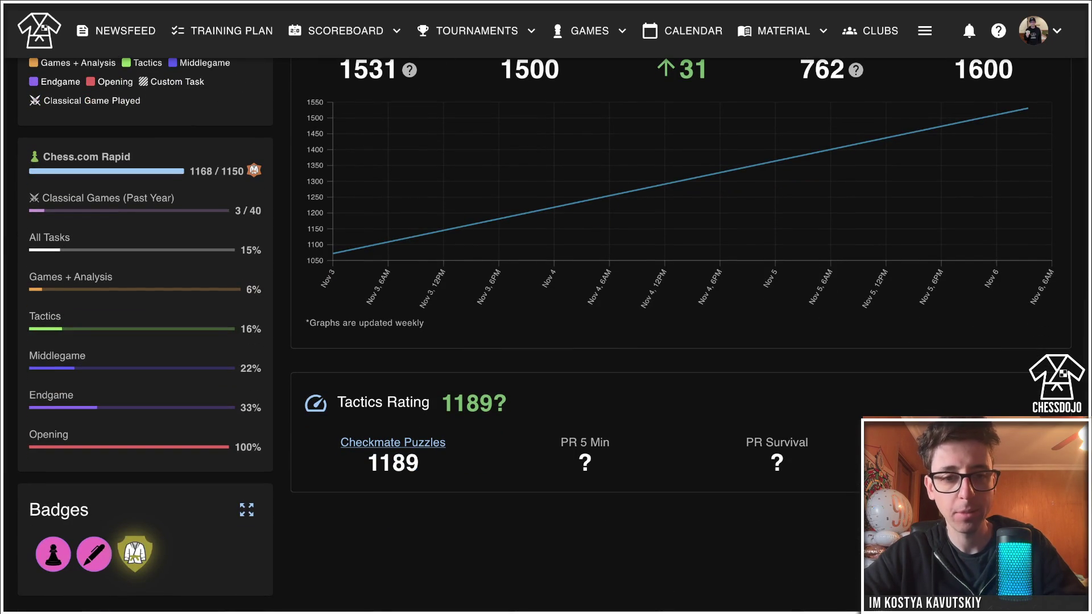
scroll(546, 335, up, 10)
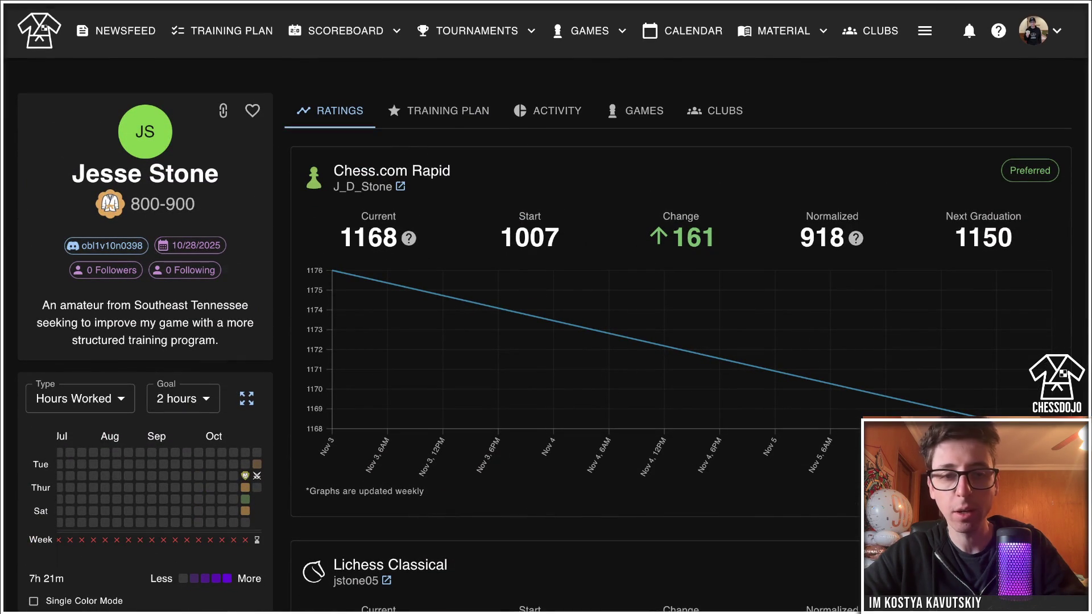
mouse_move(190, 245)
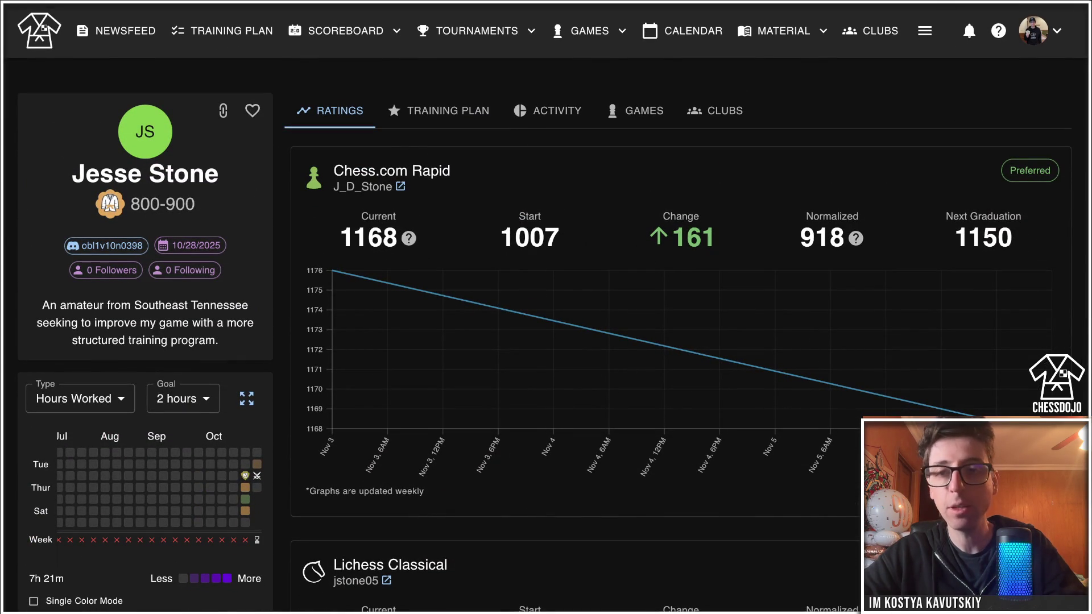
mouse_move(245, 510)
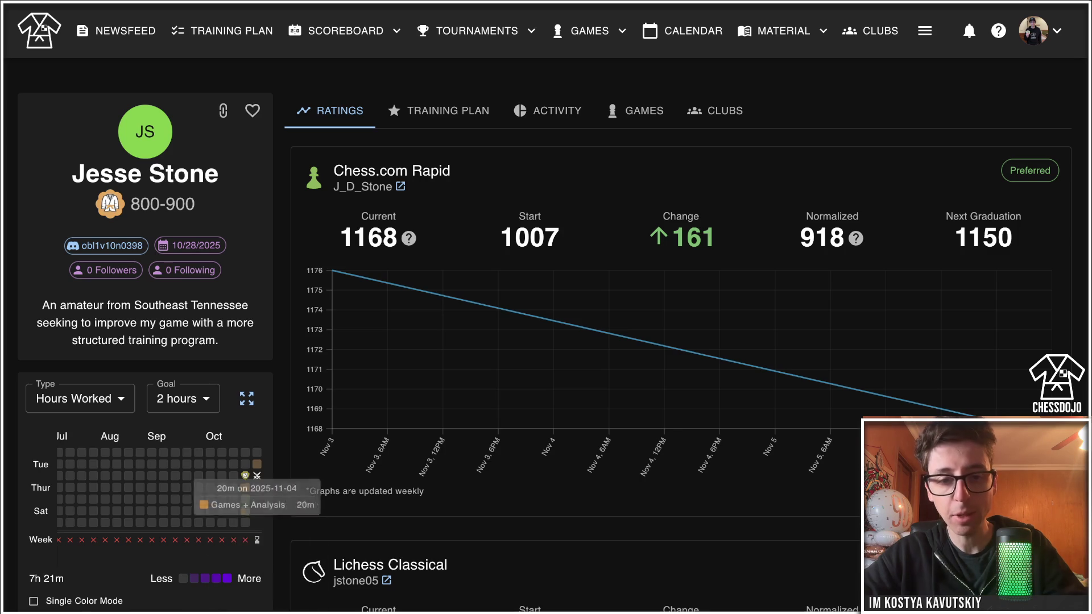
mouse_move(257, 476)
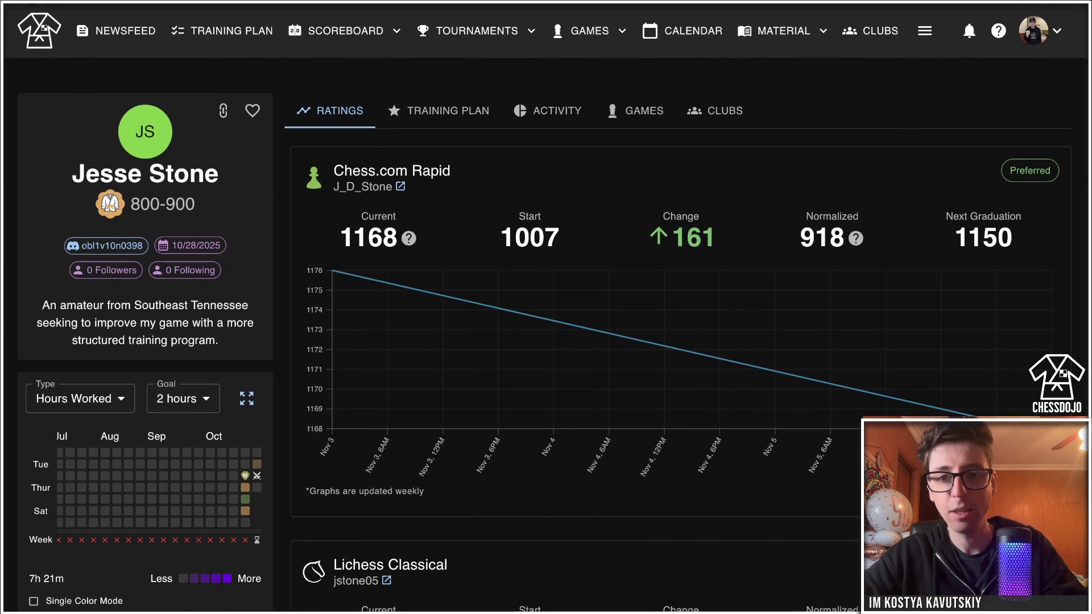
Show the profile's Activity breakdown and highlight a Timeline post's puzzle-count line, then deselect it.
click(547, 111)
scroll(680, 341, down, 10)
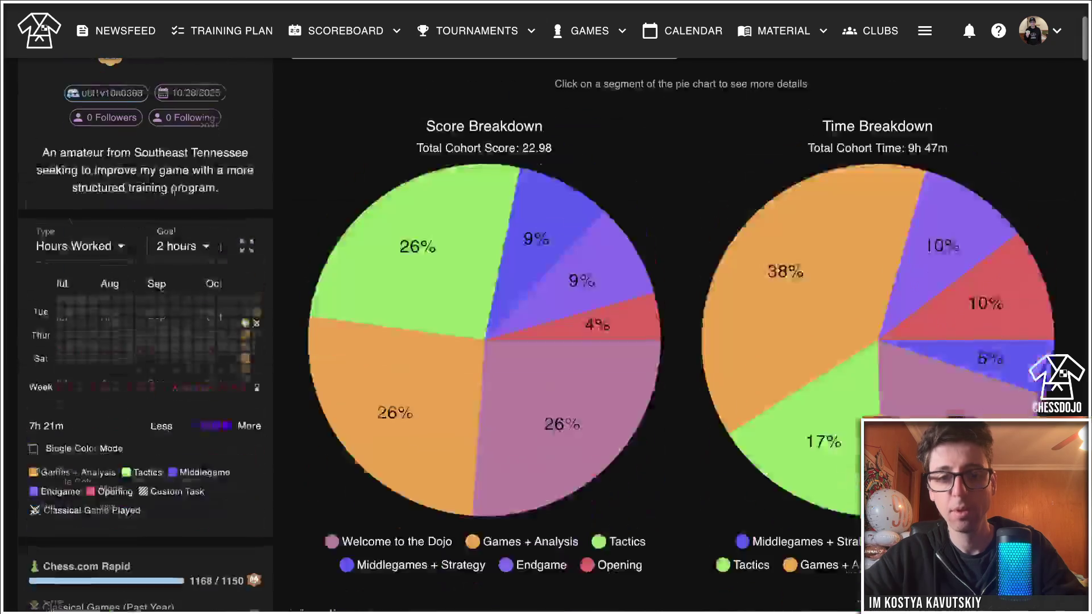
scroll(545, 335, down, 8)
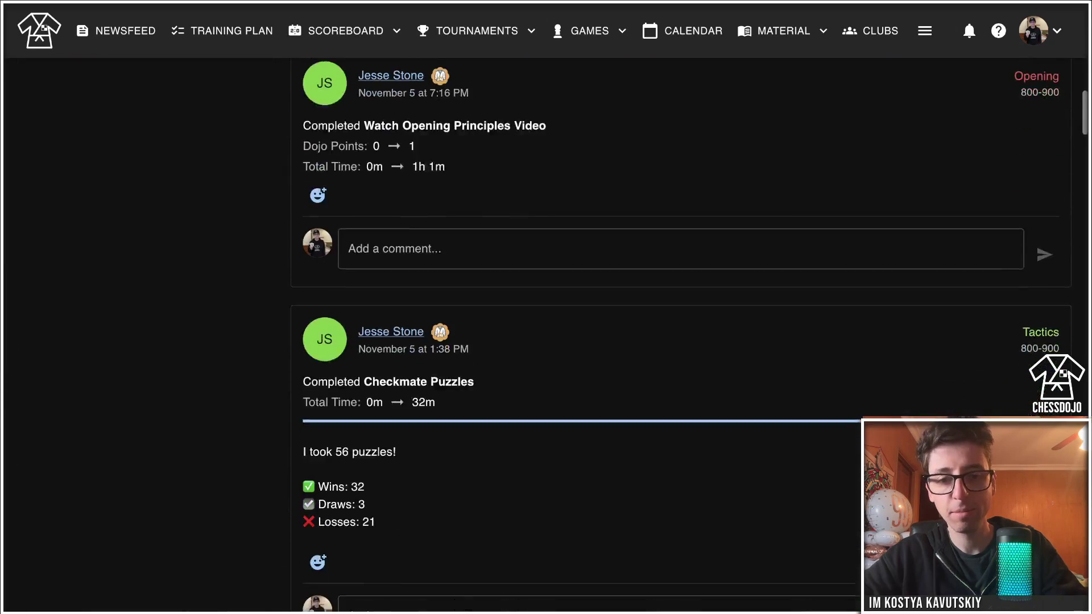
scroll(680, 334, down, 3)
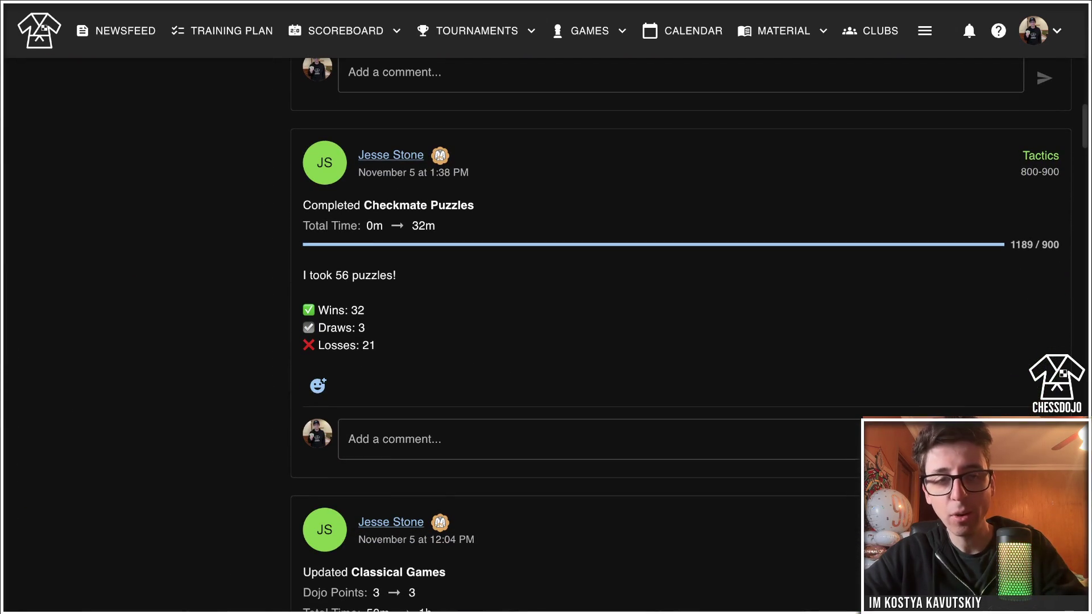
triple_click(349, 275)
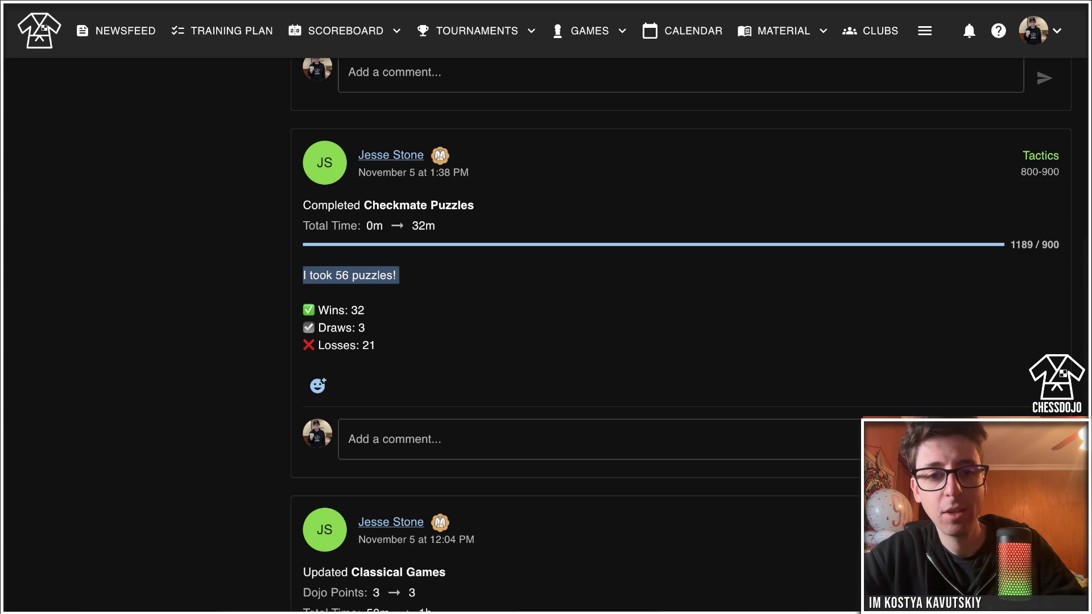
click(349, 276)
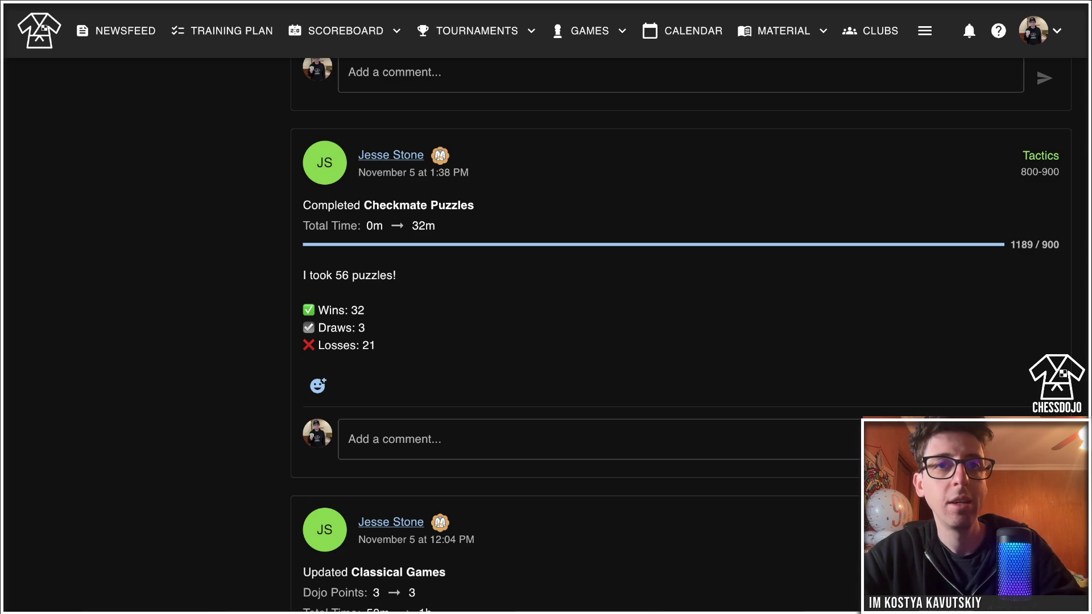
Browse the remaining Timeline posts of completed tasks and the published game analysis.
scroll(690, 335, down, 1)
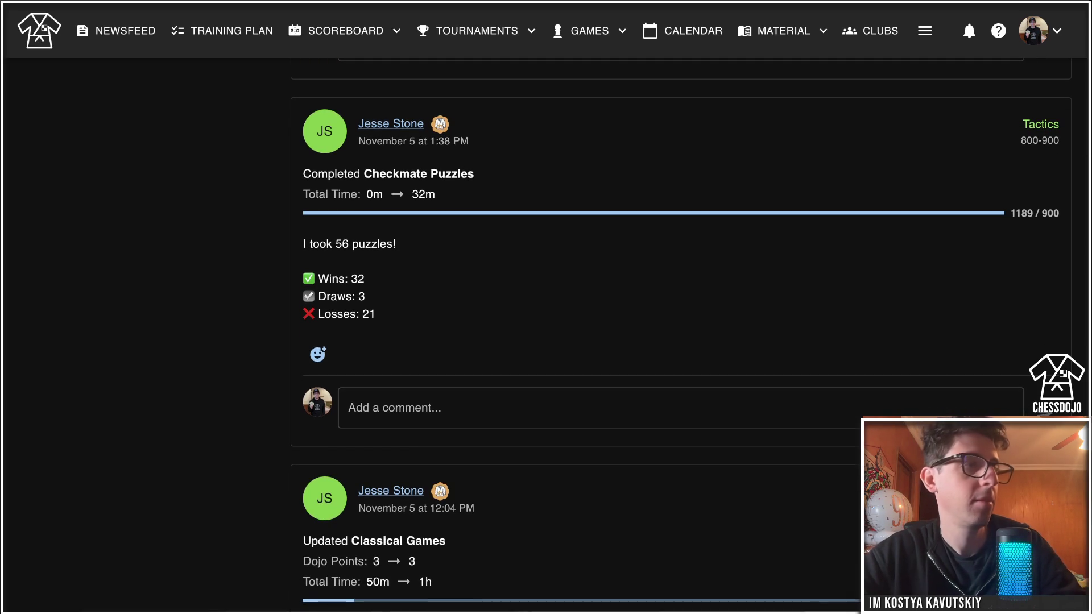
scroll(680, 338, down, 6)
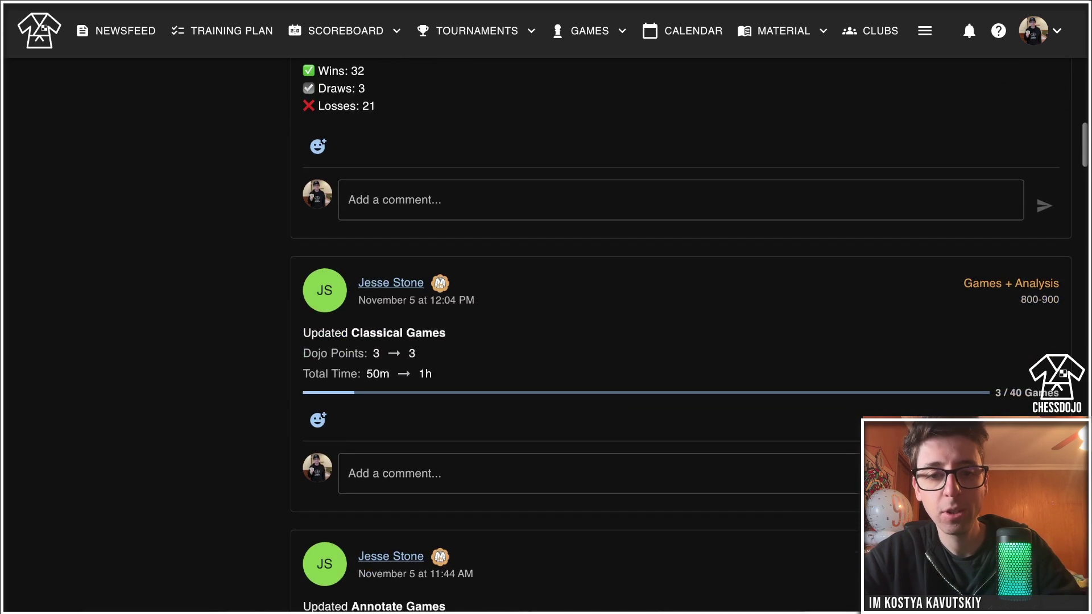
scroll(681, 335, down, 7)
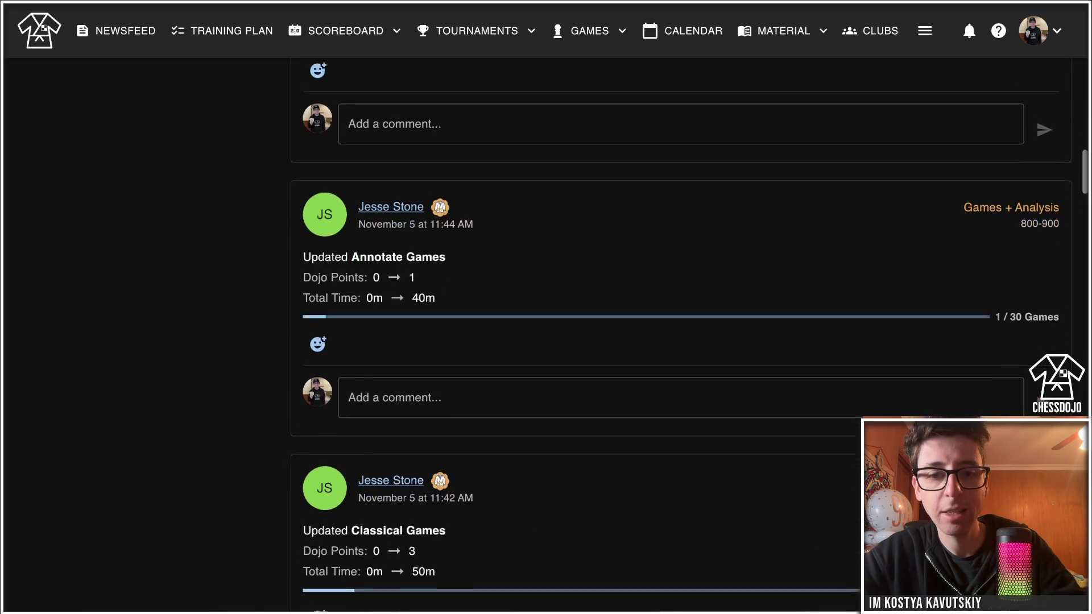
scroll(440, 160, down, 7)
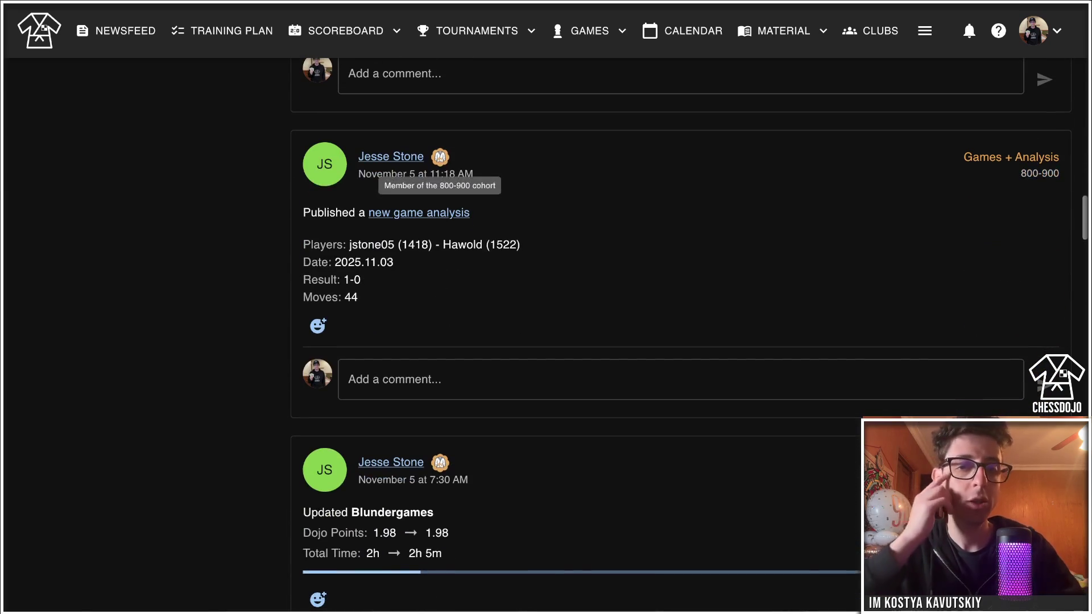
scroll(681, 336, down, 2)
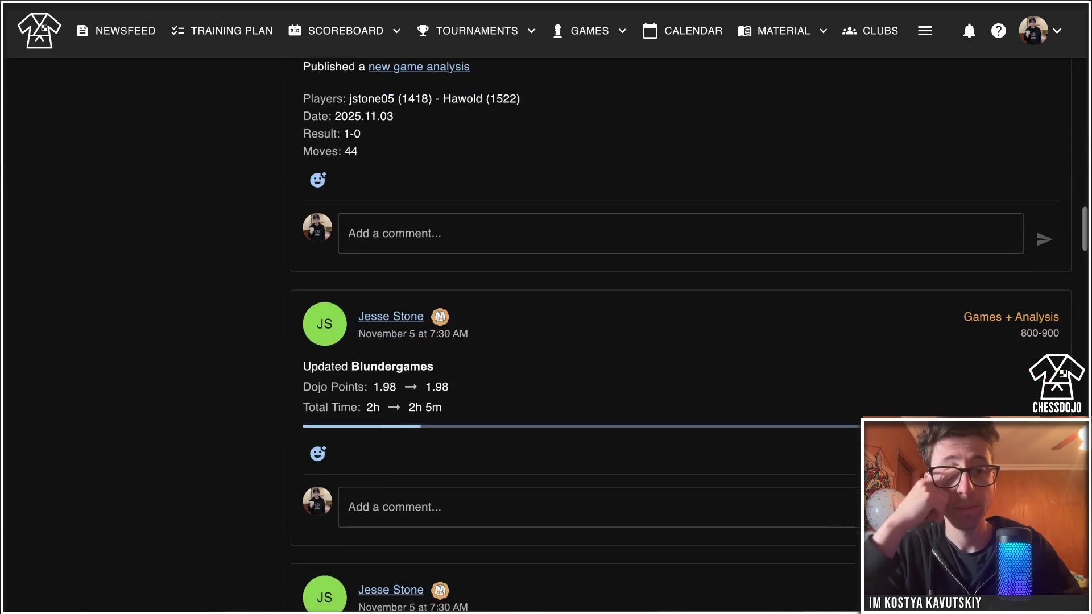
scroll(680, 335, up, 4)
scroll(680, 330, down, 2)
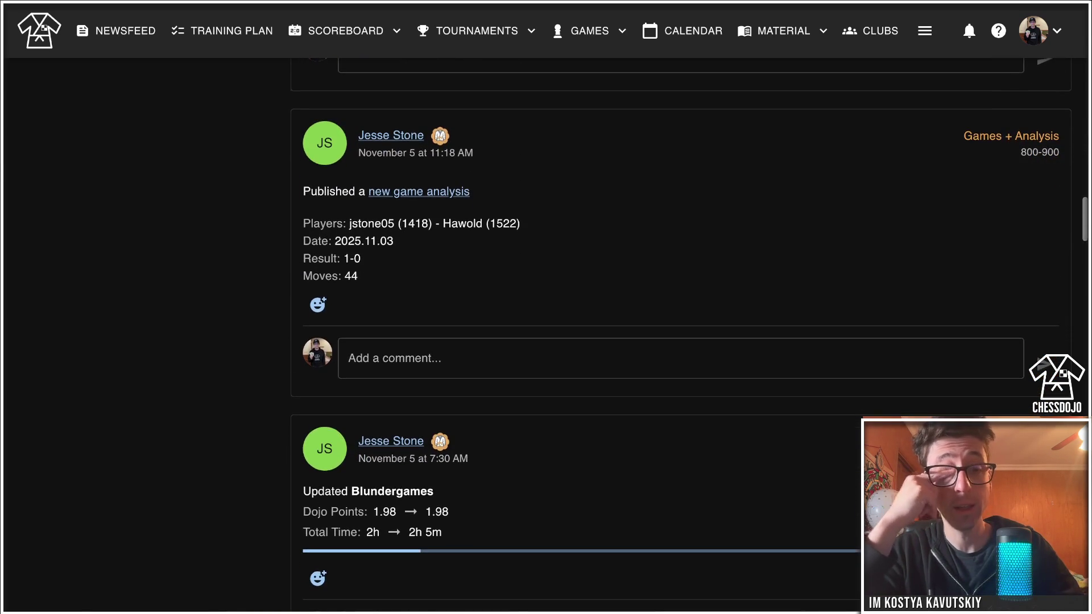
scroll(681, 329, up, 1)
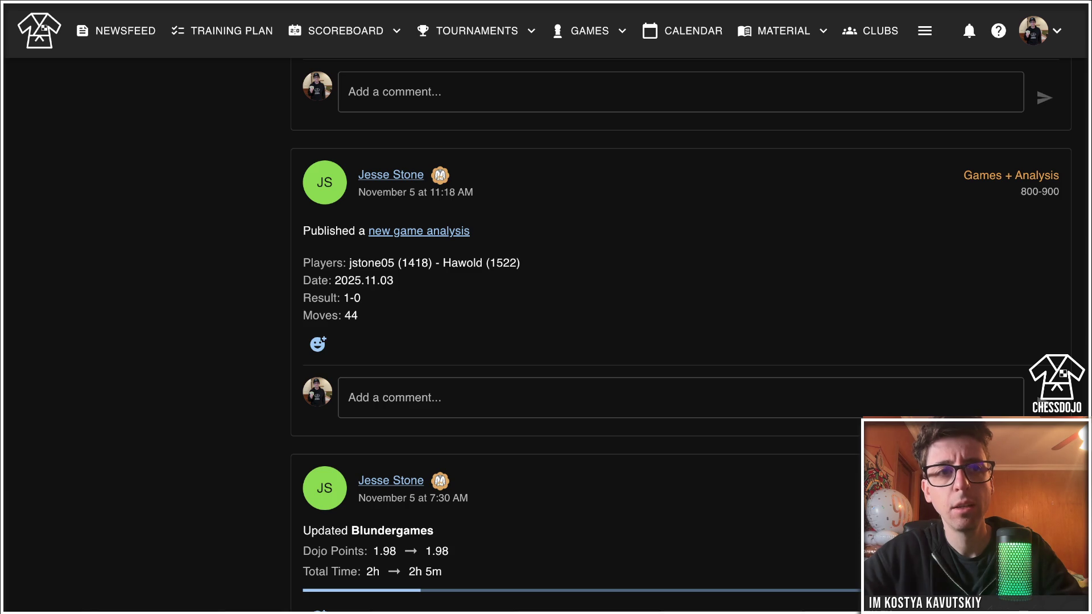
scroll(546, 335, up, 20)
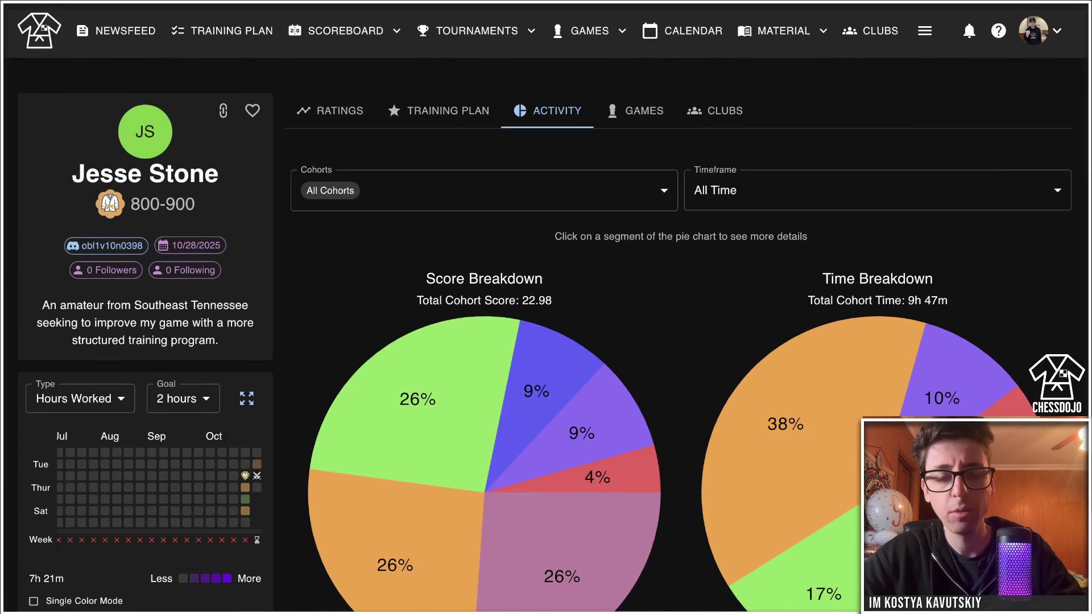
Open the 2025.11.03 rated classical game (1418 vs 1522, 1-0) from the My Games folder.
click(637, 111)
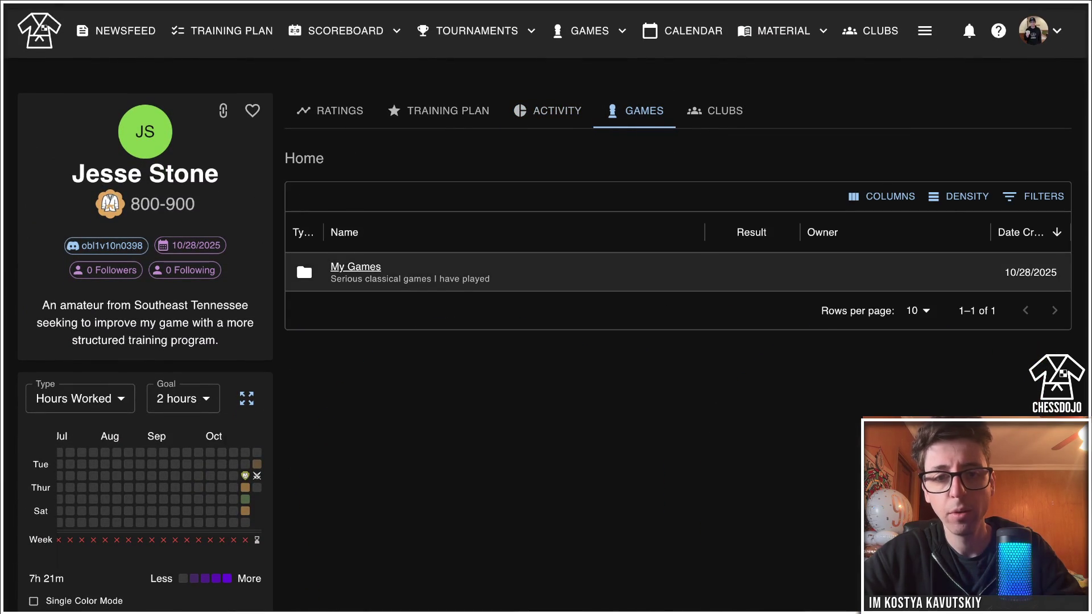
click(355, 267)
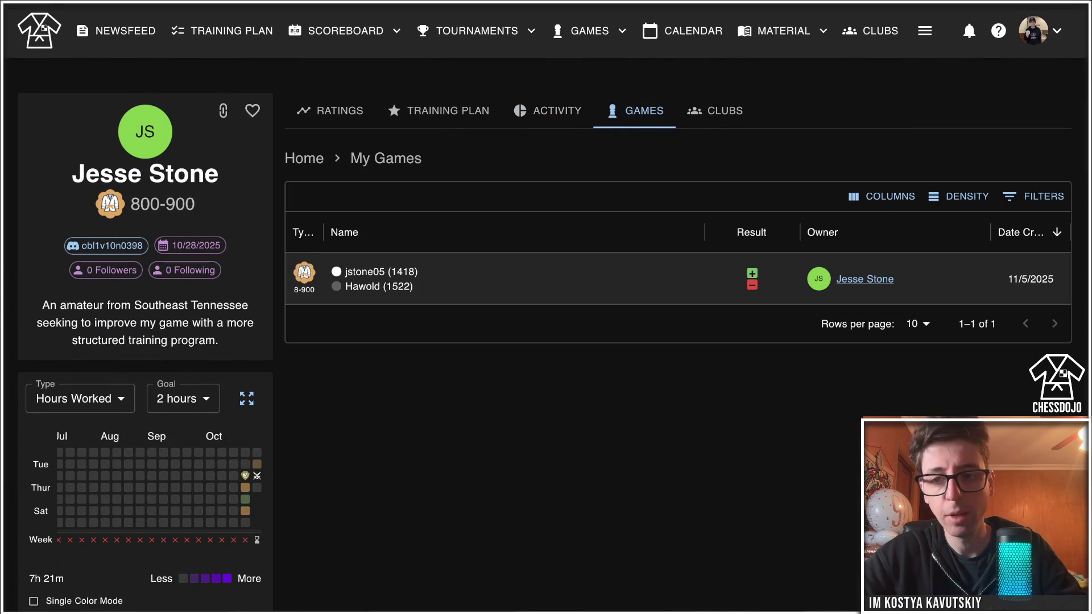
click(364, 273)
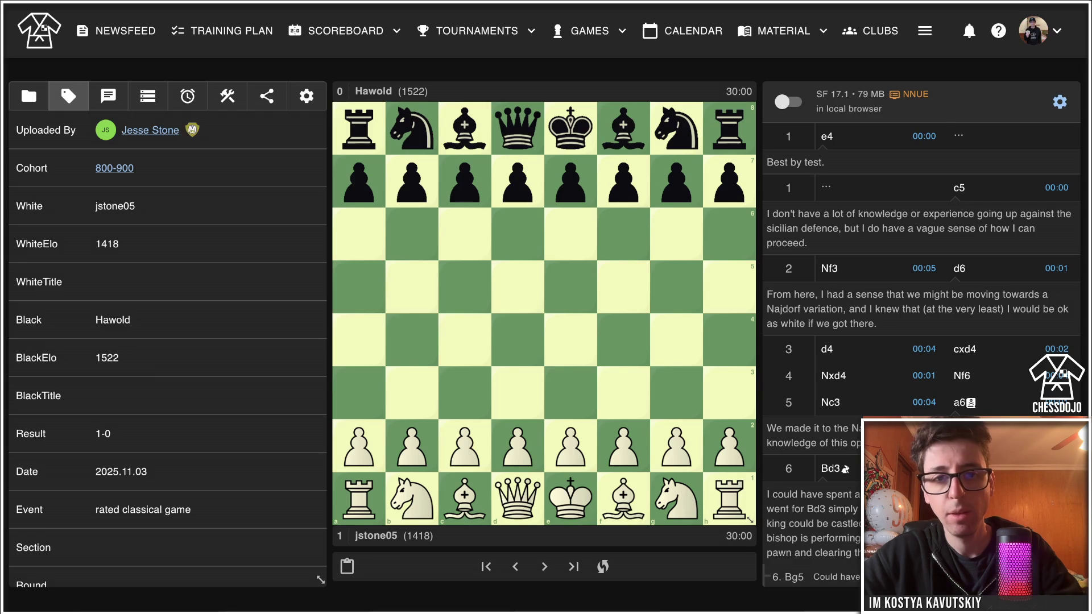
Play 1.e4, scan the game's tag details, then advance to 2.Nf3.
key(Right)
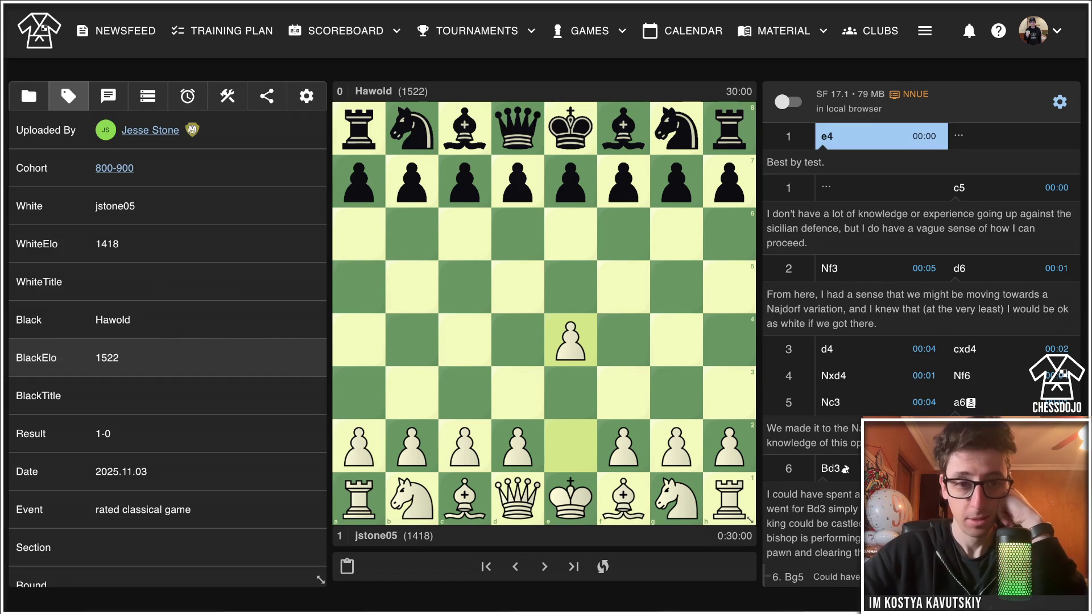
scroll(168, 361, down, 4)
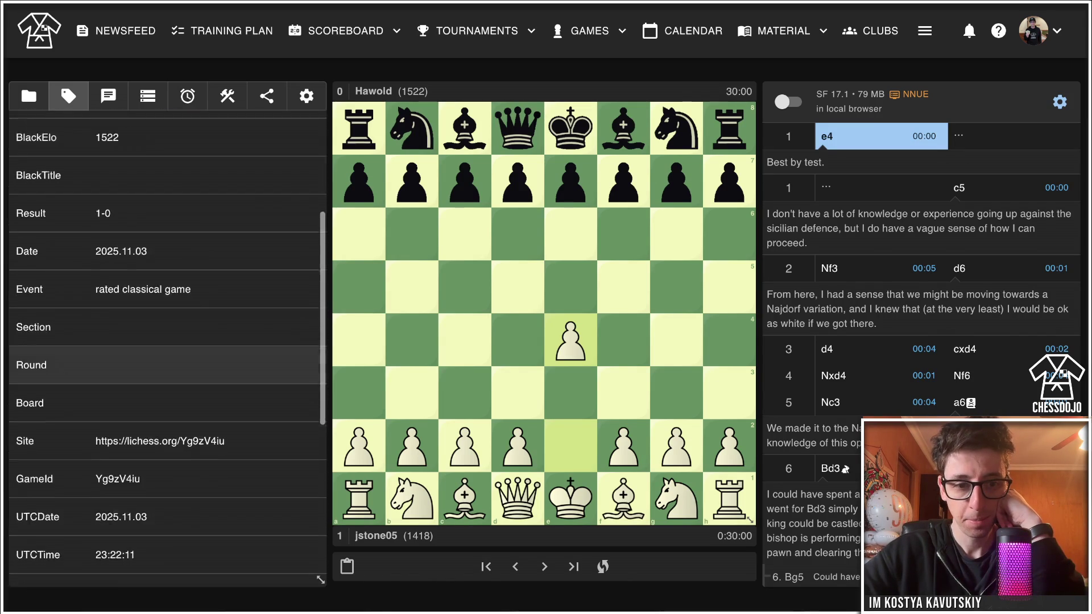
scroll(167, 352, down, 5)
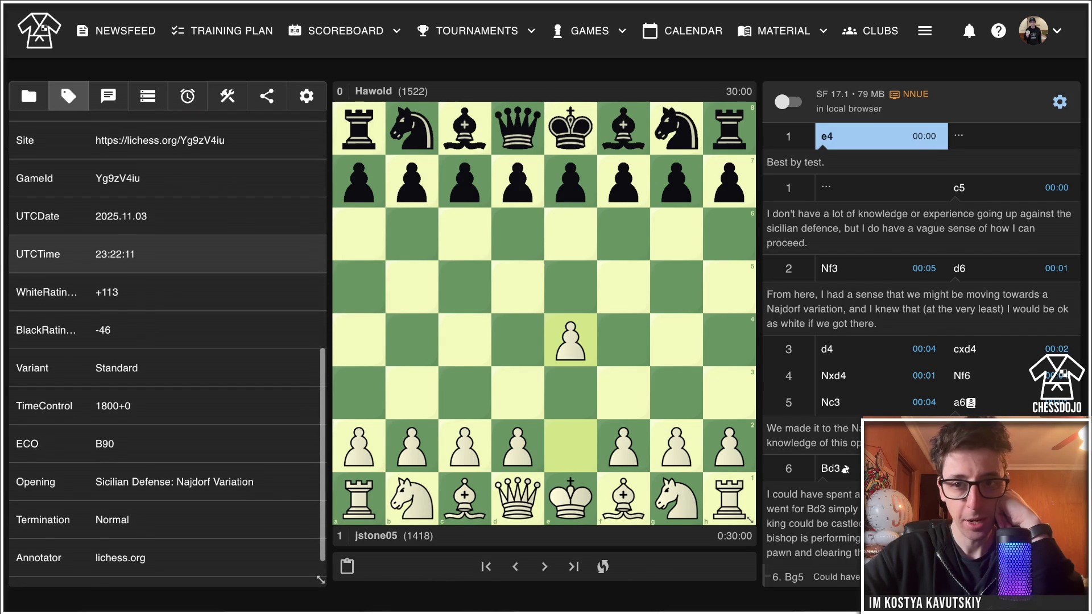
scroll(168, 352, up, 10)
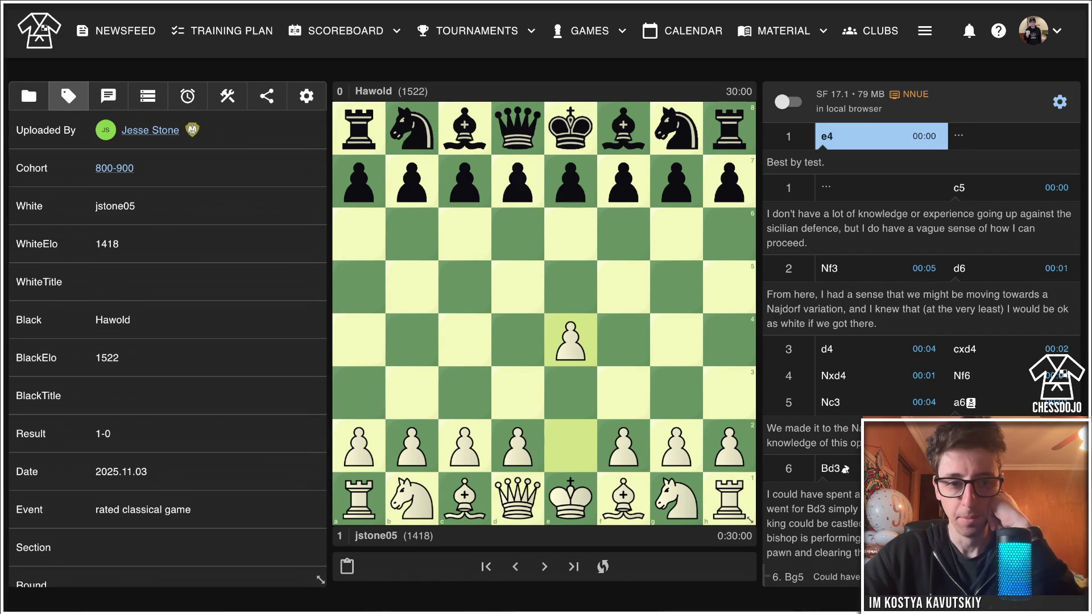
key(Right)
key(Right)
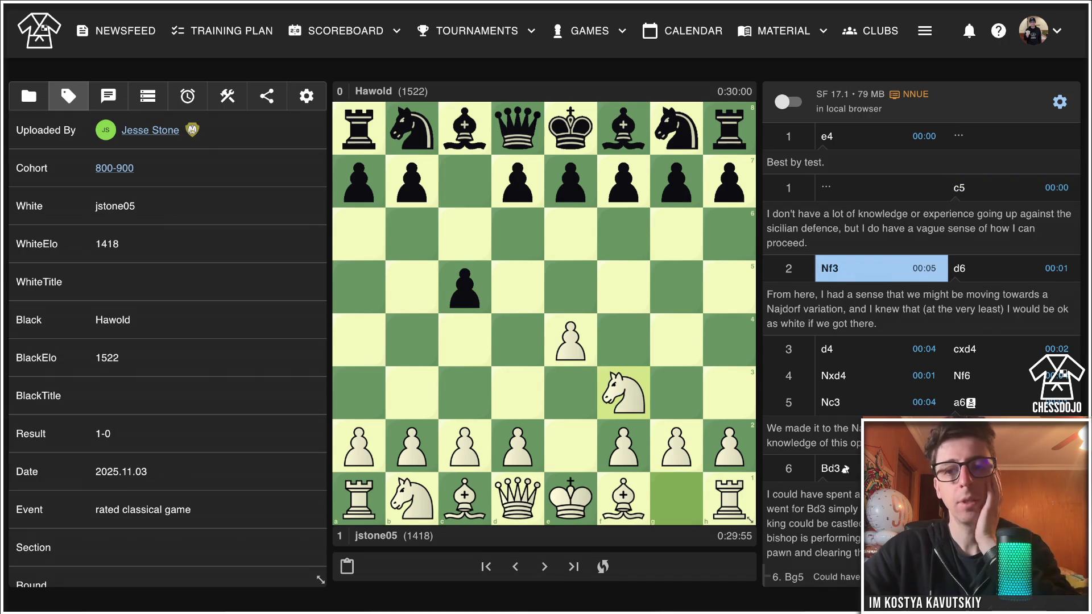
Review the Sicilian moves up to 4.Nxd4, then advance through 4...Nf6 and 5.Nc3 to 5...a6.
key(Left)
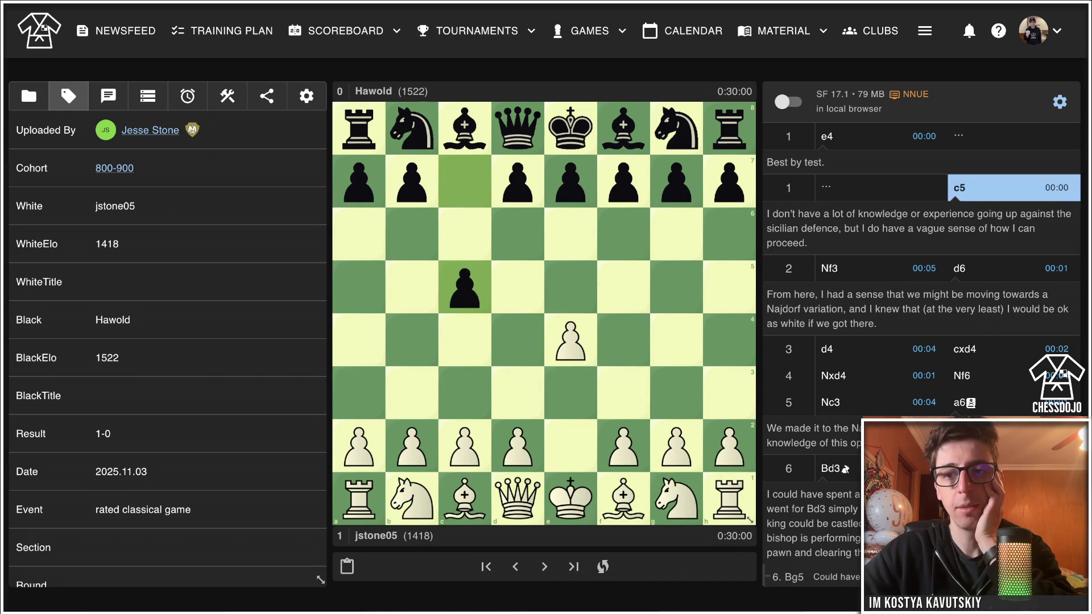
key(Right)
key(Right)
key(Right)
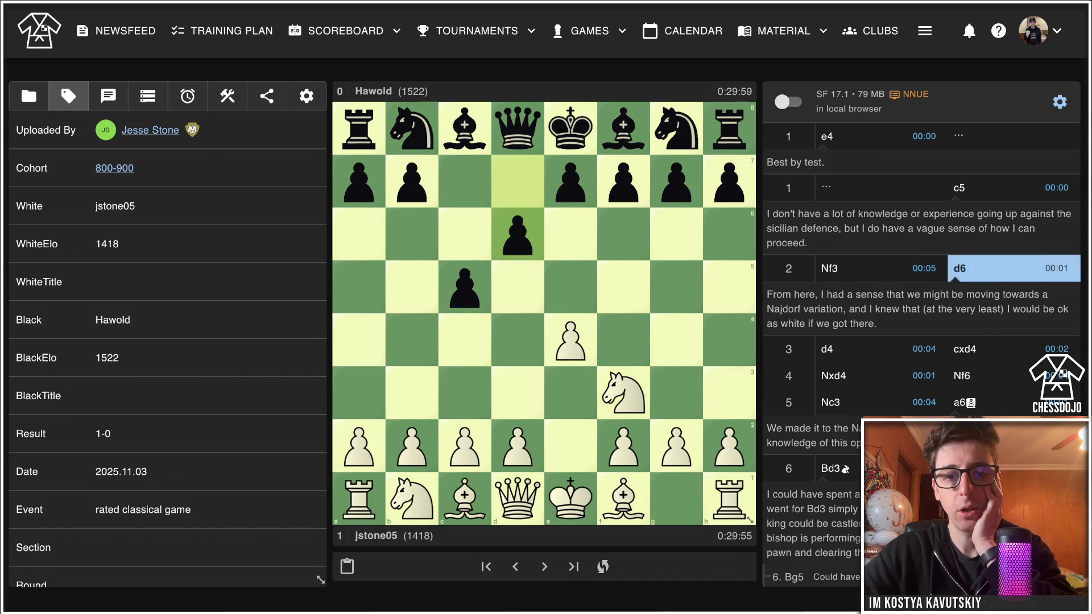
key(Left)
key(Right)
key(Right)
key(Right)
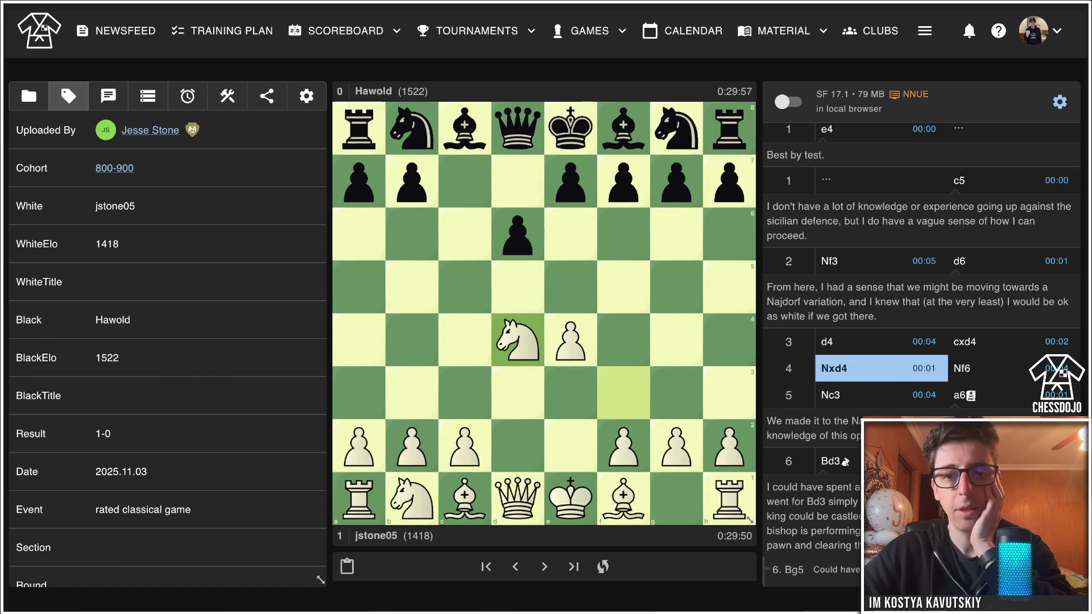
key(Left)
key(Left)
key(Left)
key(Right)
key(Right)
key(Right)
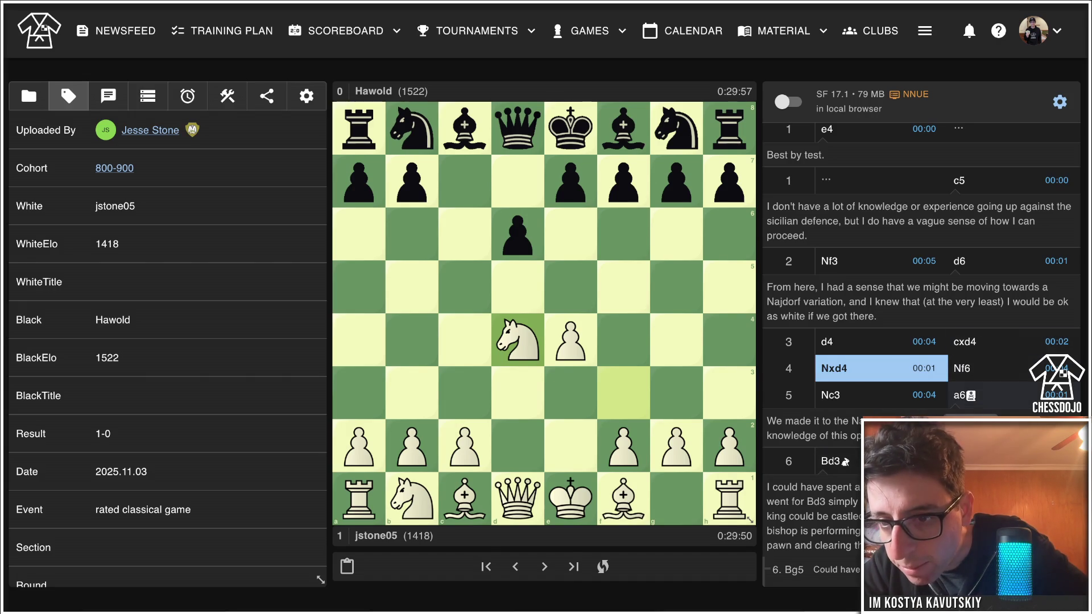
key(Right)
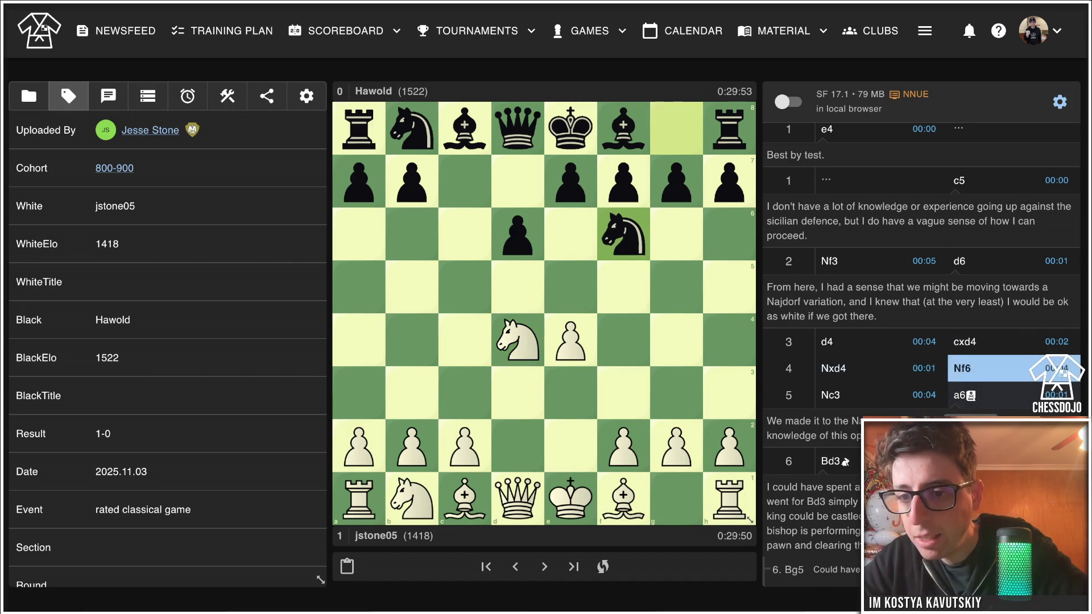
key(Right)
key(Right)
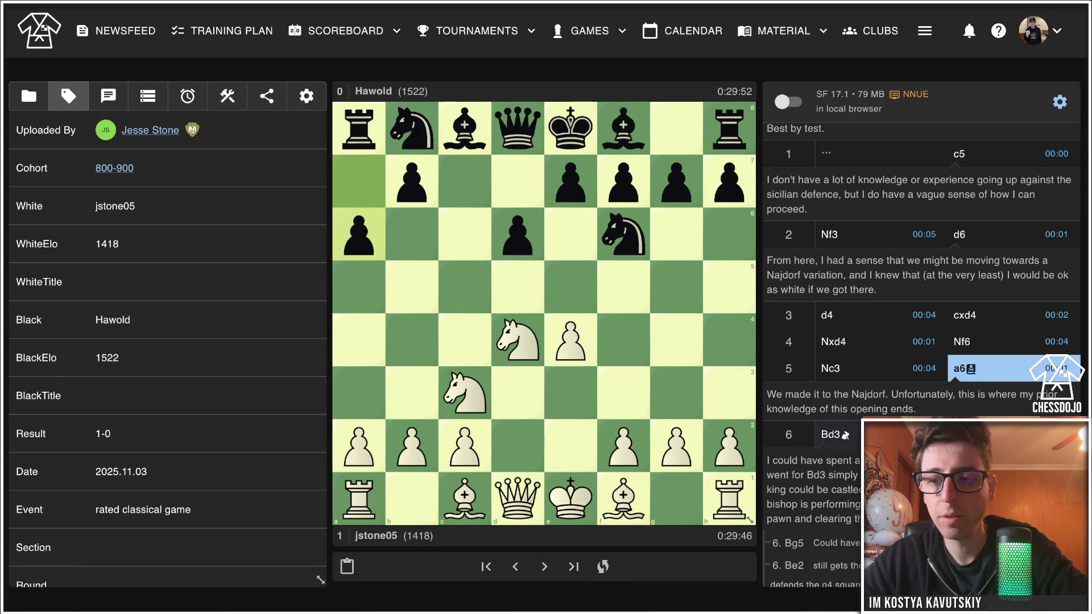
scroll(921, 341, down, 3)
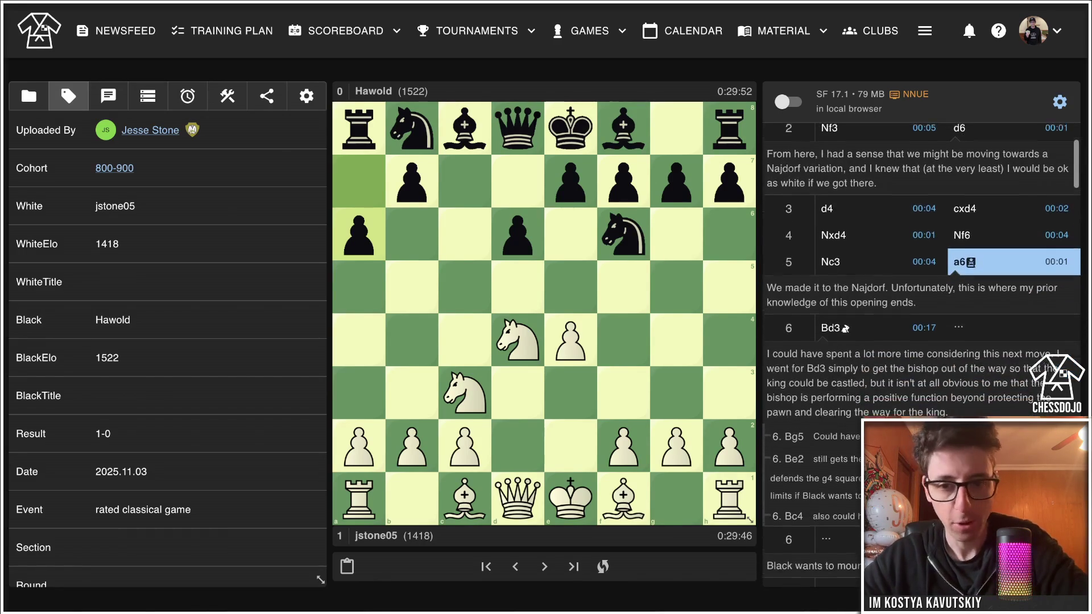
scroll(921, 341, up, 2)
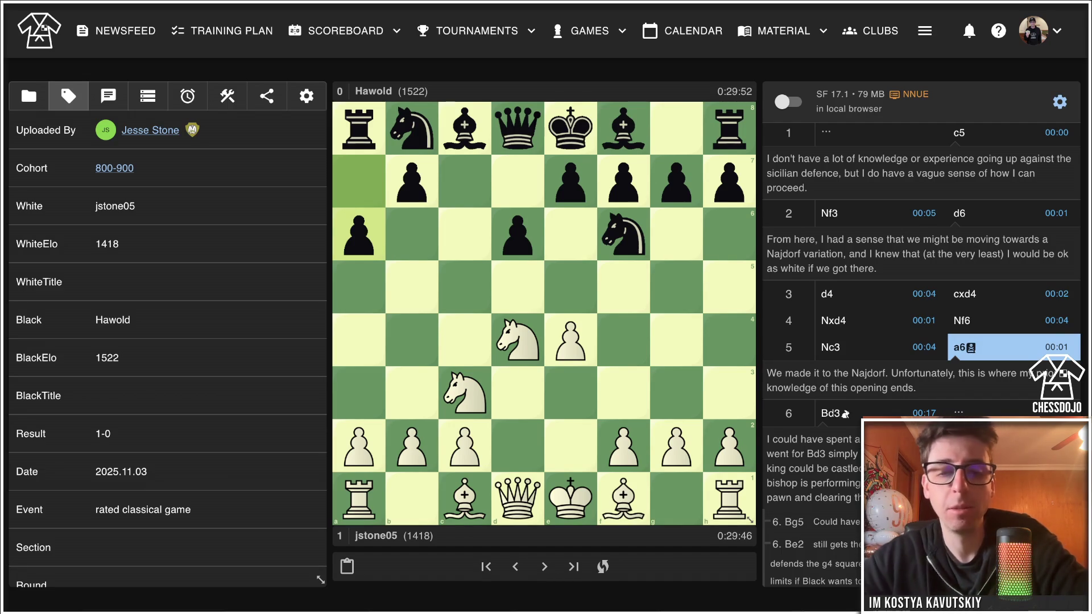
Draw arrows for both bishops' diagonals and add the sideline 6. Bf4 e5.
drag(623, 499, 465, 341)
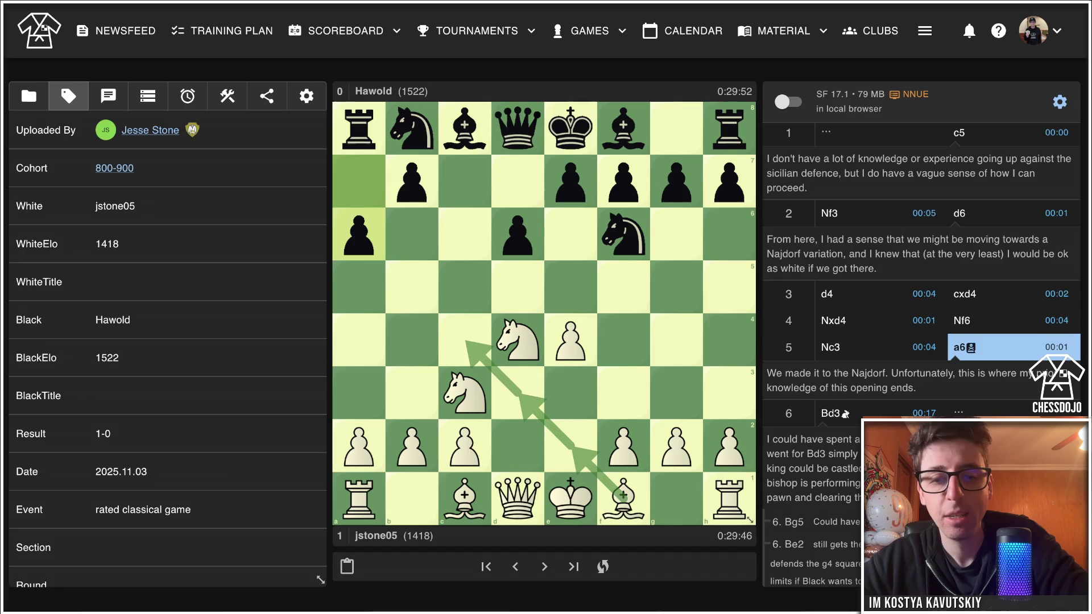
drag(465, 495, 619, 344)
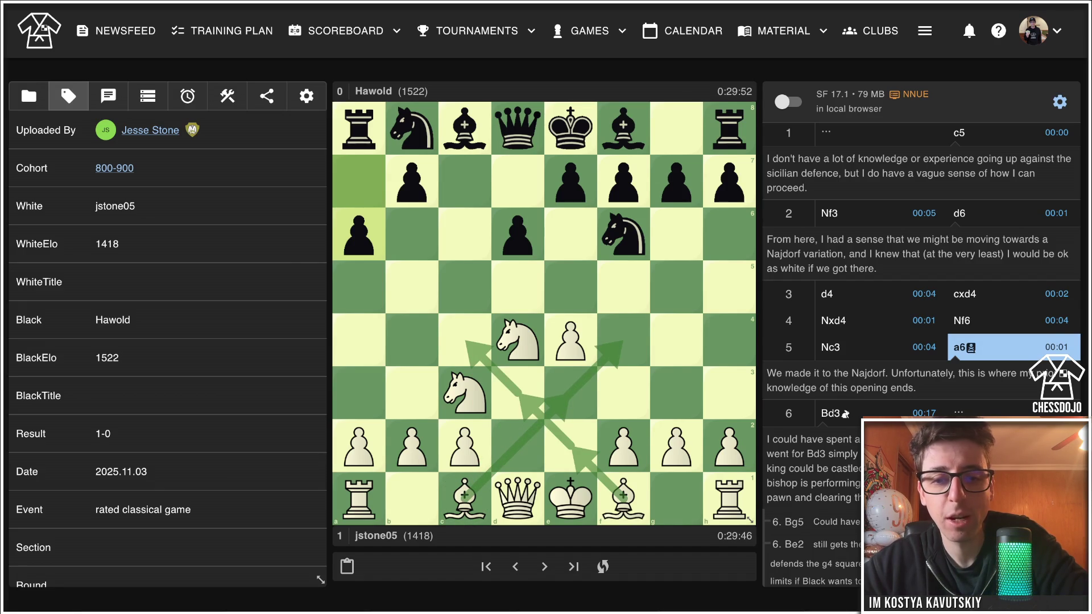
drag(465, 496, 623, 341)
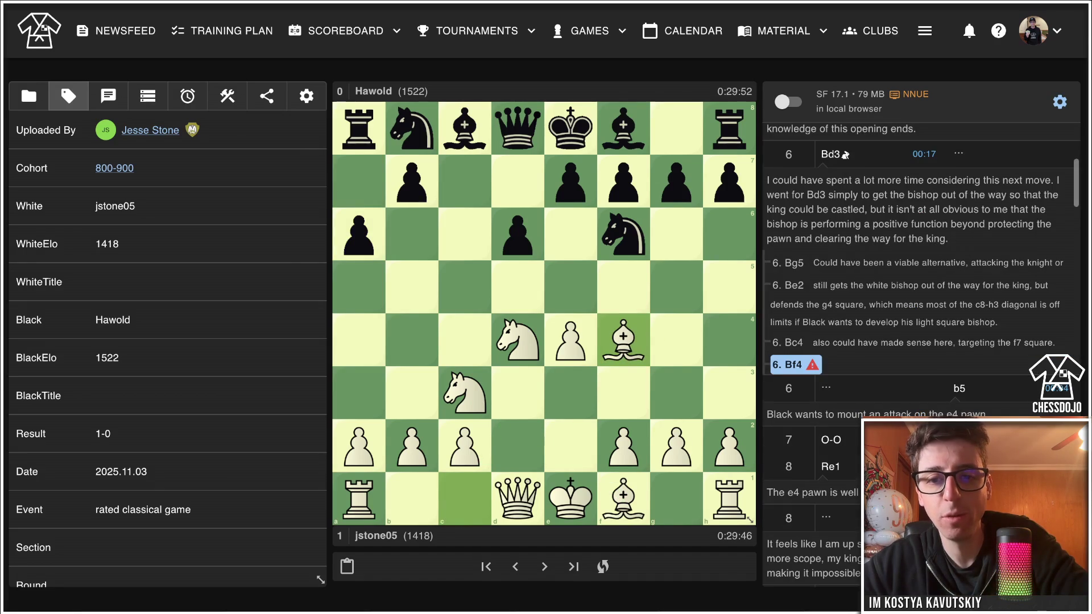
click(570, 181)
click(571, 287)
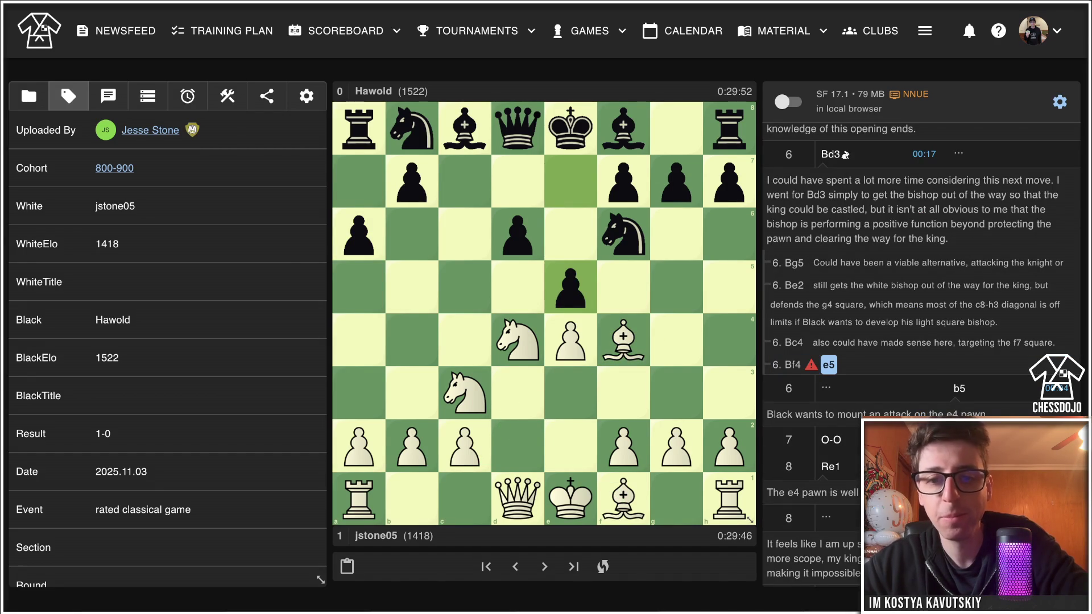
key(Left)
key(Left)
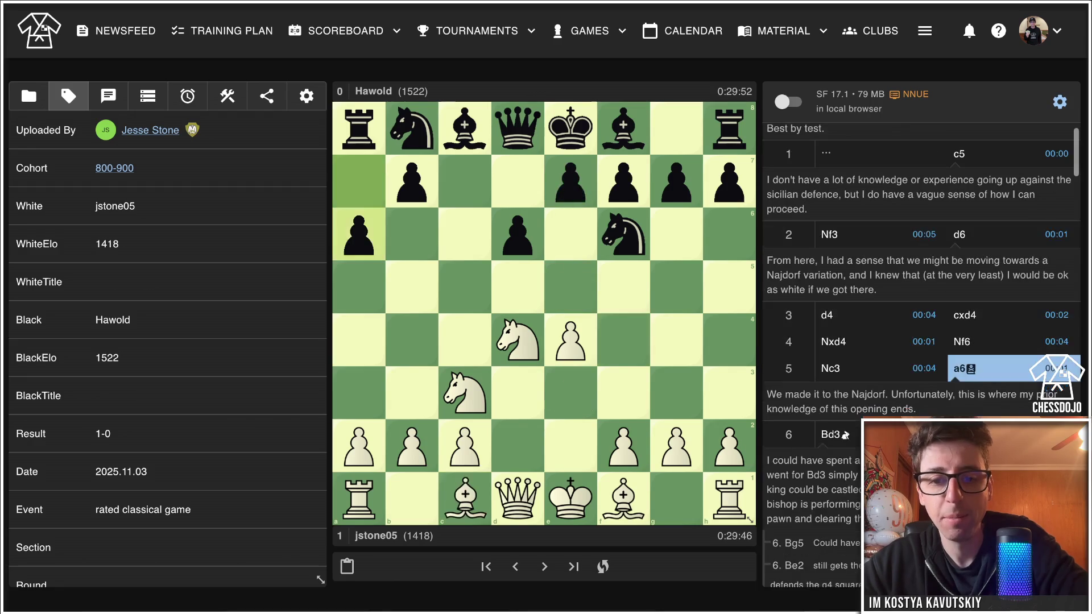
View the 6. Bg5 sideline and add the sidelines 6. Bd2 and 6. Rb1.
click(788, 543)
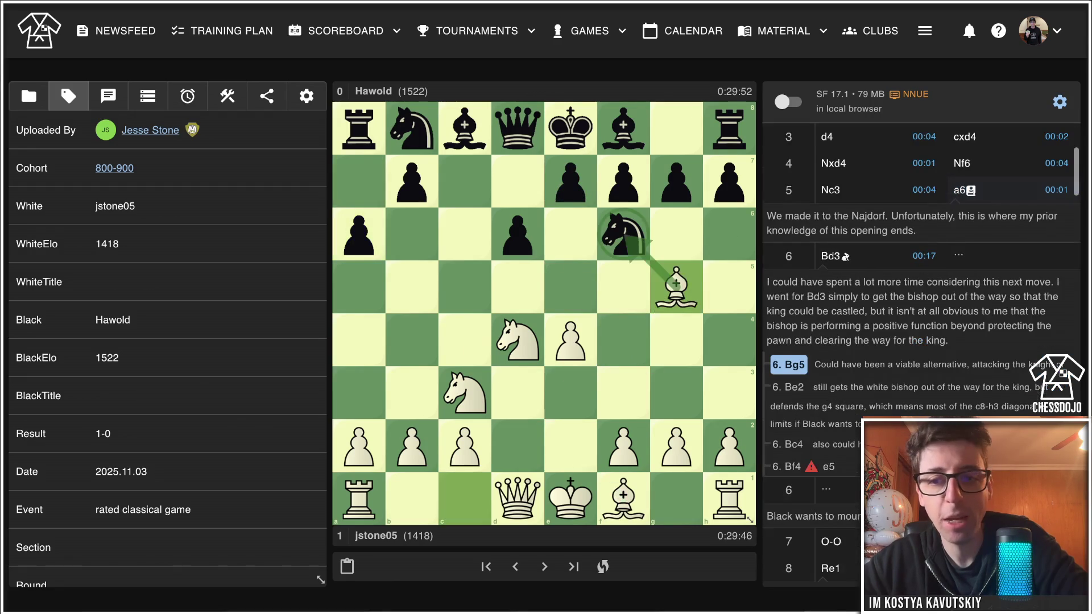
key(Left)
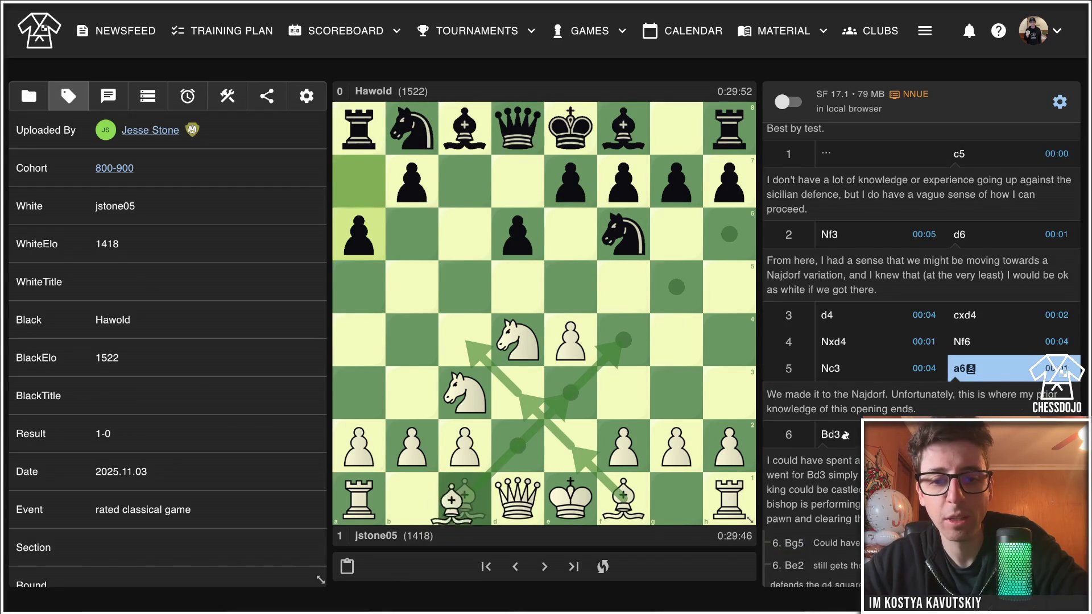
drag(465, 499, 518, 446)
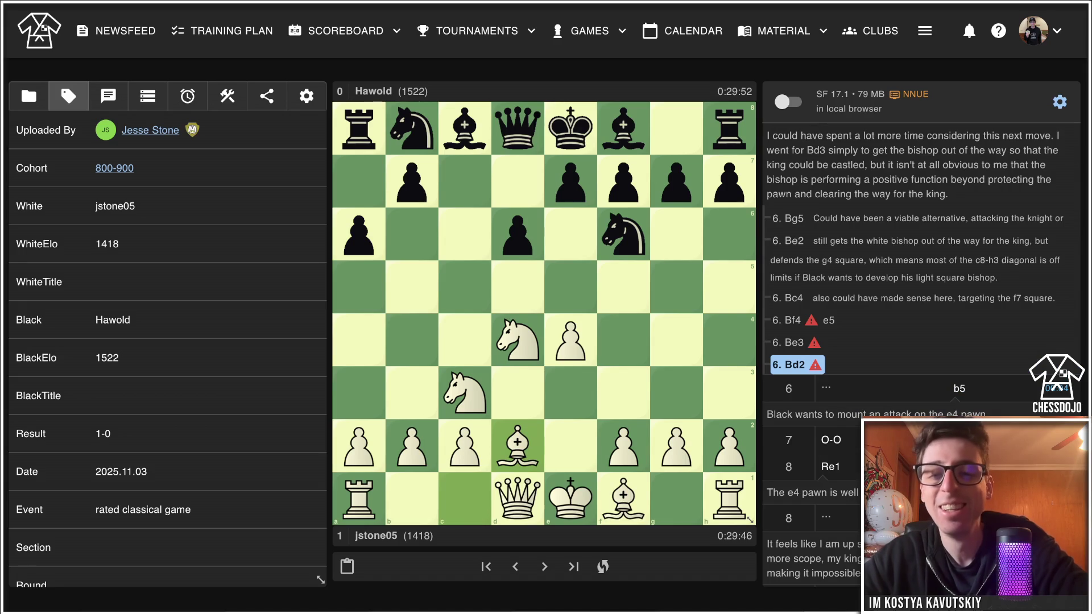
key(Left)
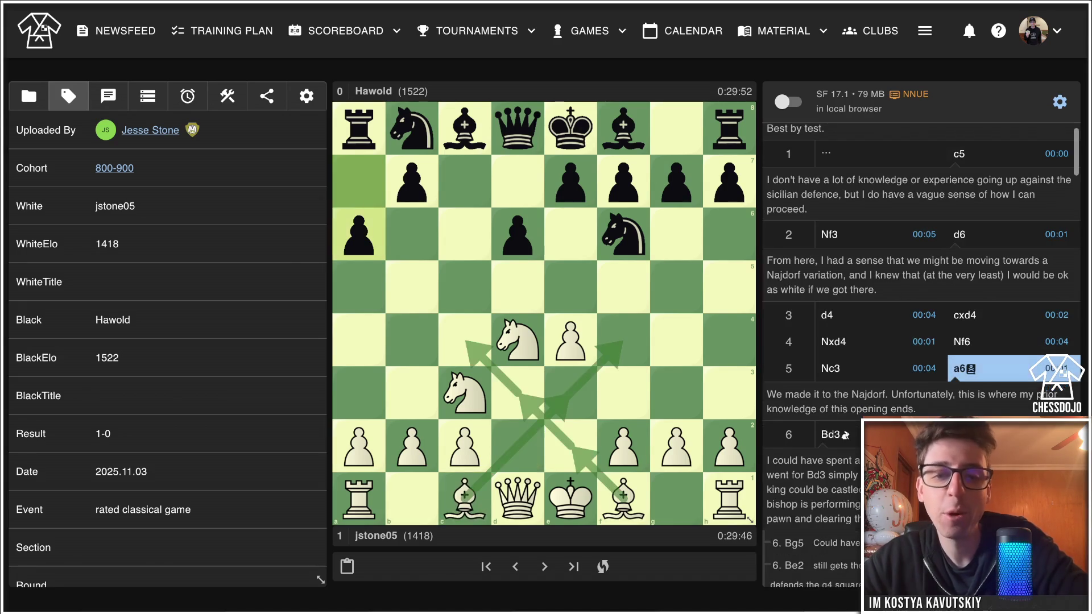
drag(359, 499, 412, 499)
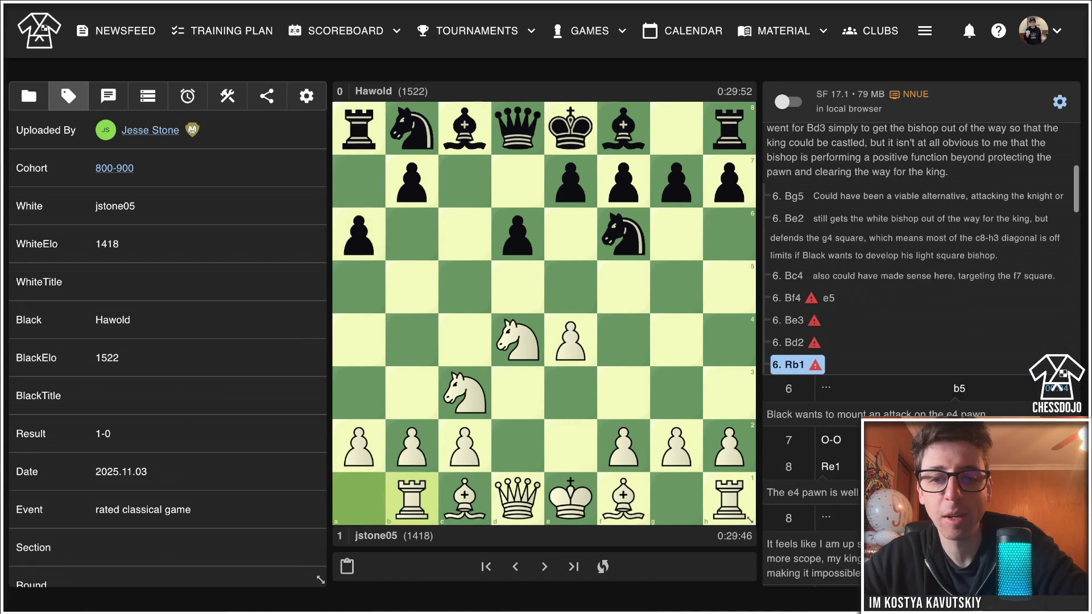
key(Left)
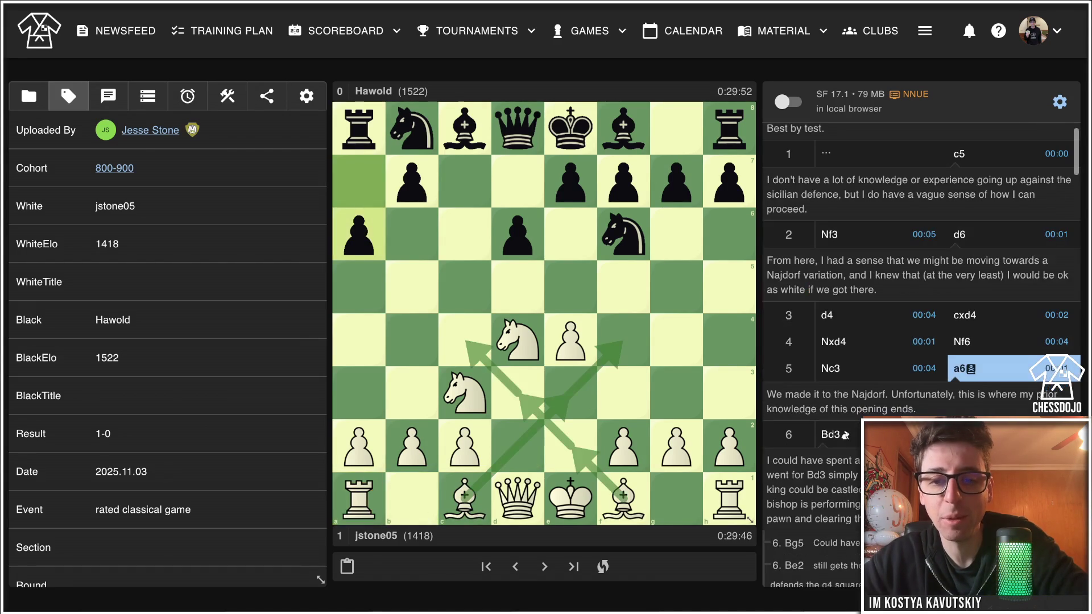
Add the 6. Rg1 sideline with a g4 pawn arrow, then view the 6. Be2 and 6. Be3 sidelines.
drag(729, 499, 676, 498)
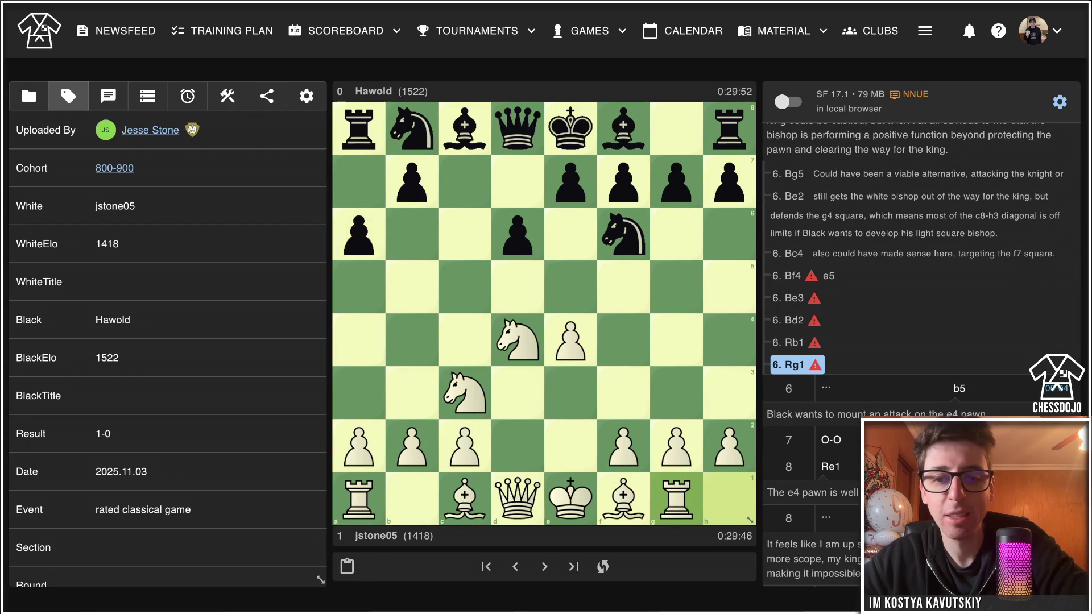
drag(676, 446, 676, 339)
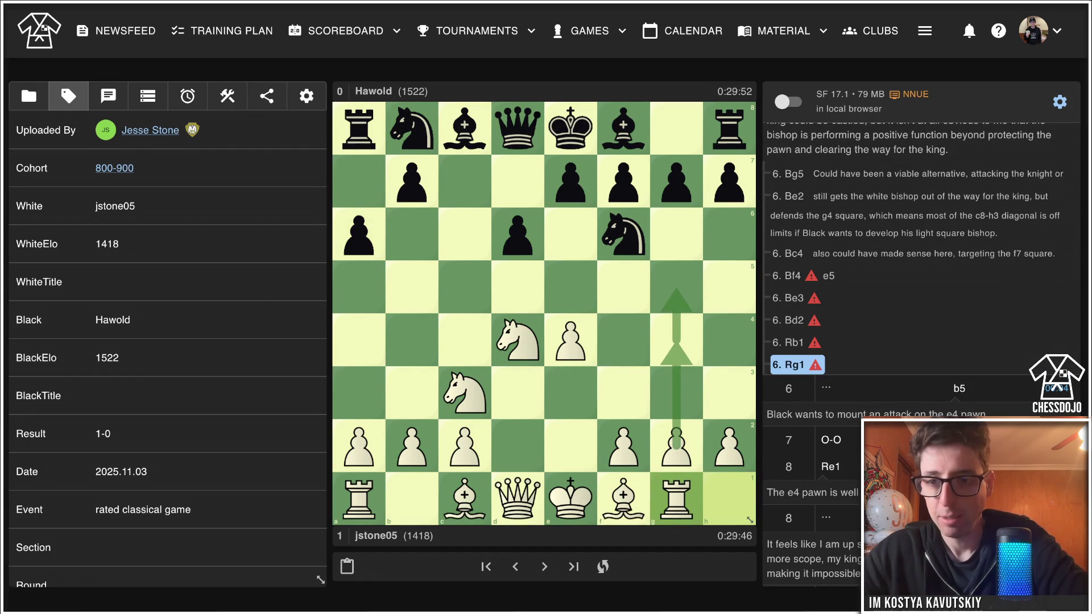
key(Left)
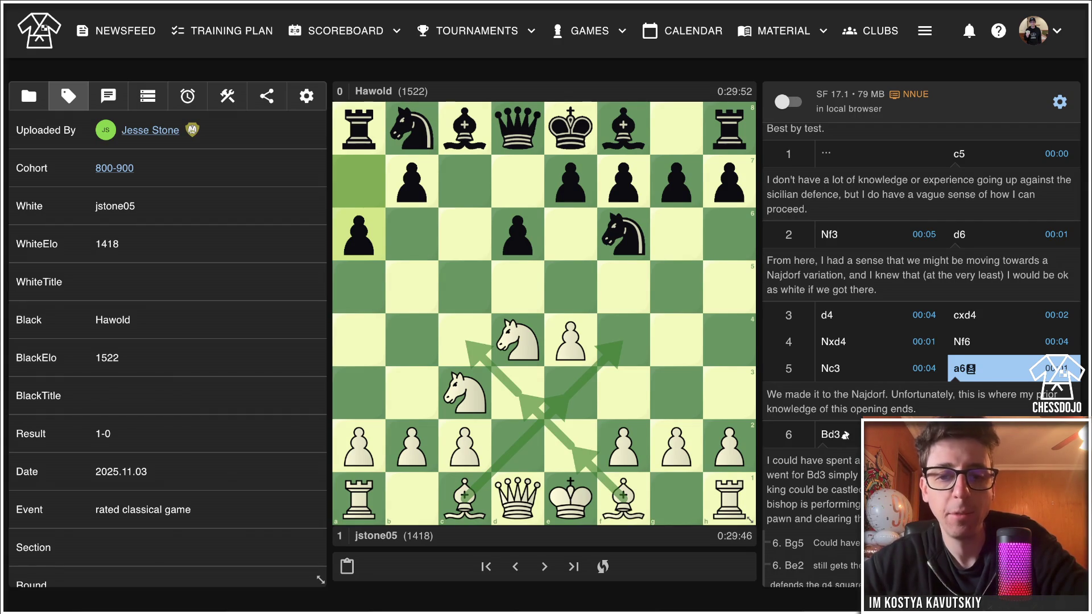
click(787, 565)
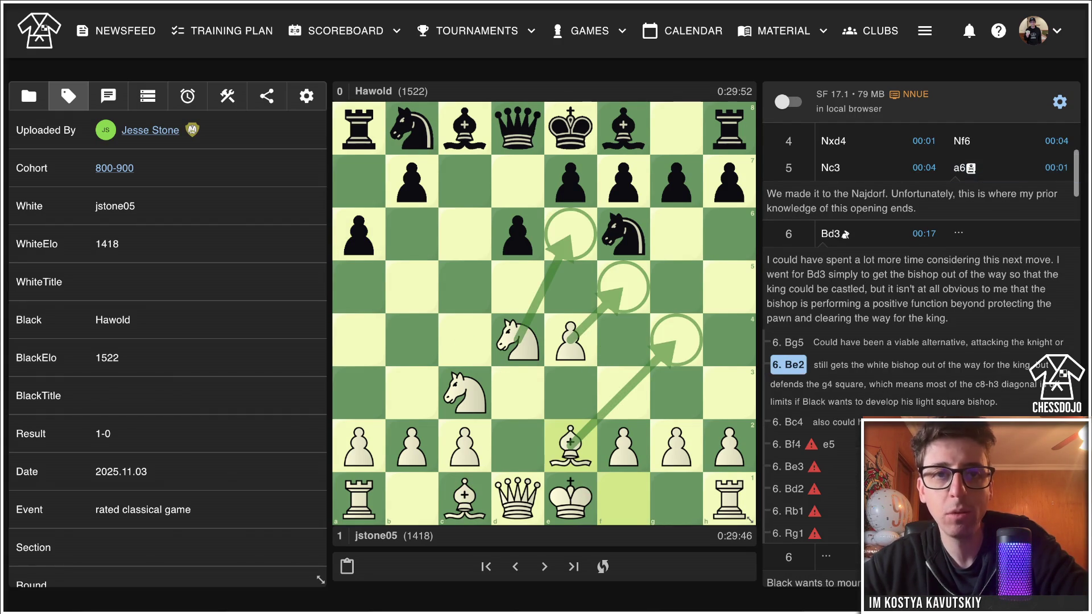
key(Left)
key(Down)
key(Left)
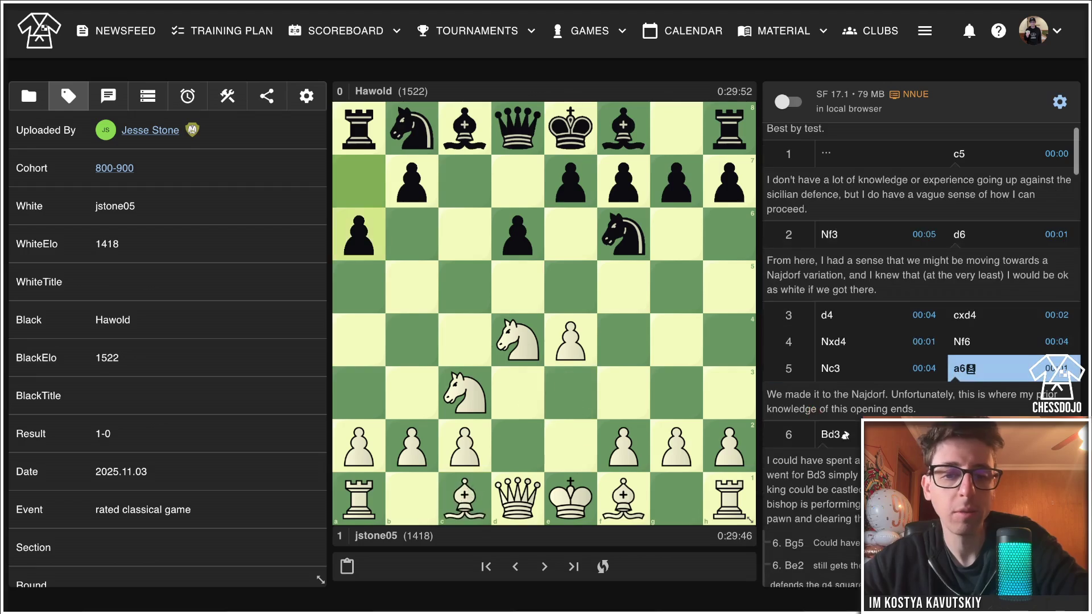
Try two more bishop moves, then return to 5...a6 and bring up the move-6 variation list.
mouse_move(465, 498)
mouse_down()
mouse_move(774, 327)
mouse_move(676, 287)
mouse_up()
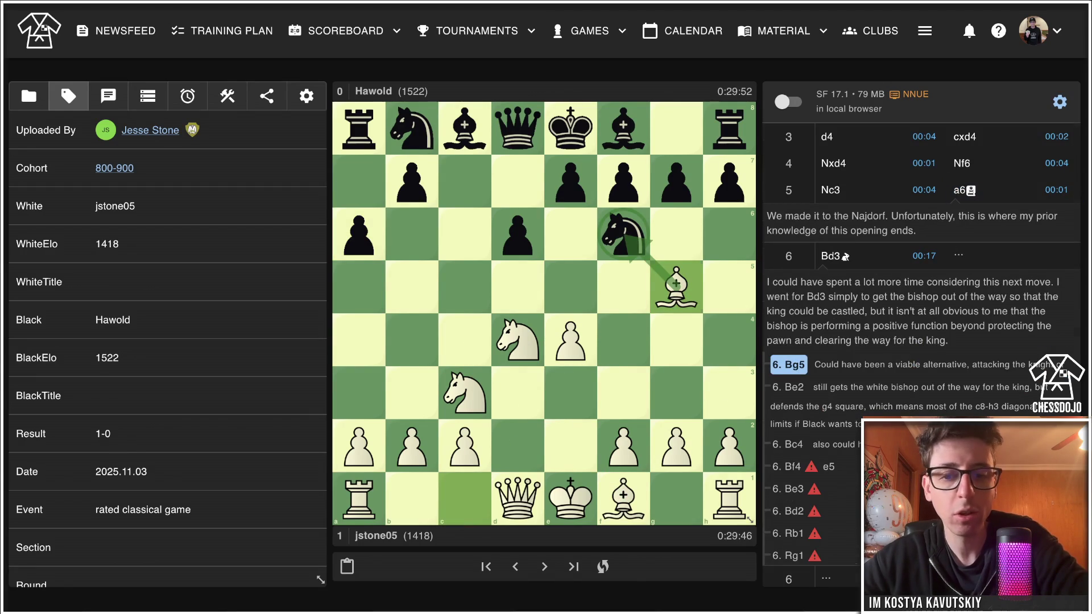
key(Left)
drag(623, 499, 467, 341)
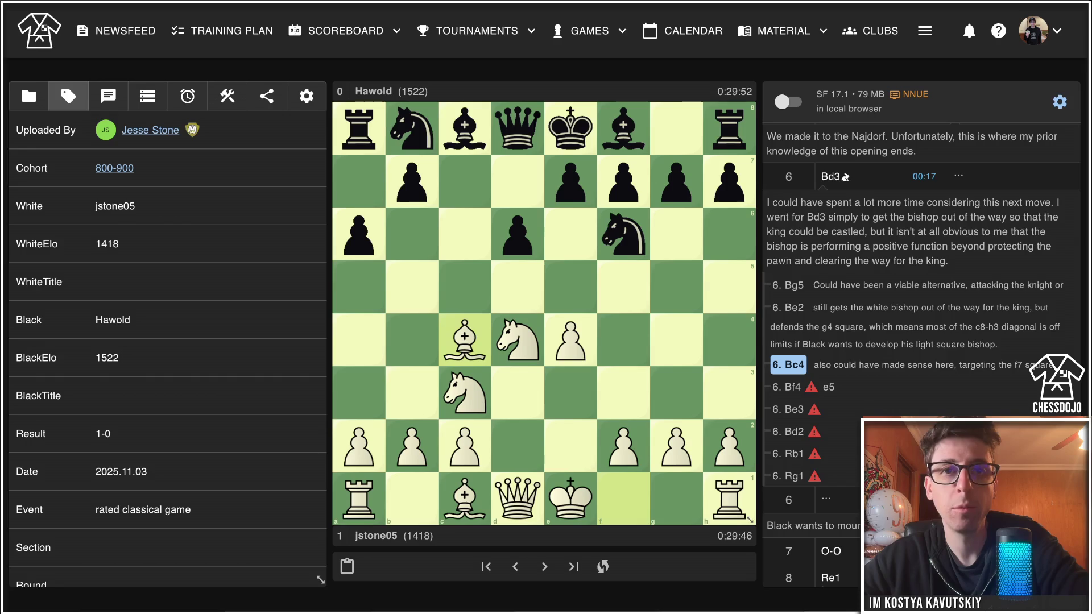
key(Left)
key(Right)
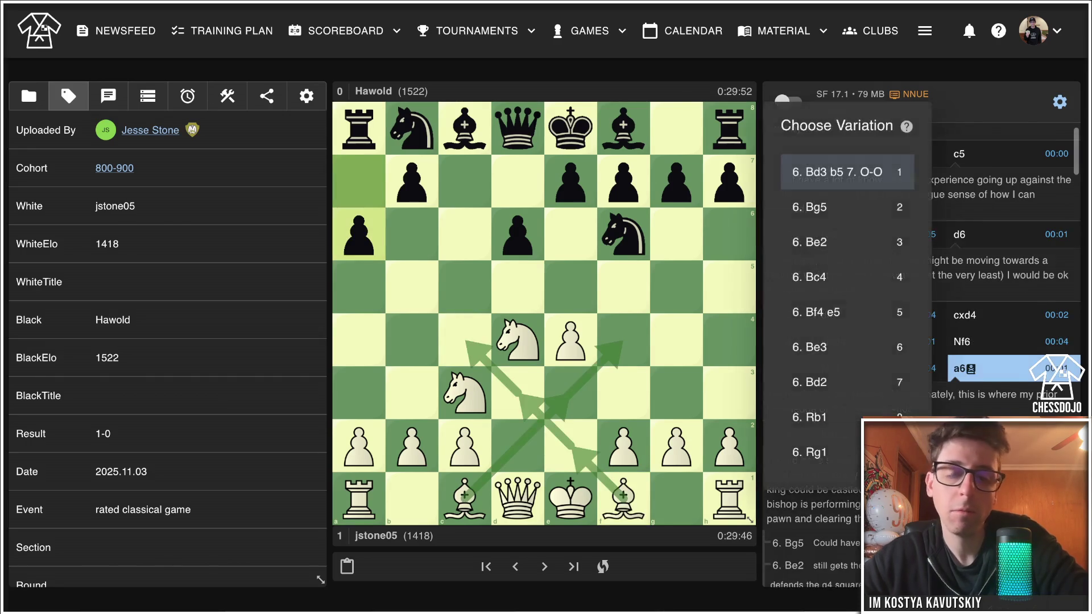
Choose 6. Bd3, draw bishop arrows toward e4 and c2, circle the d4 knight, then clear markings.
key(Return)
right_click(517, 393)
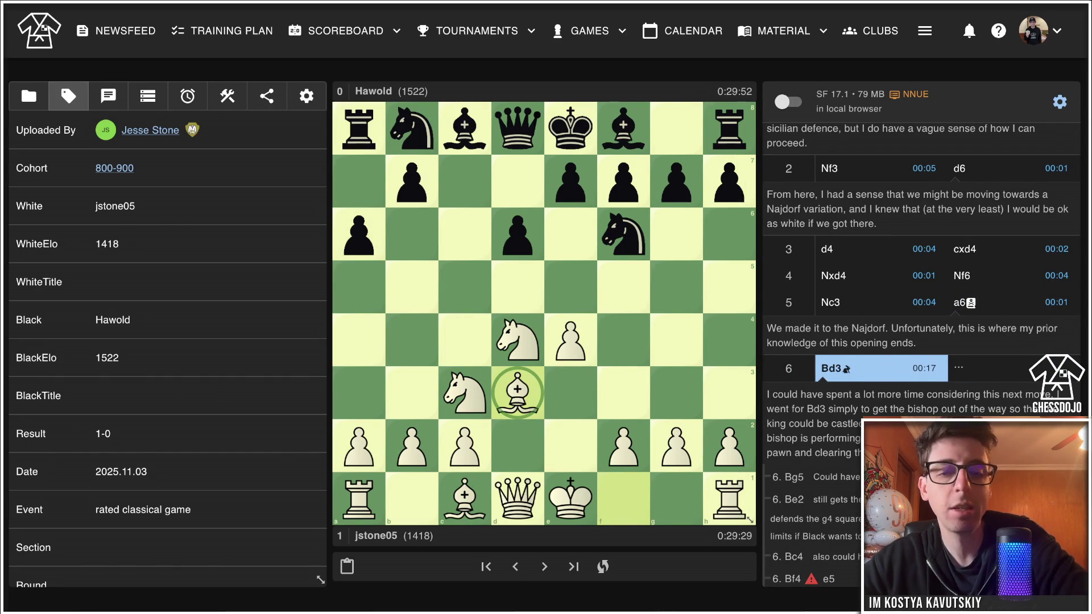
right_click(518, 392)
drag(518, 392, 570, 341)
drag(518, 392, 465, 445)
right_click(518, 340)
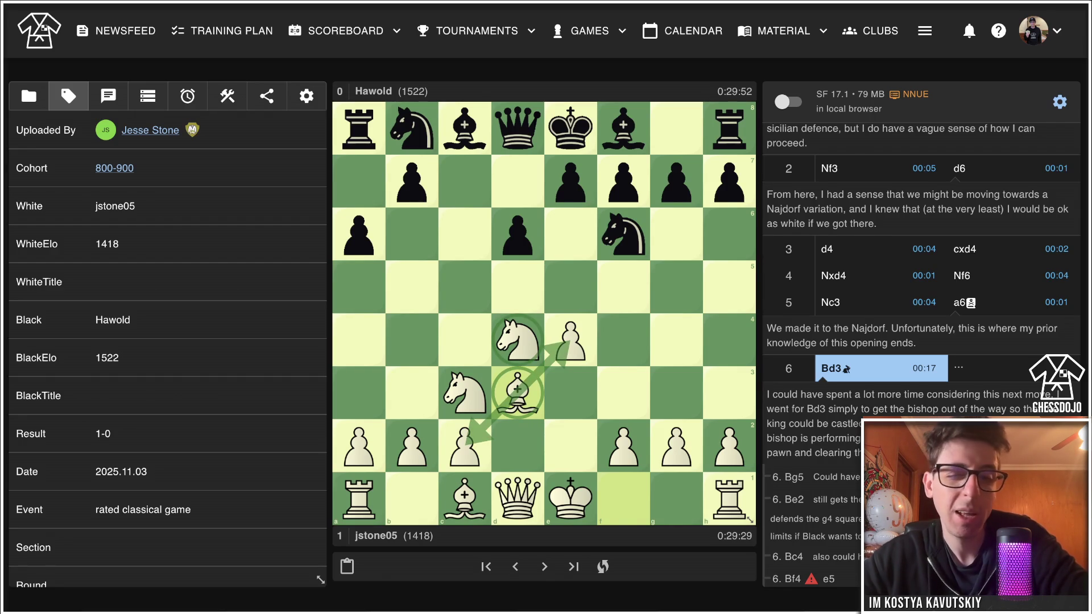
click(517, 340)
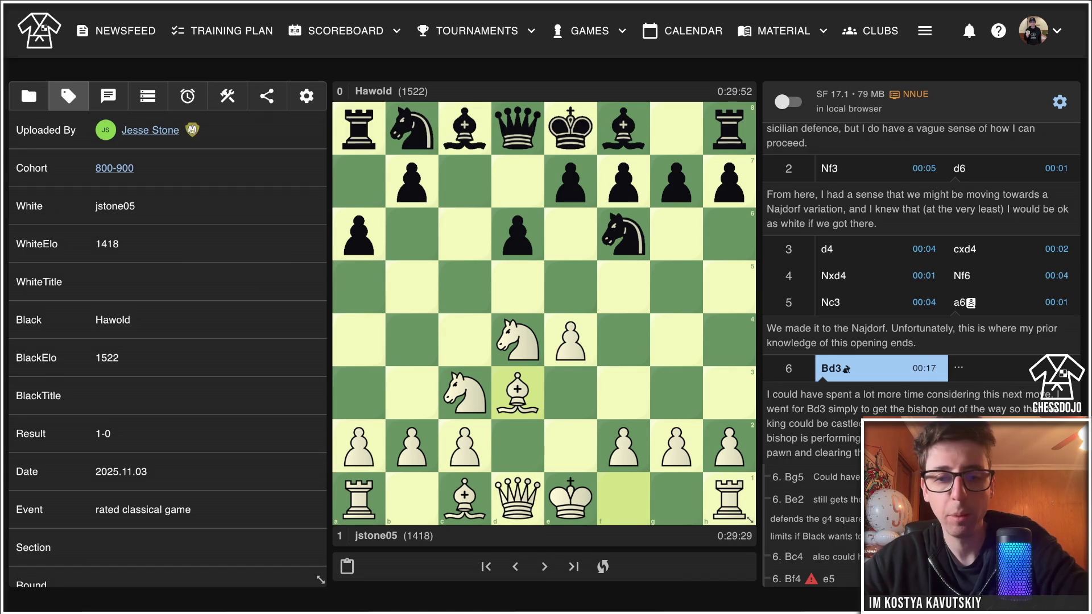
Draw an arrow from f1 to the d3 bishop, clear it, then advance to 6...b5.
right_click(517, 392)
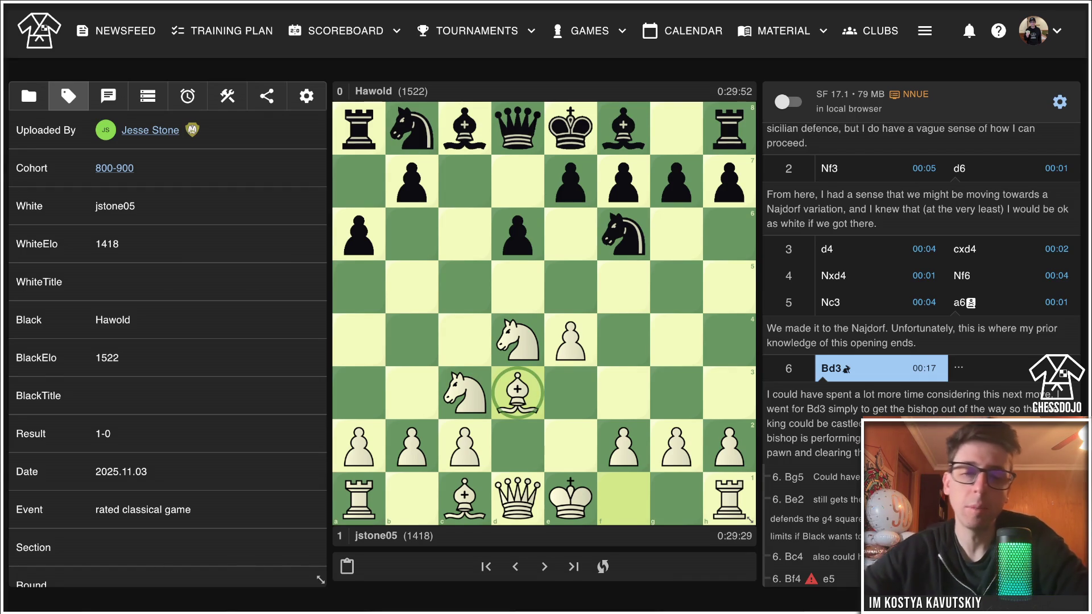
right_click(517, 393)
right_click(464, 340)
right_click(465, 340)
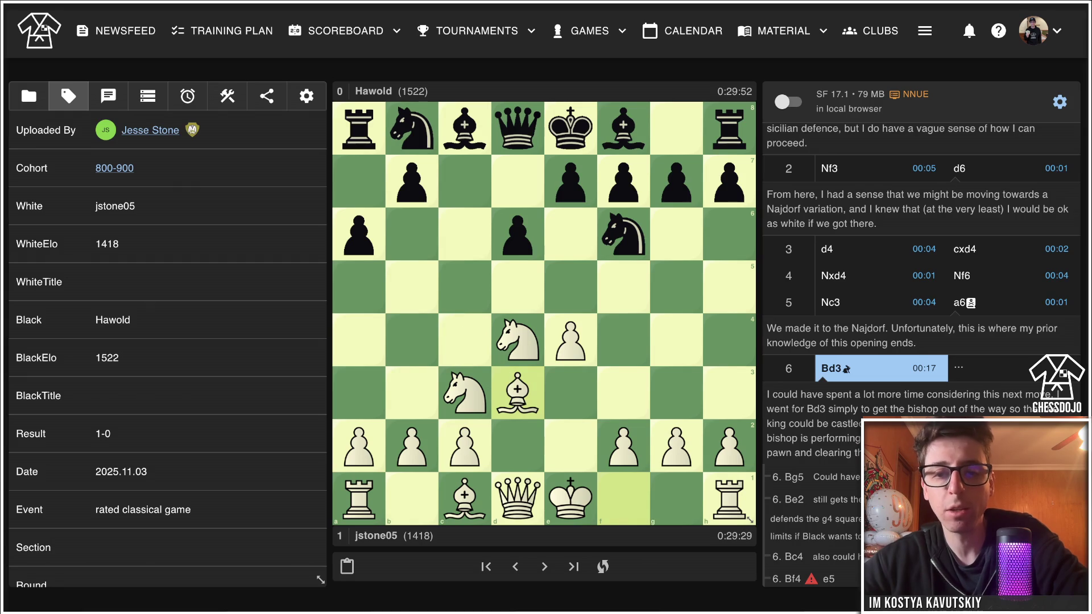
right_click(623, 498)
drag(623, 499, 517, 392)
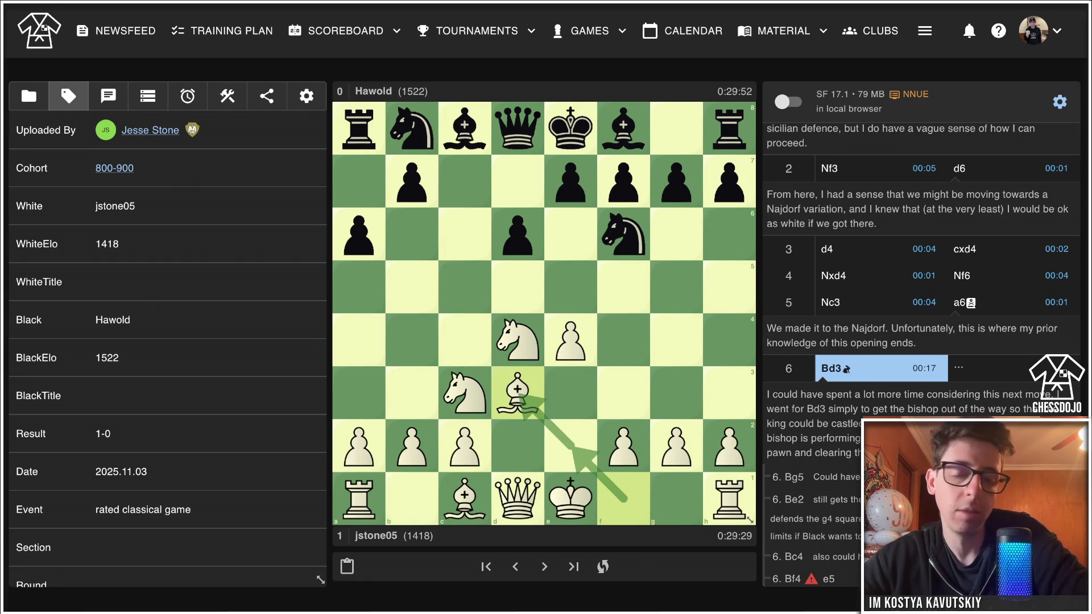
click(518, 392)
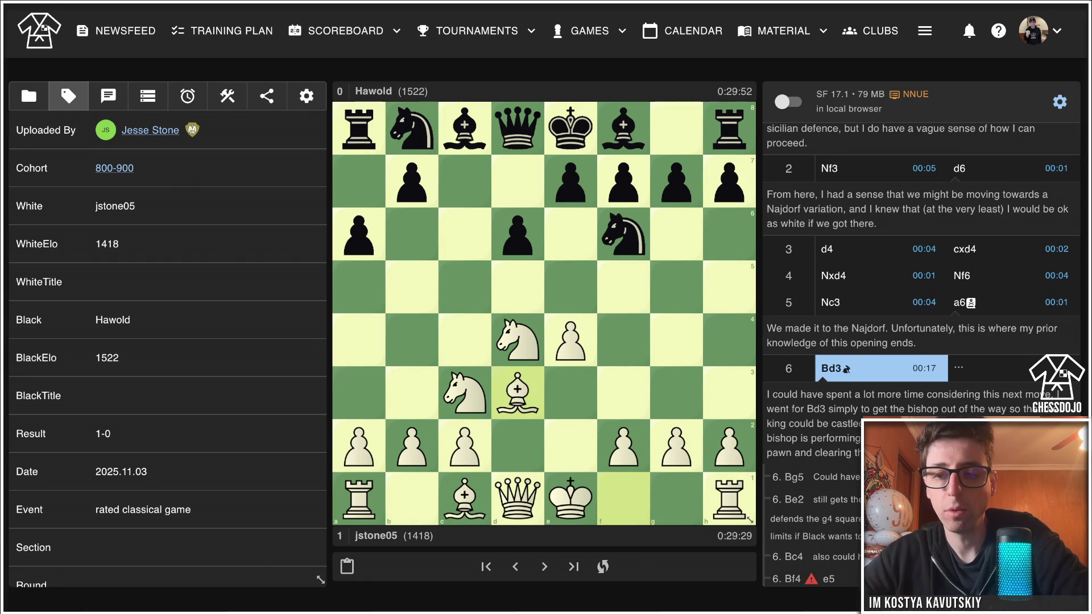
key(Right)
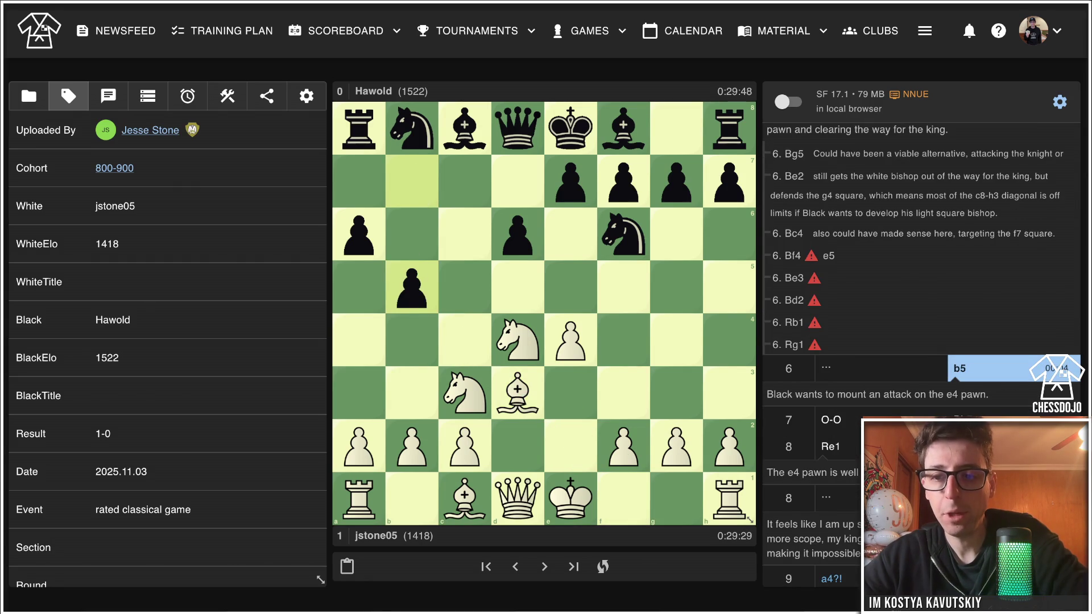
Advance from 7. O-O through 7...Bb7, 8. Re1, 8...Nbd7 and 9. a4?! to 9...b4.
key(Right)
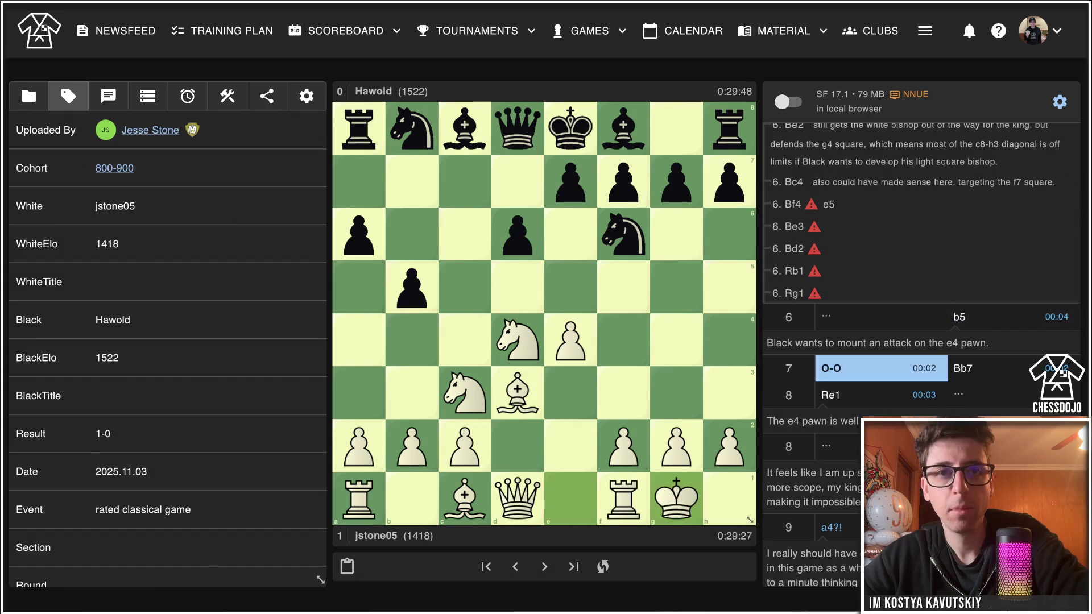
key(Right)
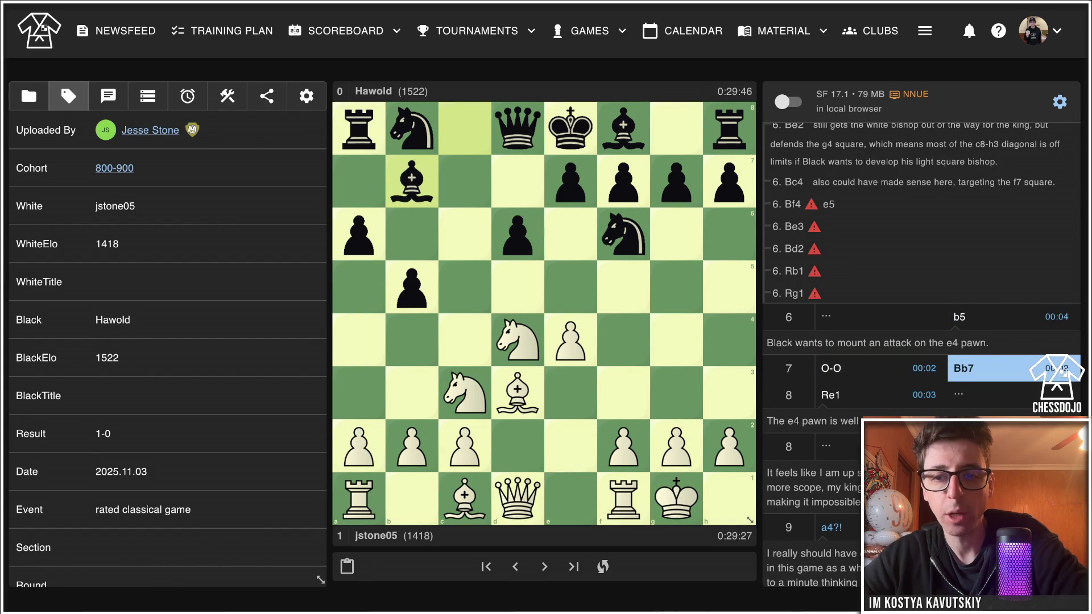
key(Right)
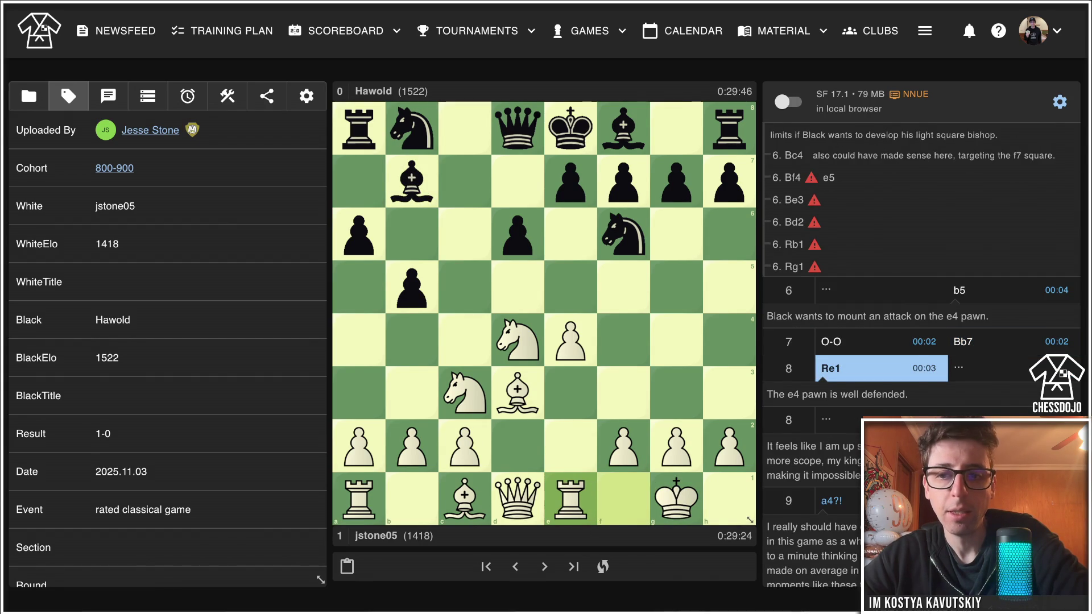
key(Right)
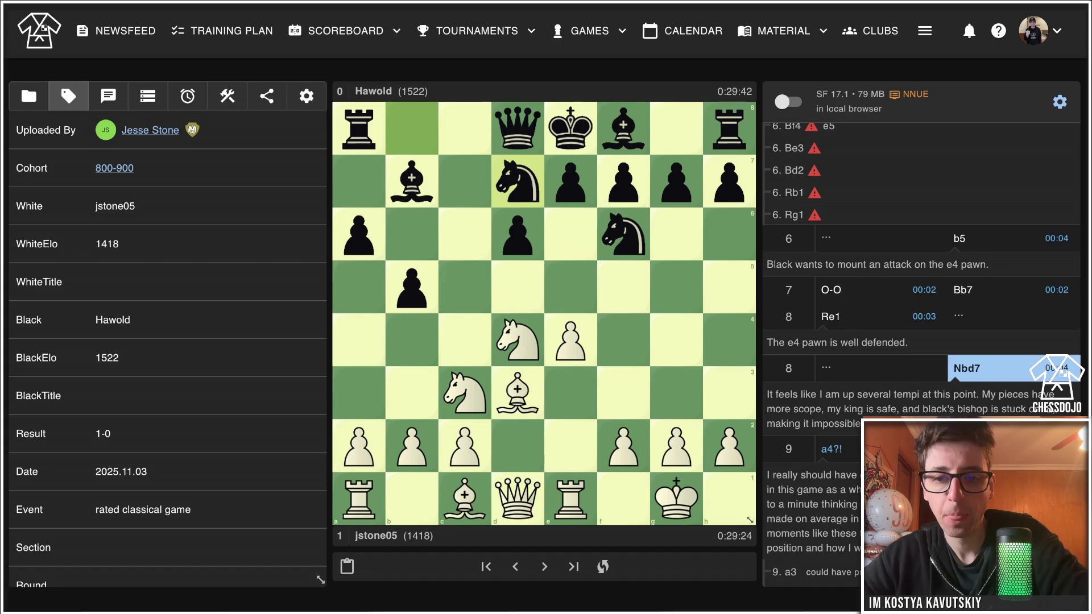
key(Right)
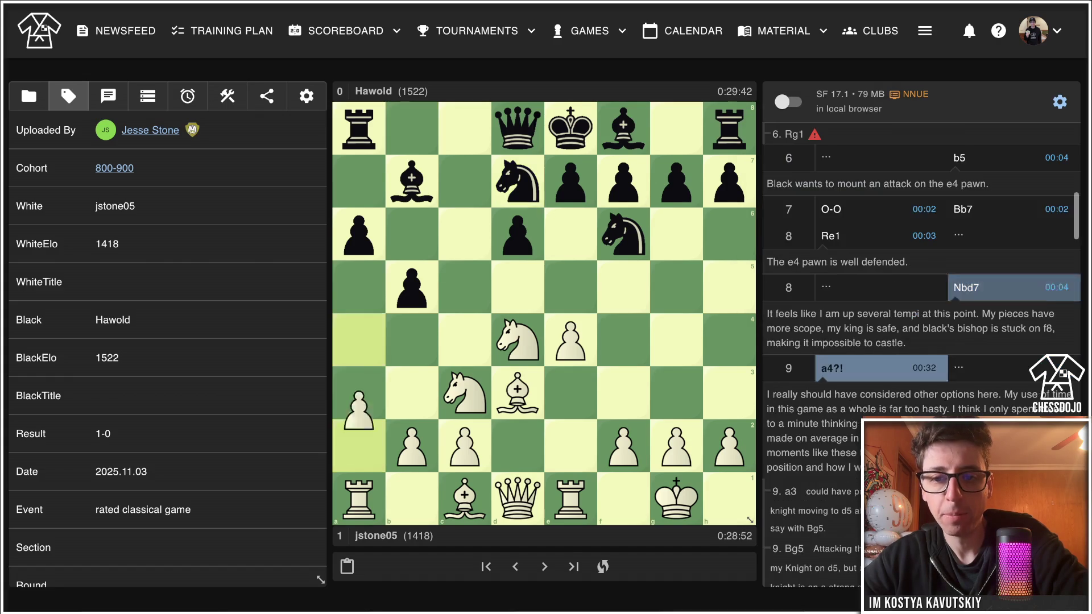
key(Right)
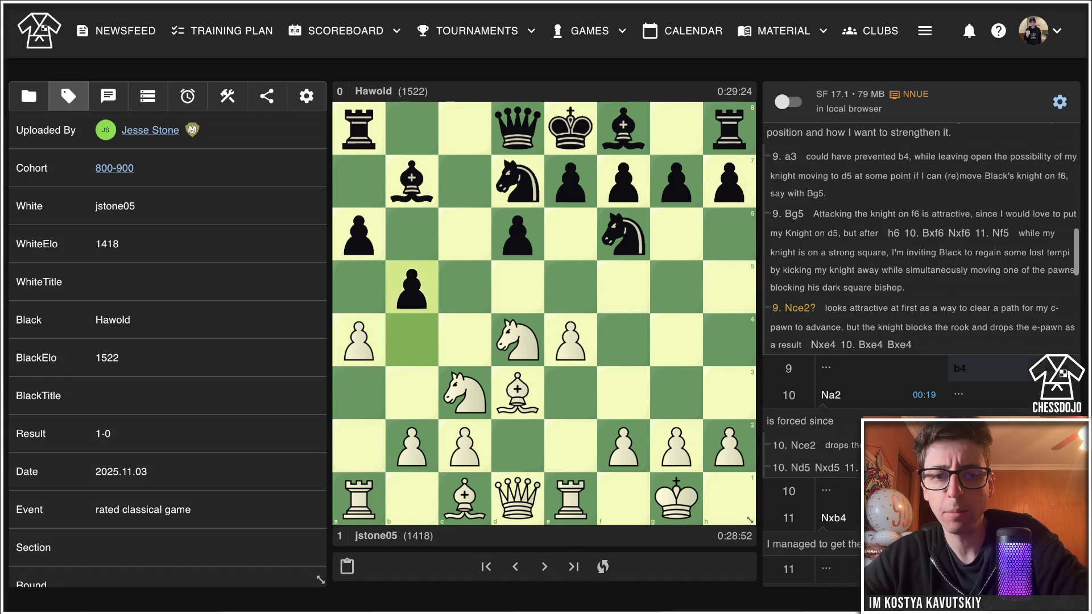
key(Left)
key(Right)
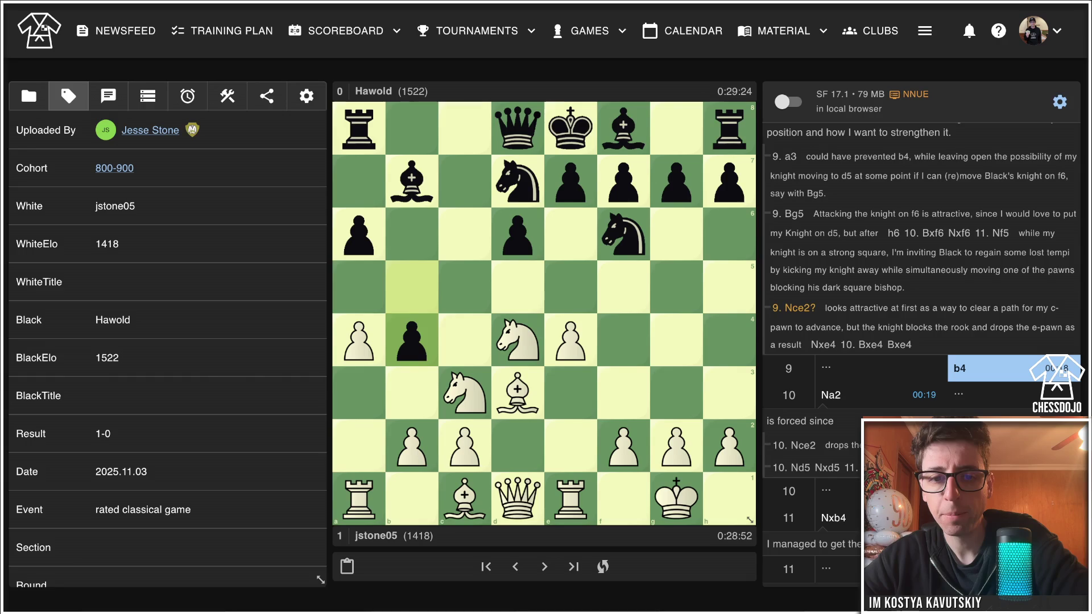
Follow the main line 10. Na2 Nc5 11. Nxb4 Ncxe4, then step back toward 9...b4.
key(Right)
key(Return)
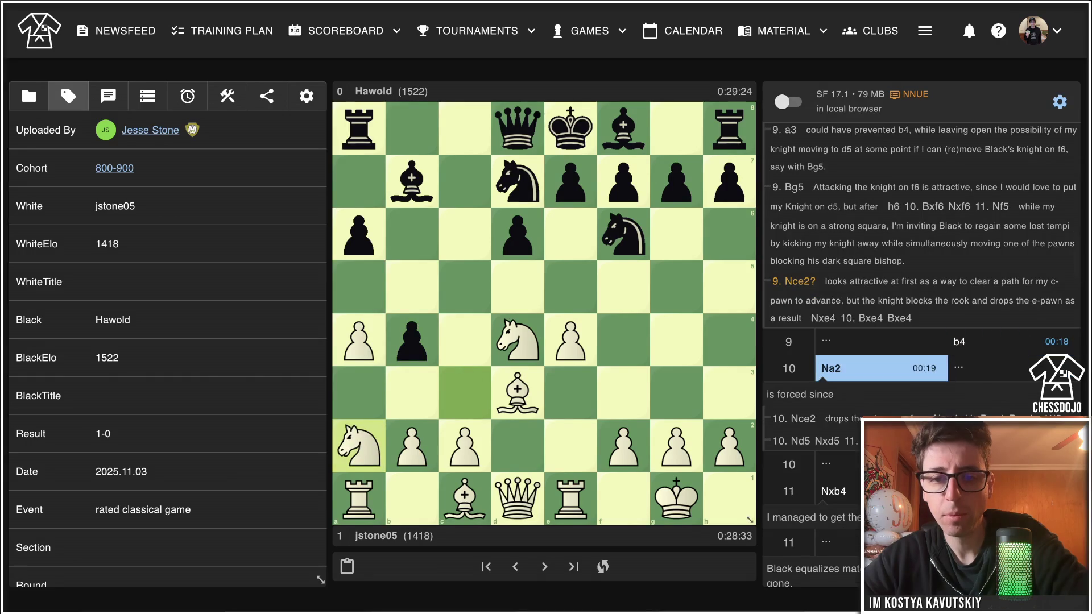
key(Right)
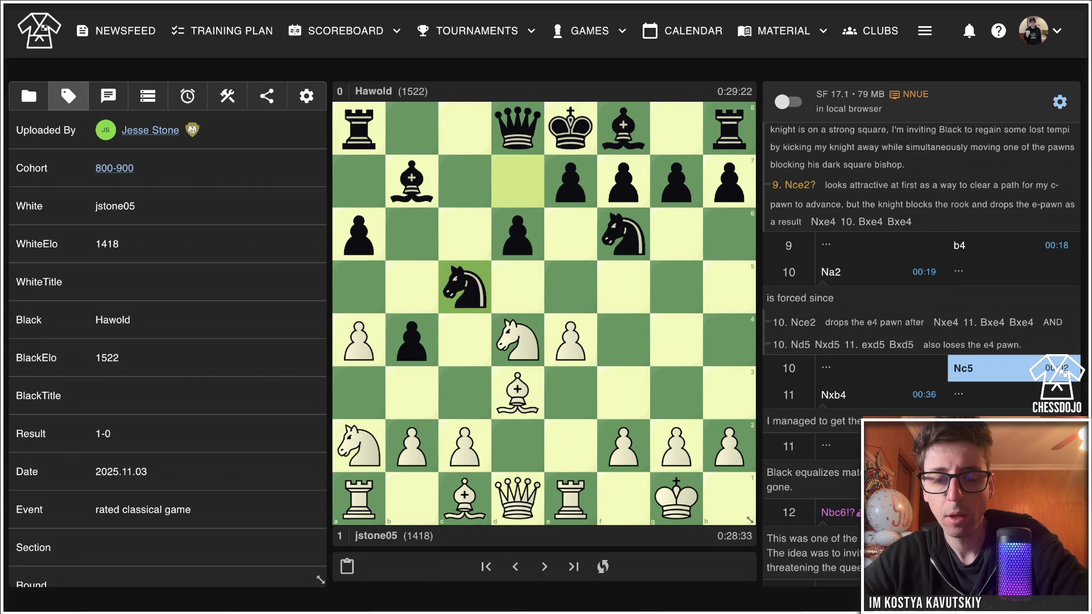
key(Right)
key(Right)
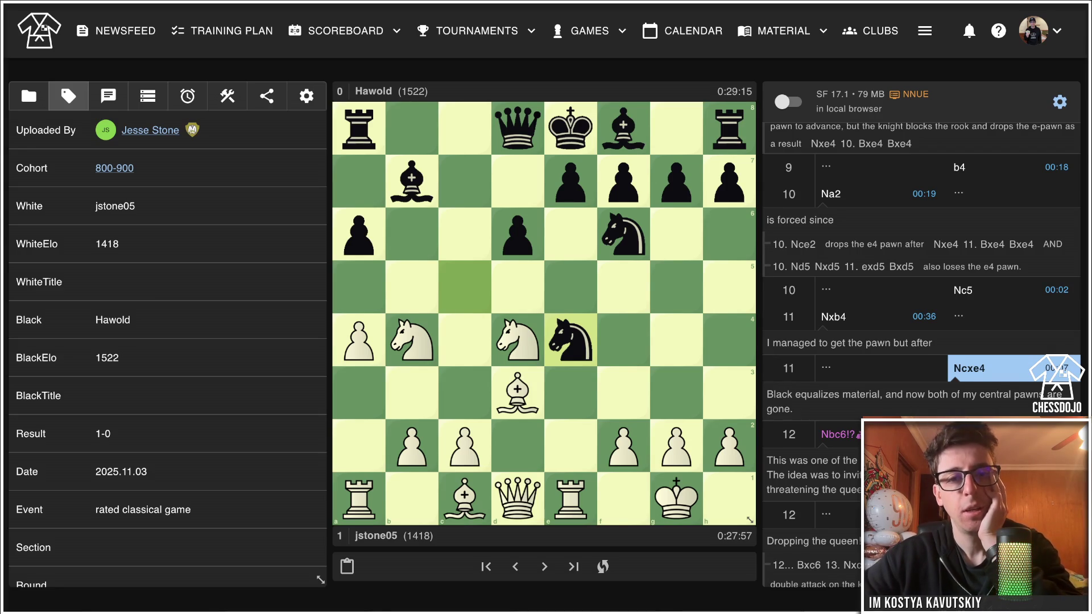
key(Left)
key(Left)
key(Left)
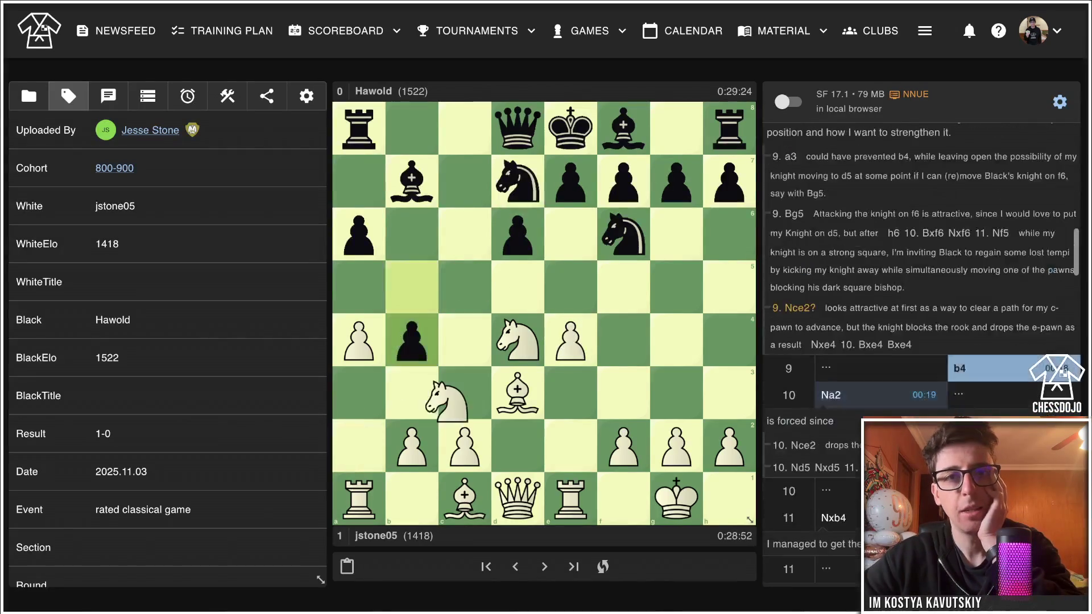
Return to the position after 8...Nbd7.
key(Left)
key(Left)
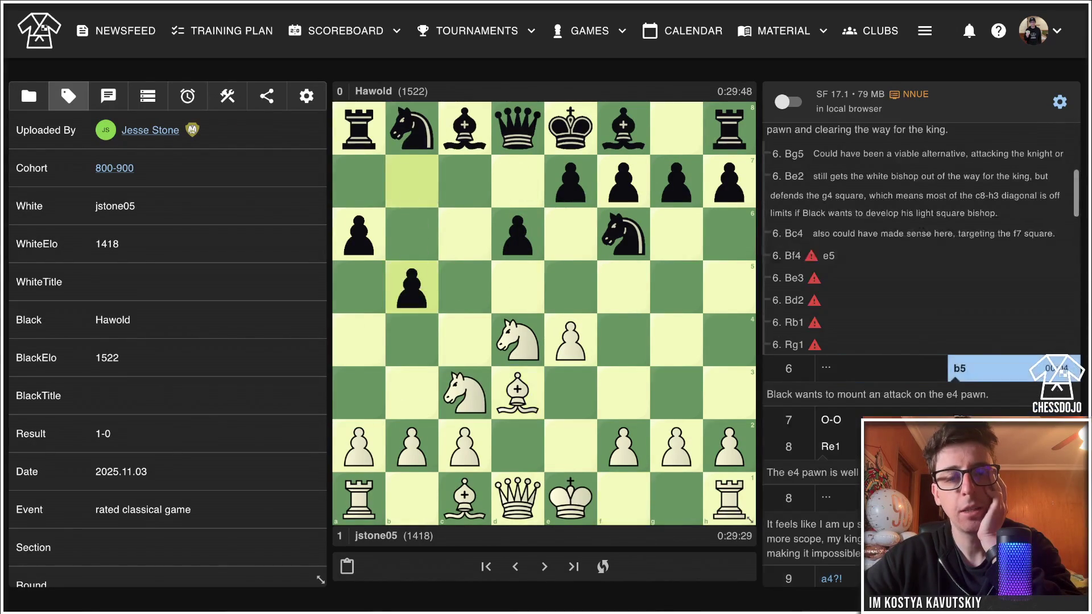
key(Right)
key(Right)
key(Right)
key(Right)
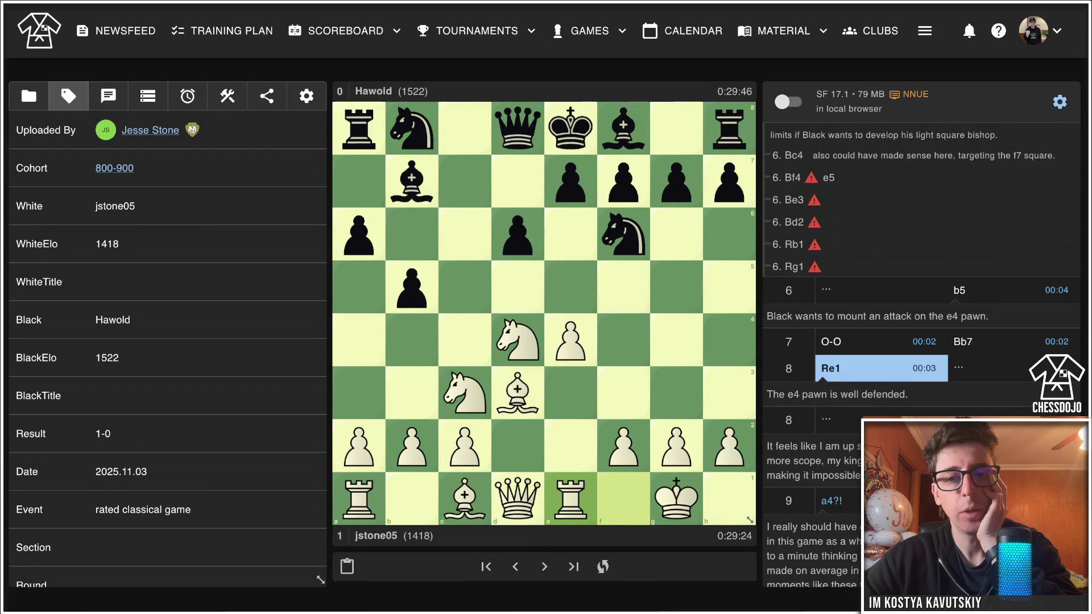
key(Right)
key(Right)
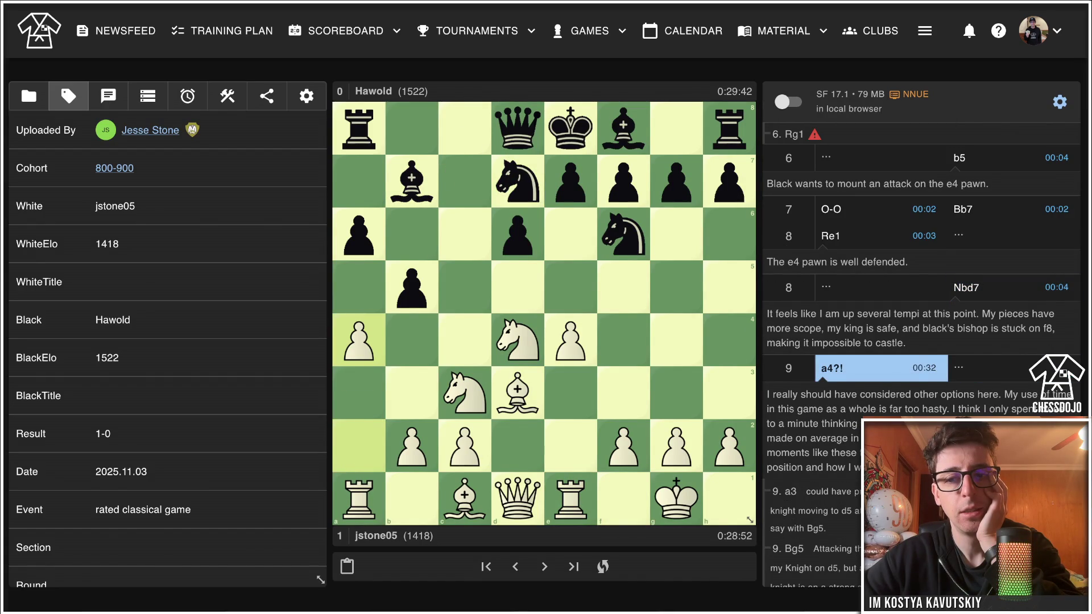
key(Left)
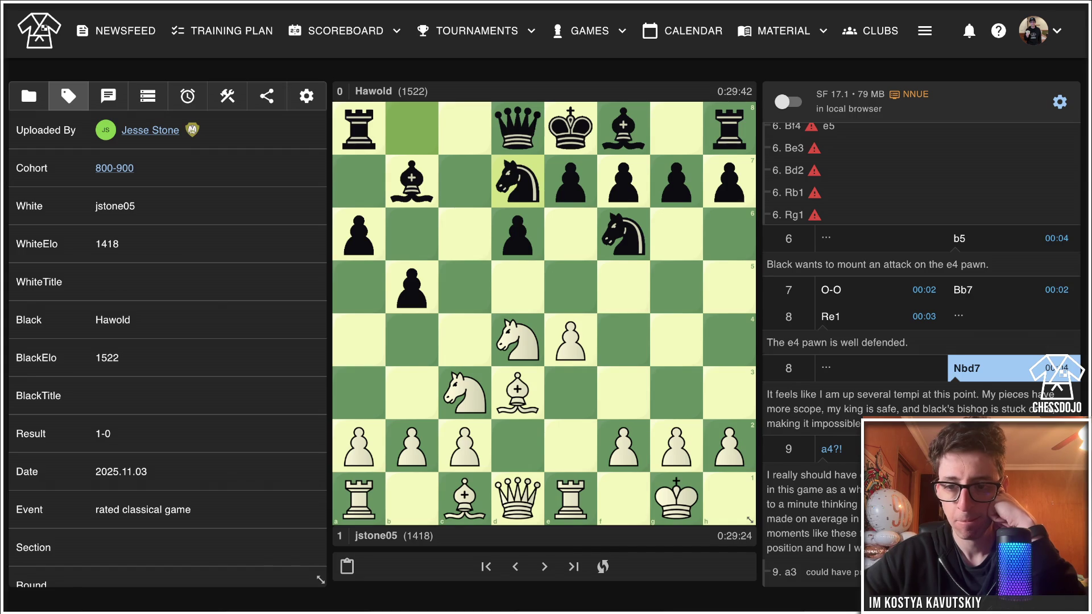
Show the 9. Bg5 sideline with arrows c3→d5, f2→f4 and e4→e5.
scroll(921, 352, down, 3)
scroll(921, 364, down, 3)
click(788, 274)
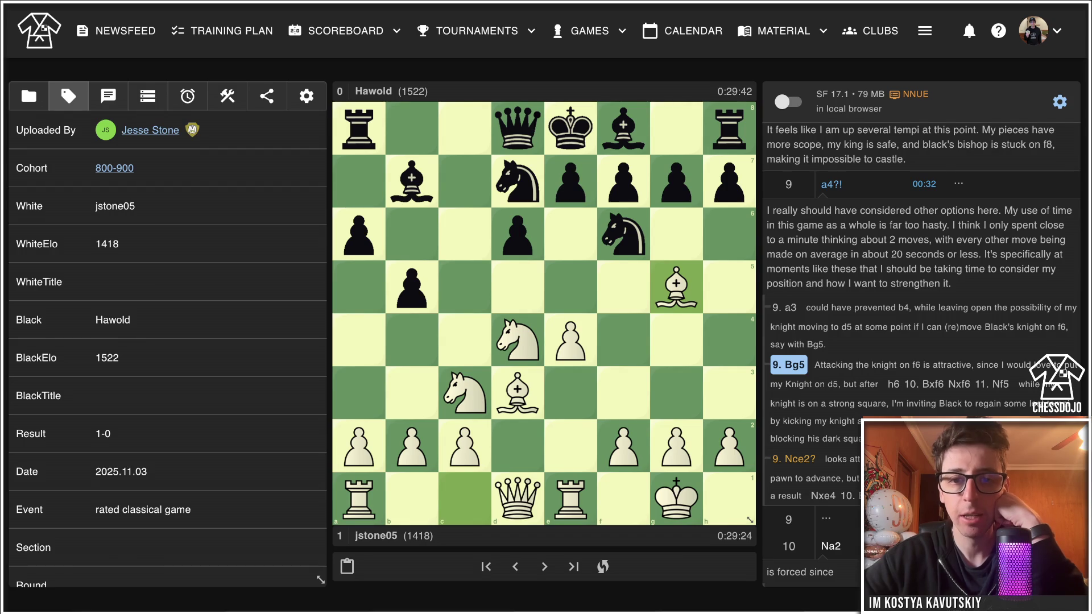
drag(465, 392, 517, 287)
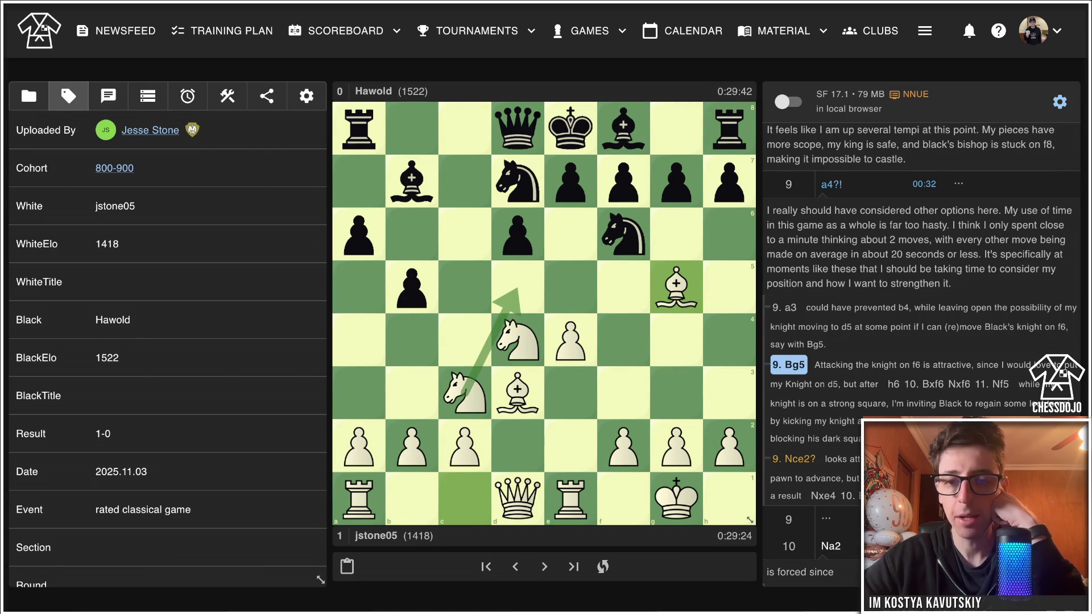
mouse_move(623, 443)
mouse_down()
mouse_move(623, 340)
mouse_move(570, 290)
mouse_up()
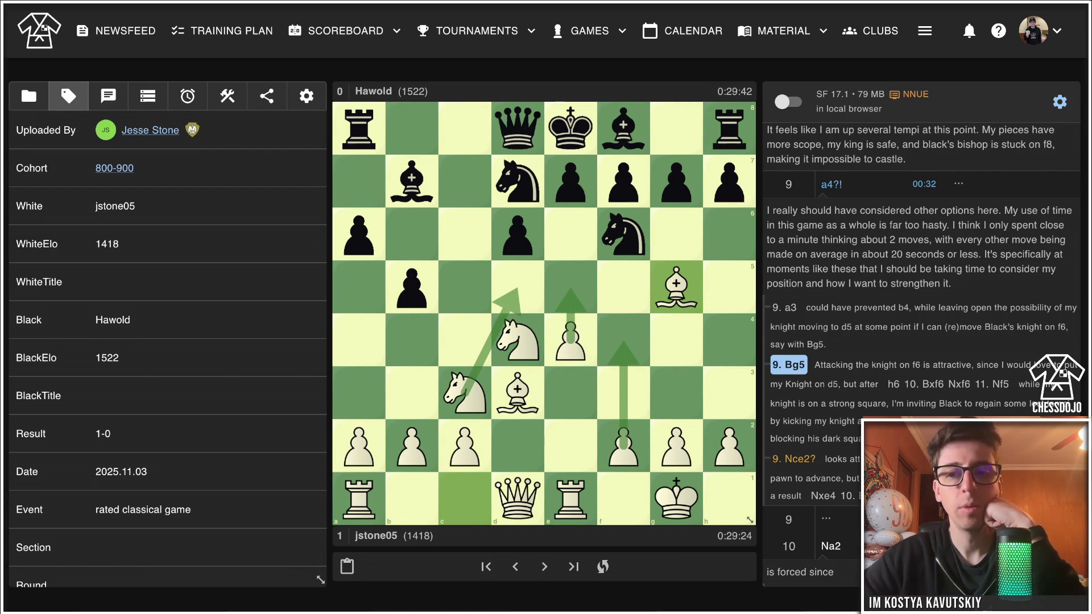
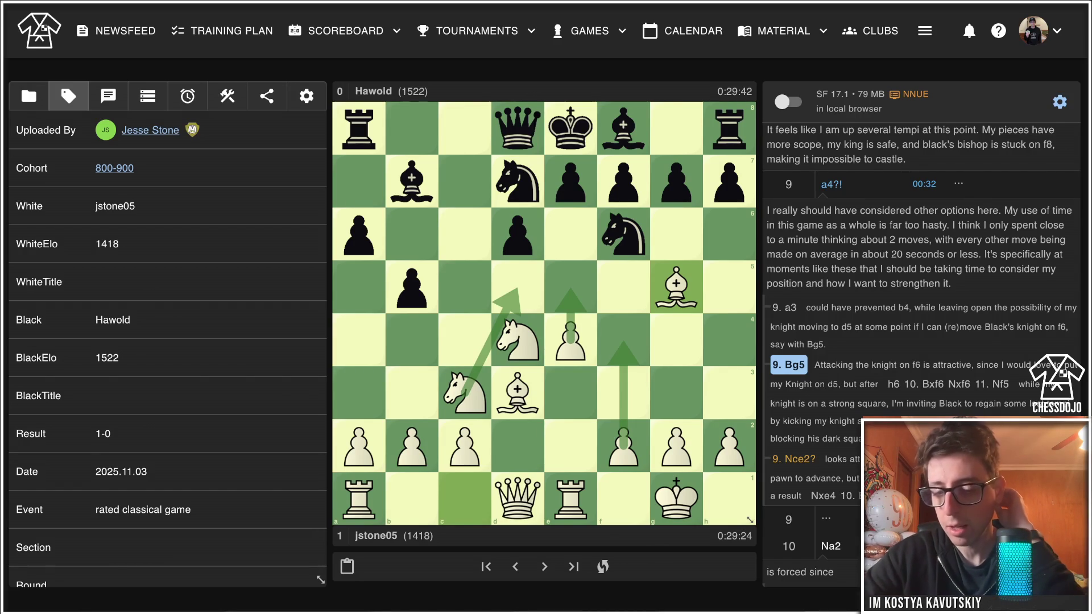
Return from the Bg5 side line to main-line 10...Nc5 and circle the e4 pawn.
key(Right)
key(Right)
key(Right)
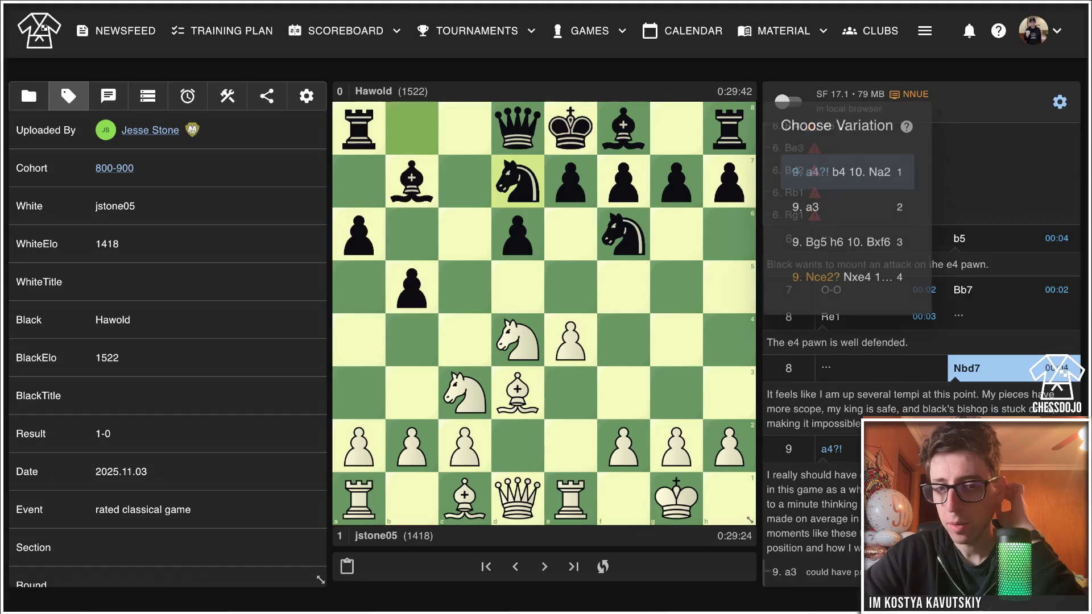
key(Right)
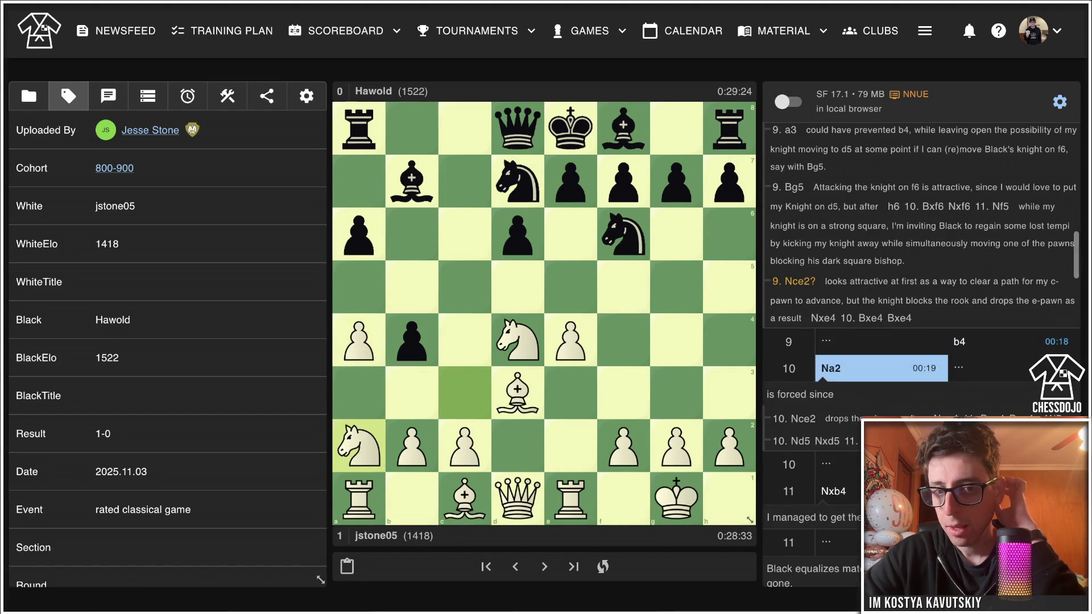
key(Right)
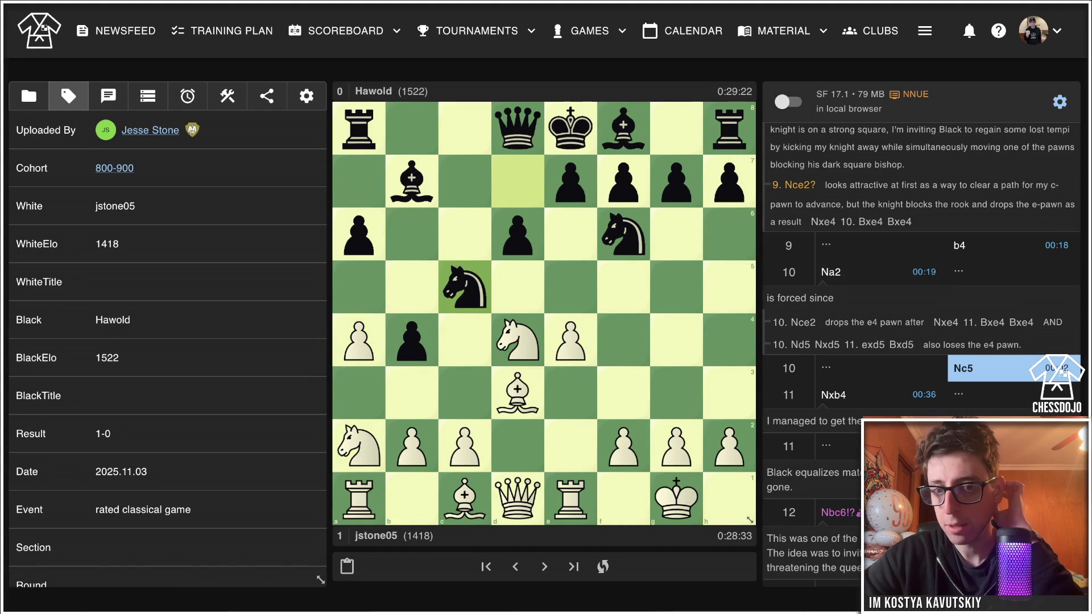
right_click(570, 340)
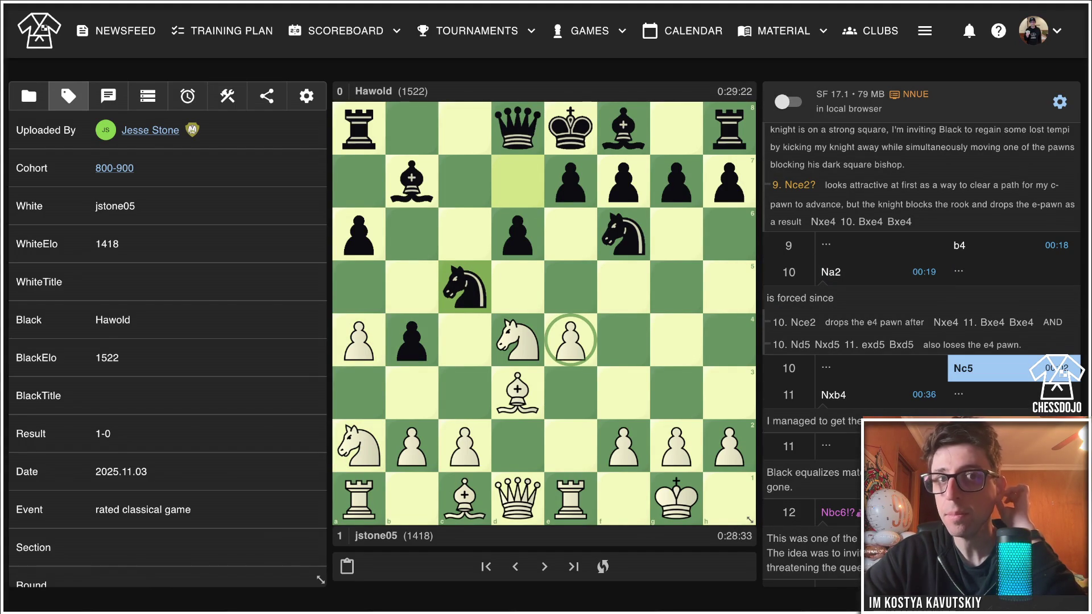
Advance via 11.Nxb4 to 12.Nbc6!?, preview 12...d5??, and list Black's three 12th-move options.
key(Right)
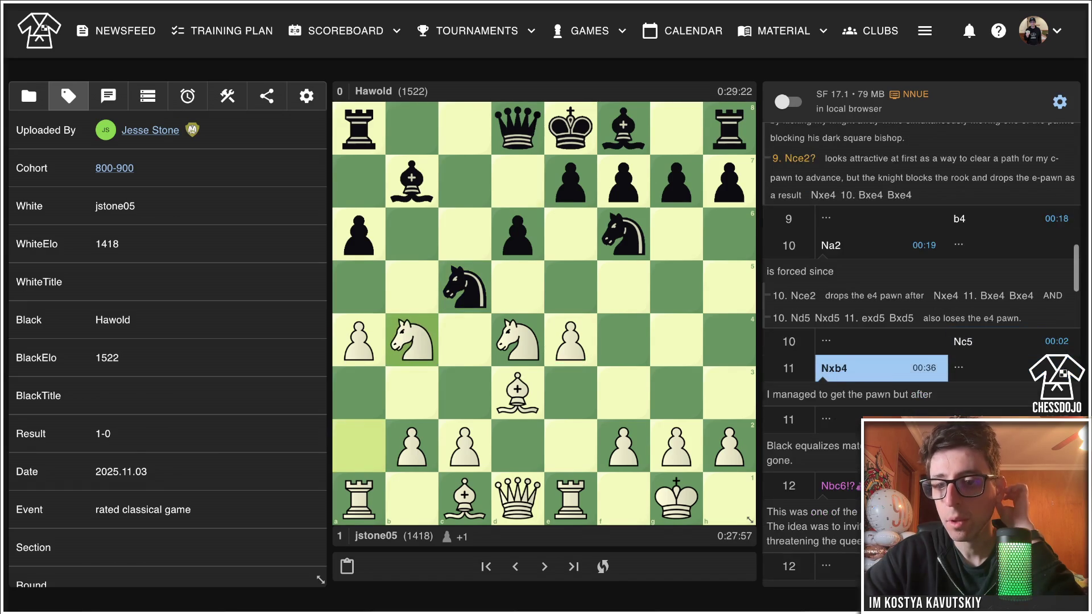
key(Right)
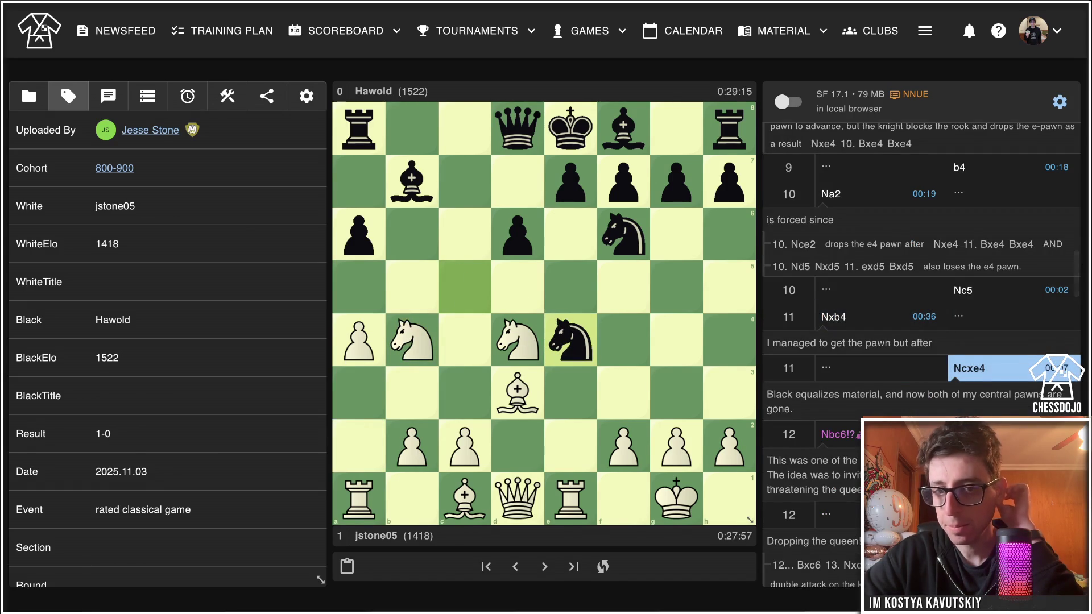
key(Right)
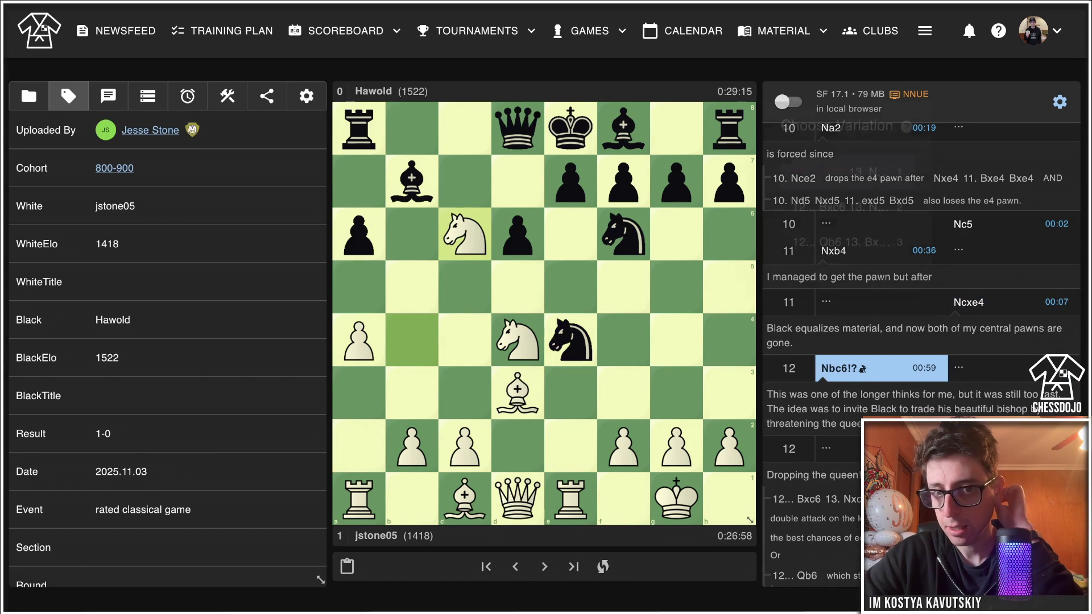
key(Right)
key(Return)
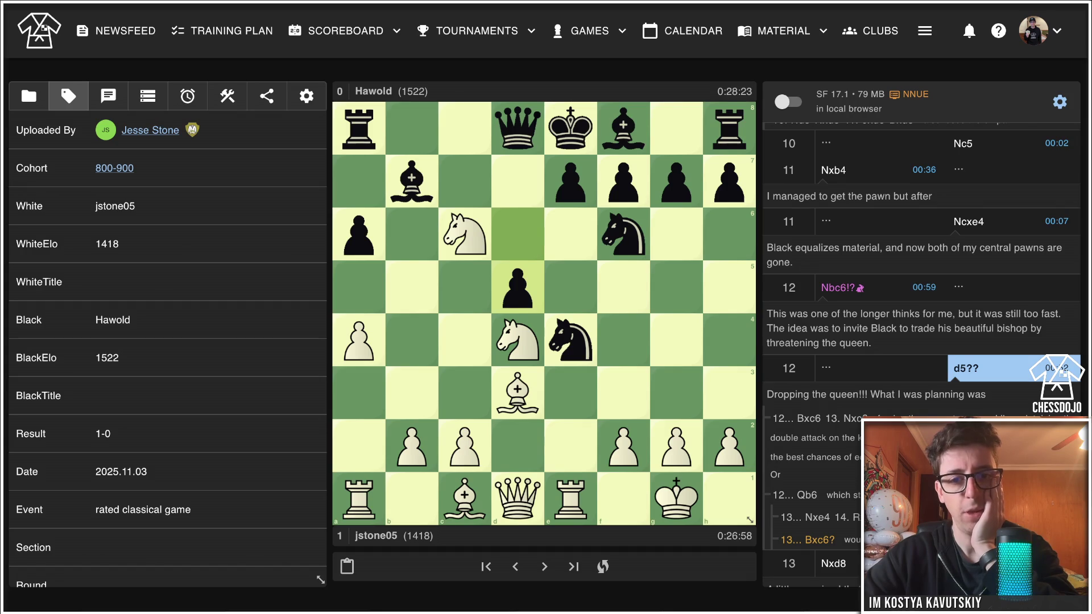
key(Left)
key(Right)
key(Right)
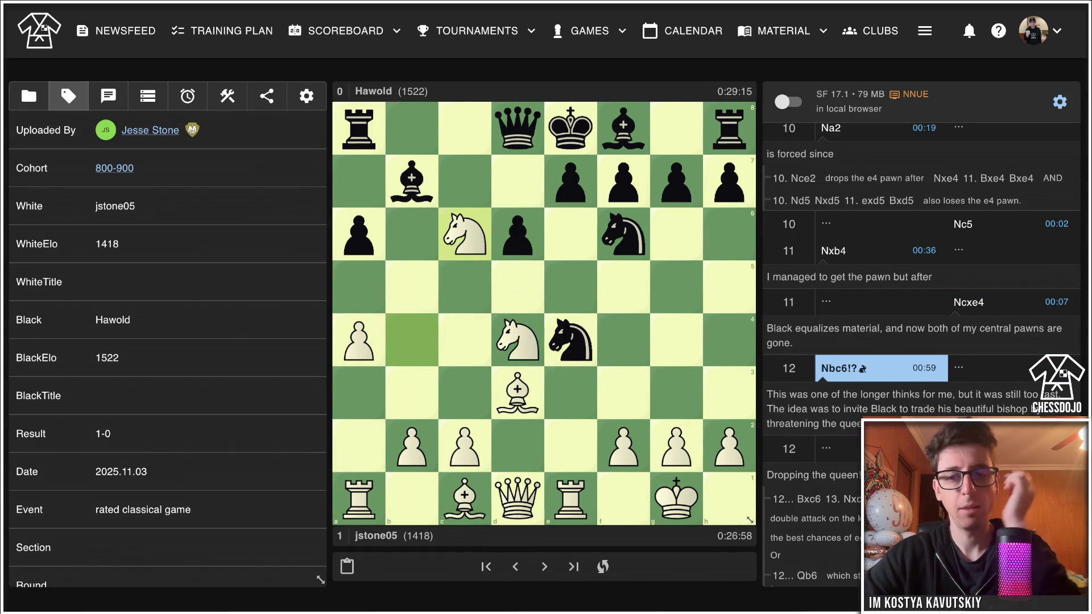
key(Right)
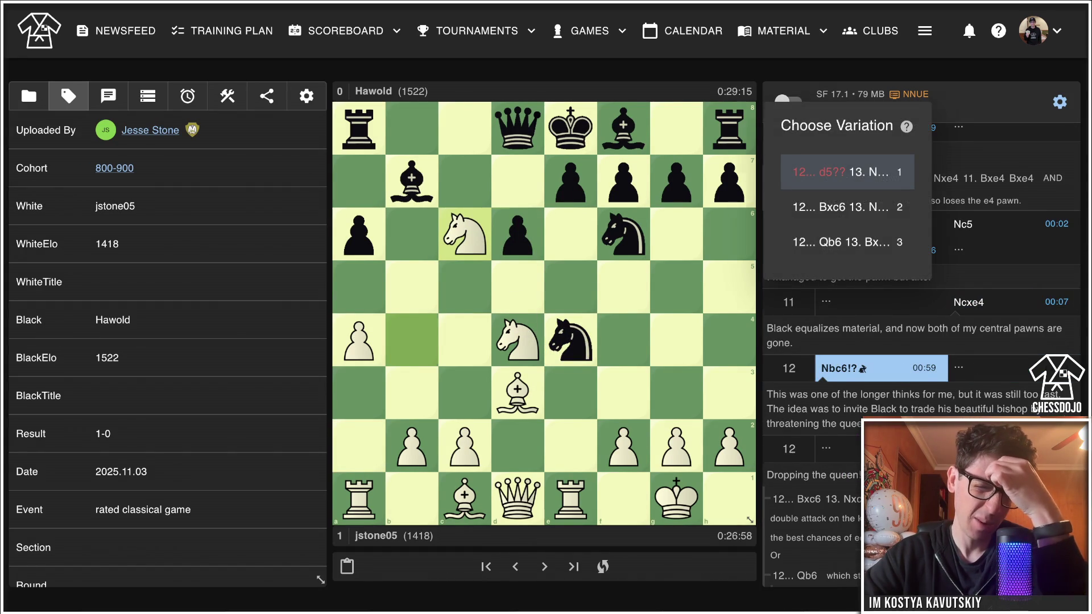
Review the main line 12...d5?? 13.Nxd8, then return to 12.Nbc6!?
key(Right)
key(Left)
key(Left)
key(Left)
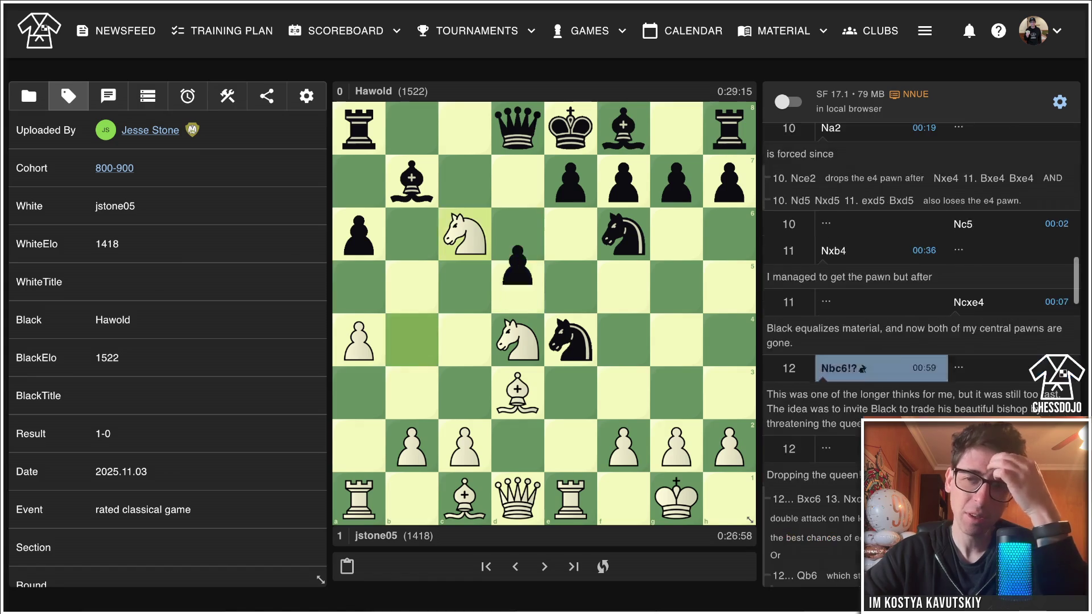
key(Right)
key(Right)
key(Right)
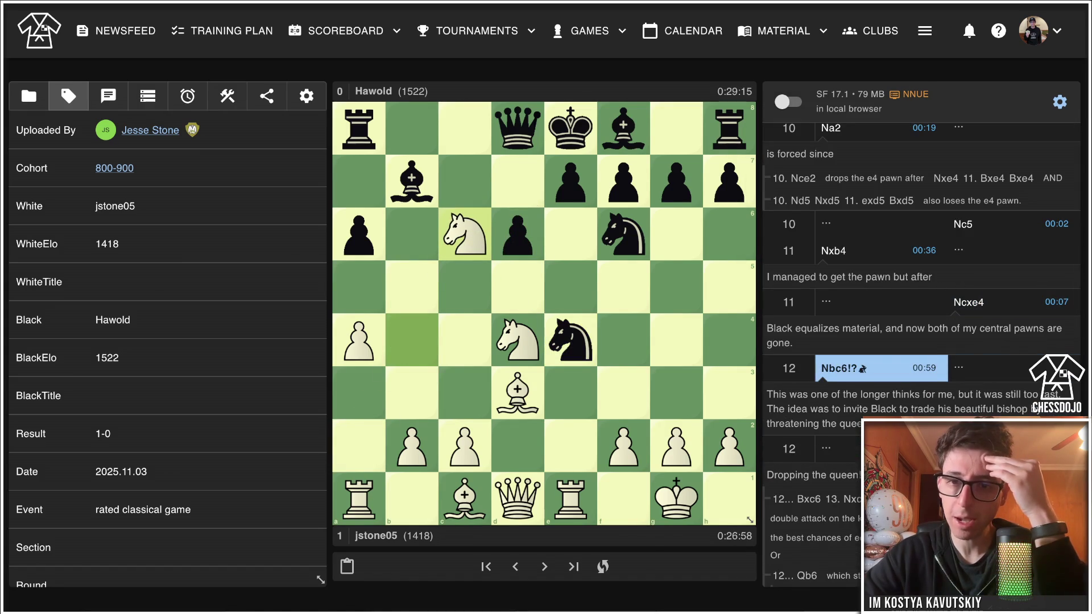
key(Right)
key(Right)
key(Left)
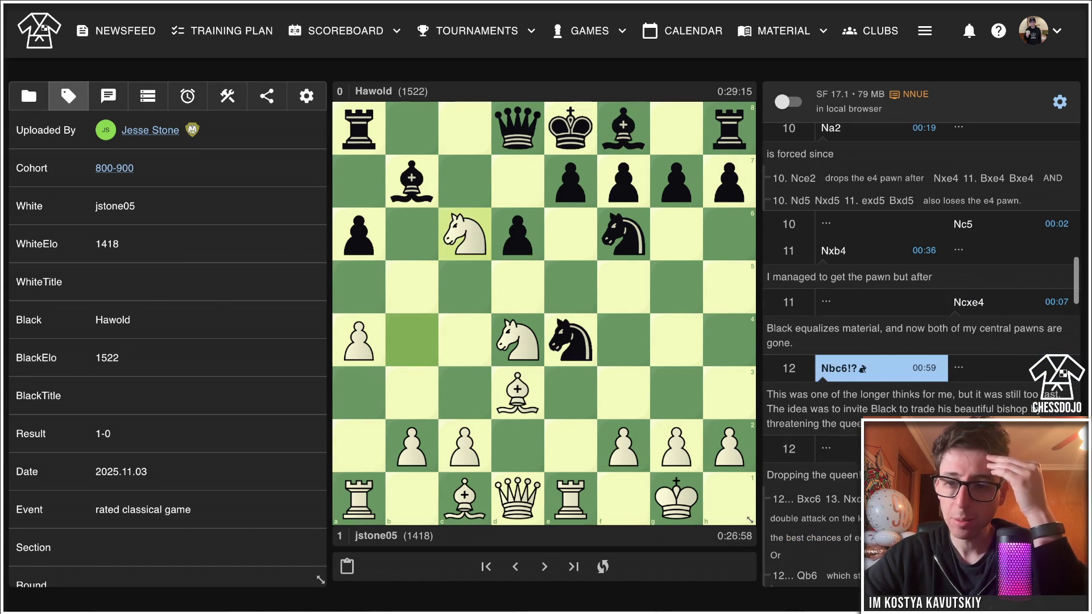
key(Right)
key(Right)
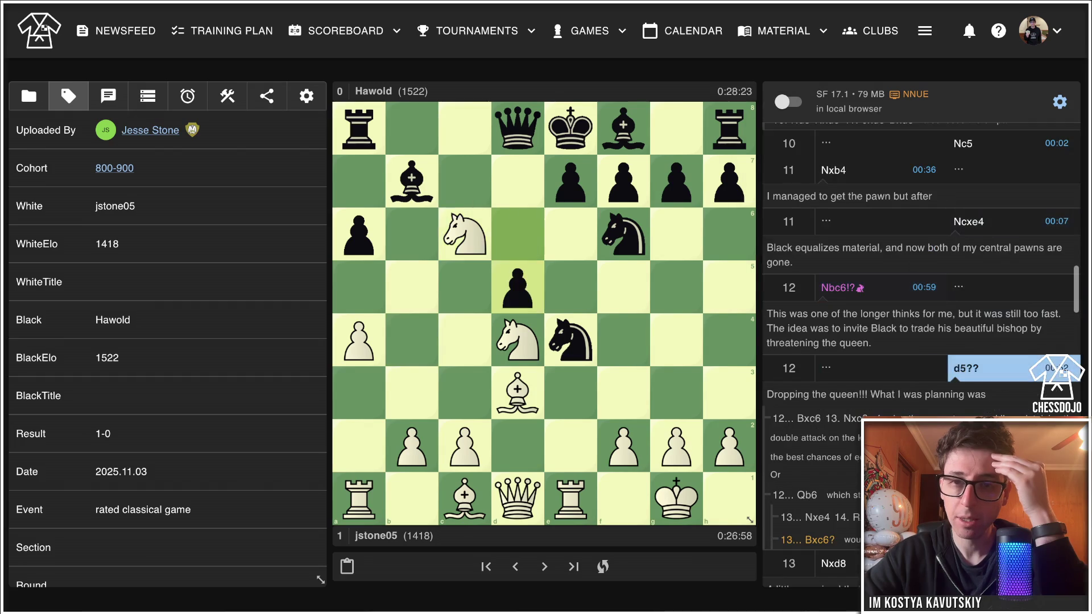
key(Right)
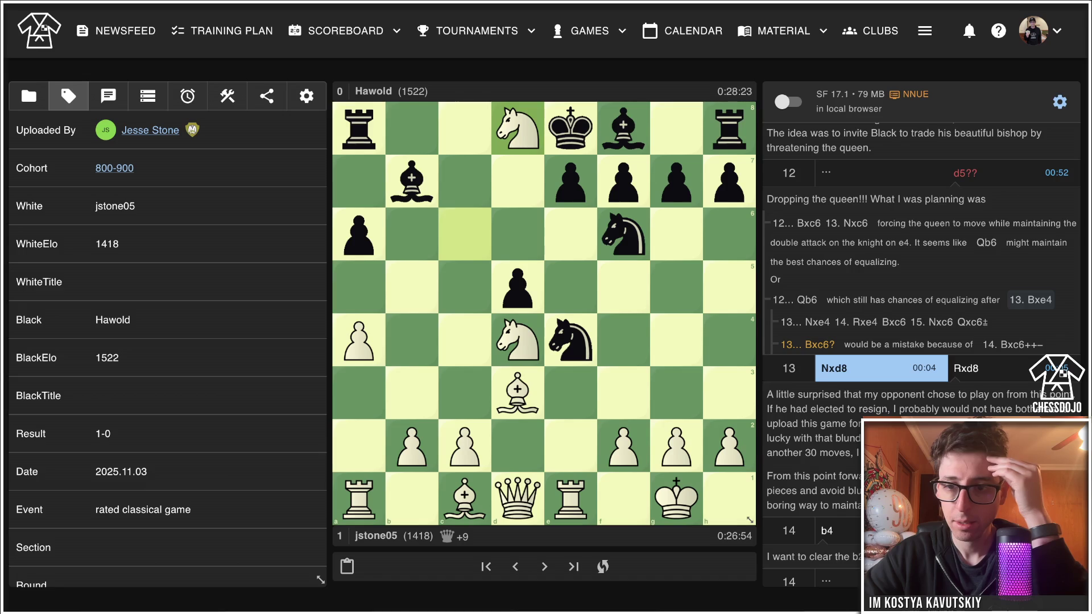
key(Left)
key(Left)
key(Left)
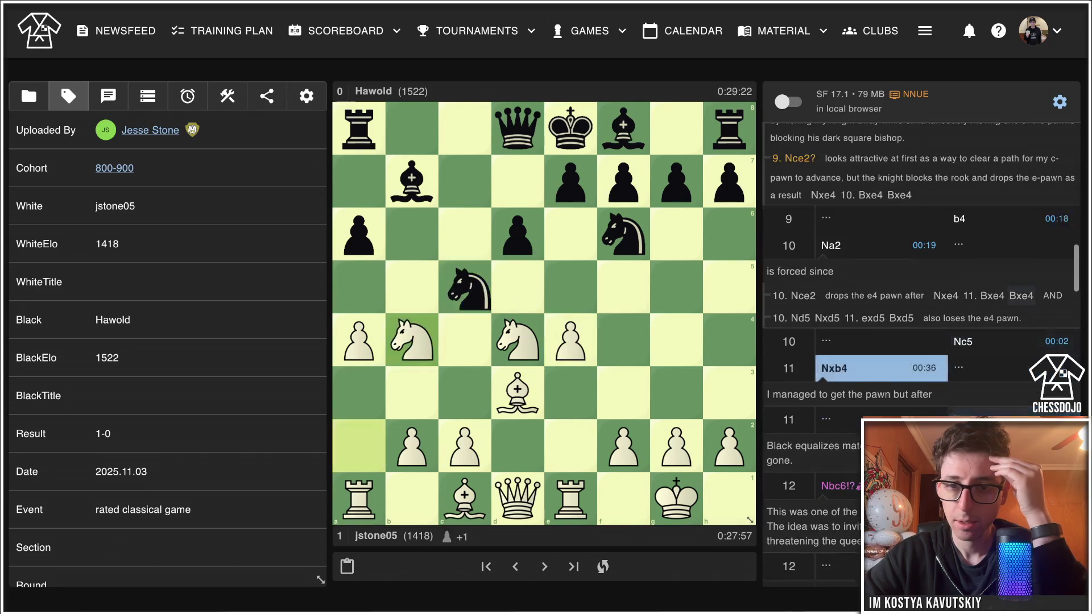
key(Right)
key(Right)
key(Right)
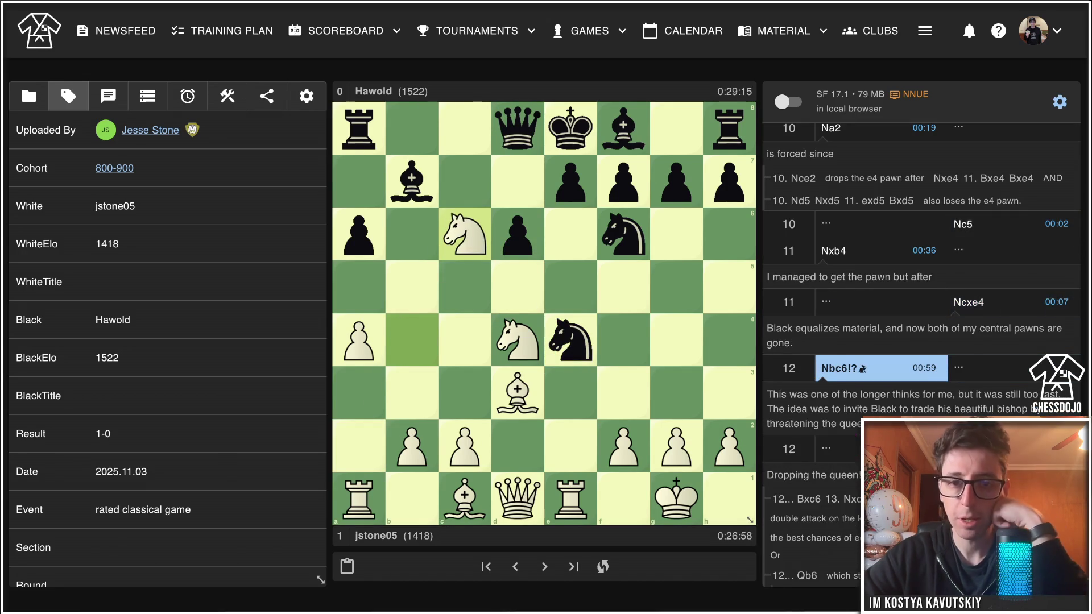
Switch to the 12...Qb6 side line, circle the c6 and e4 knights, and play 13.Bxe4.
key(Down)
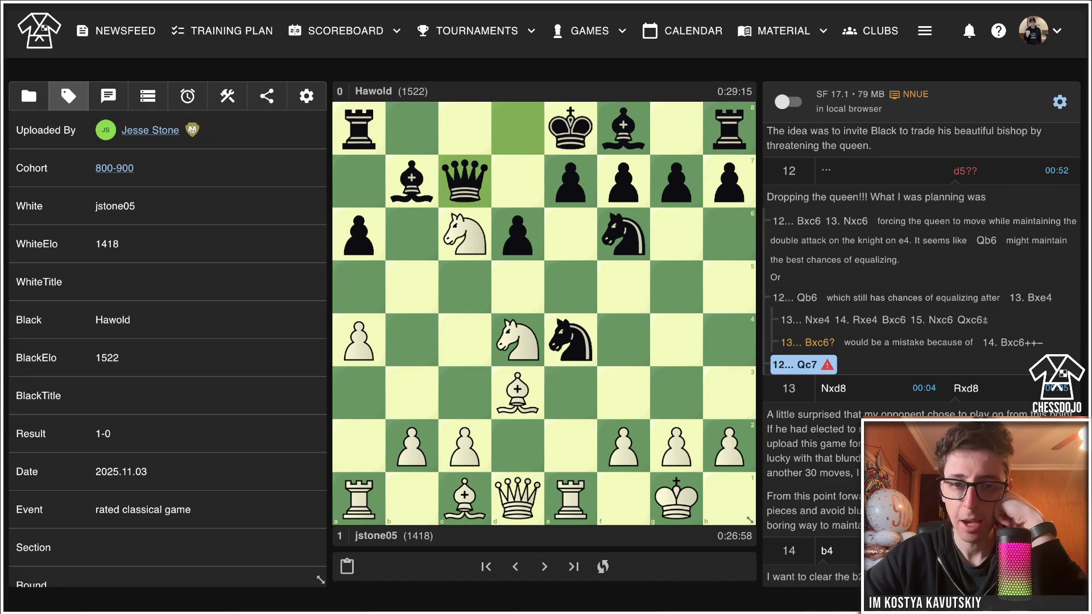
key(Left)
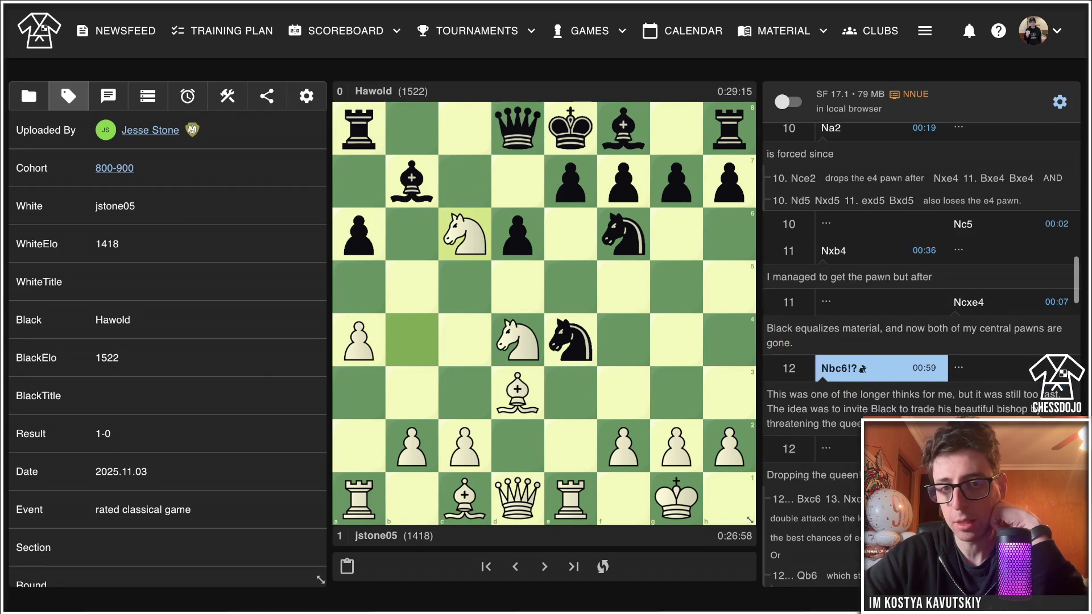
key(Down)
right_click(465, 233)
right_click(517, 340)
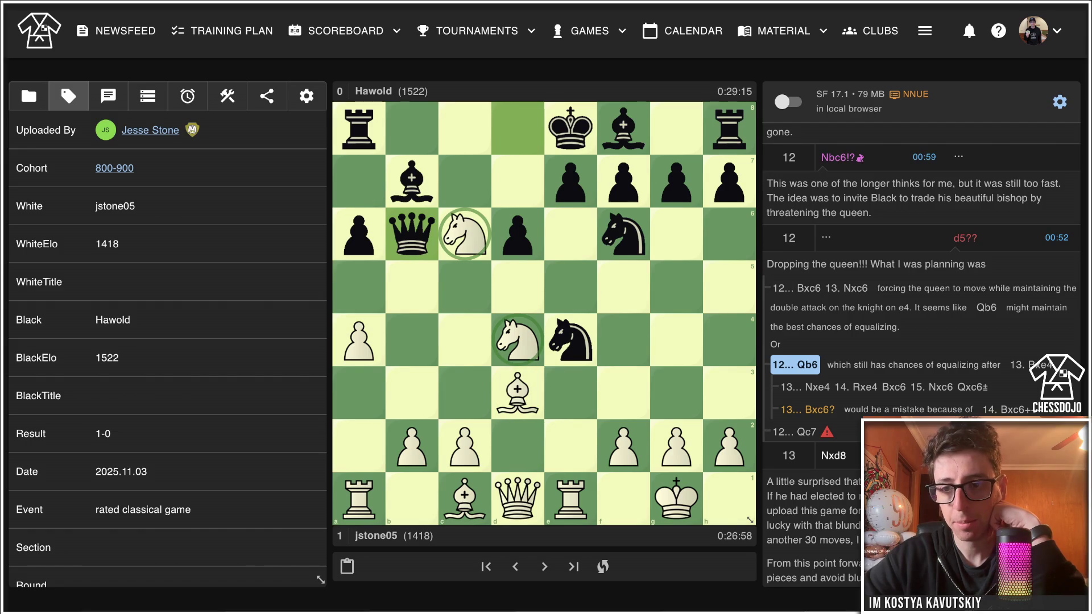
mouse_move(518, 392)
mouse_down()
mouse_move(572, 355)
mouse_move(571, 340)
mouse_up()
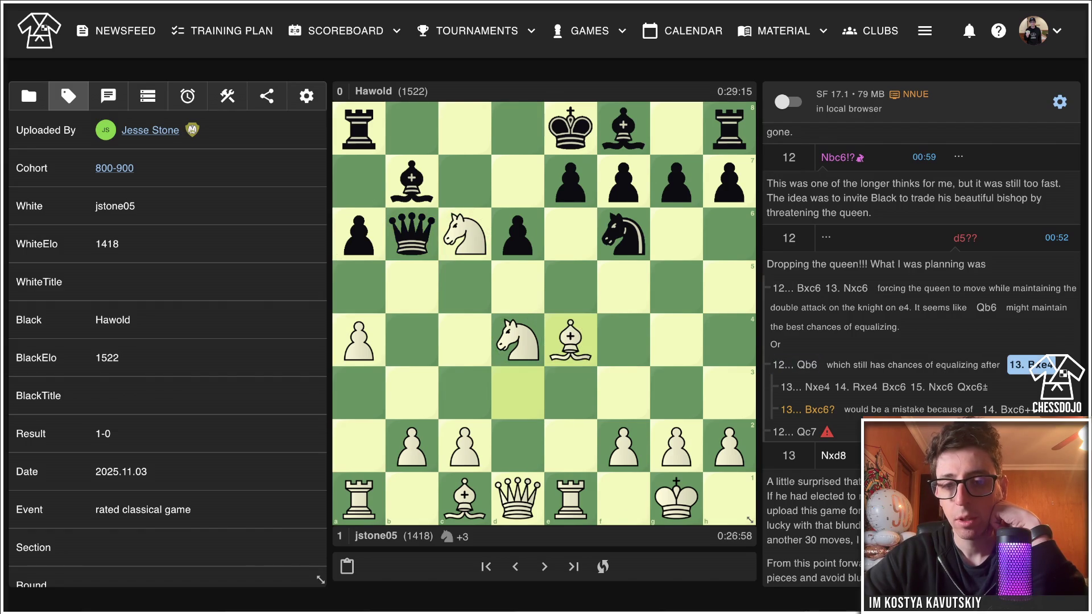
Continue the 12...Qb6 line with 13...Nxe4 14.Rxe4 and extend it to 16.Qf3.
key(Right)
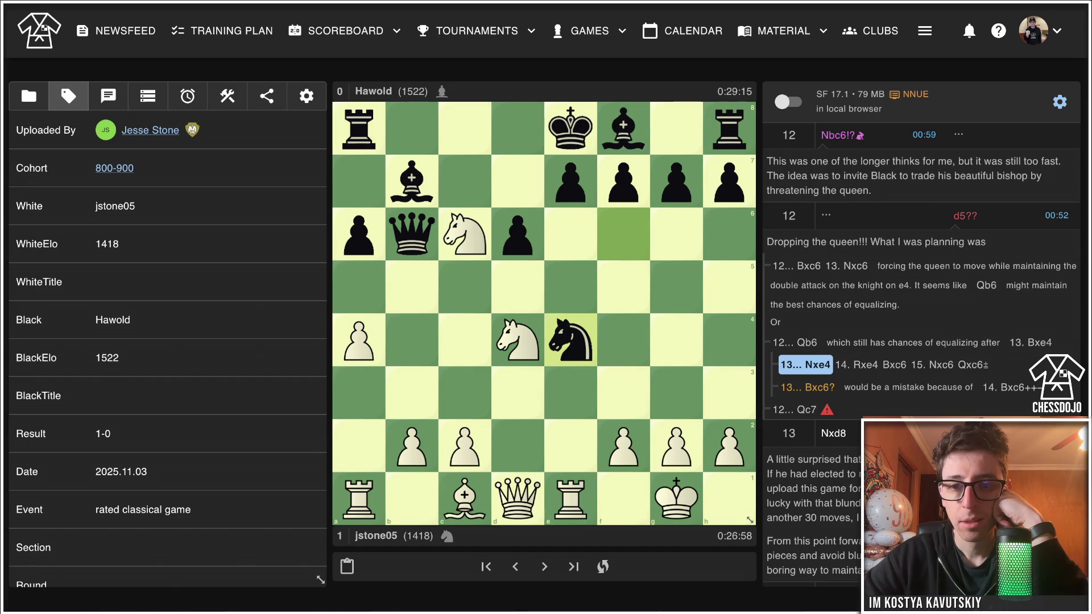
drag(571, 499, 571, 340)
key(Right)
key(Right)
key(Right)
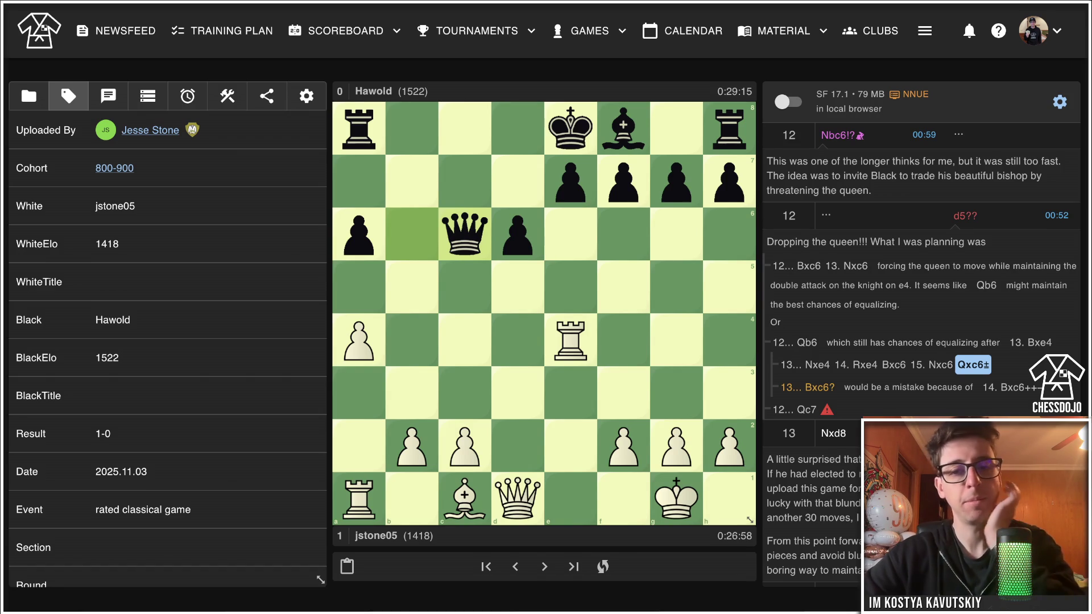
drag(517, 499, 623, 393)
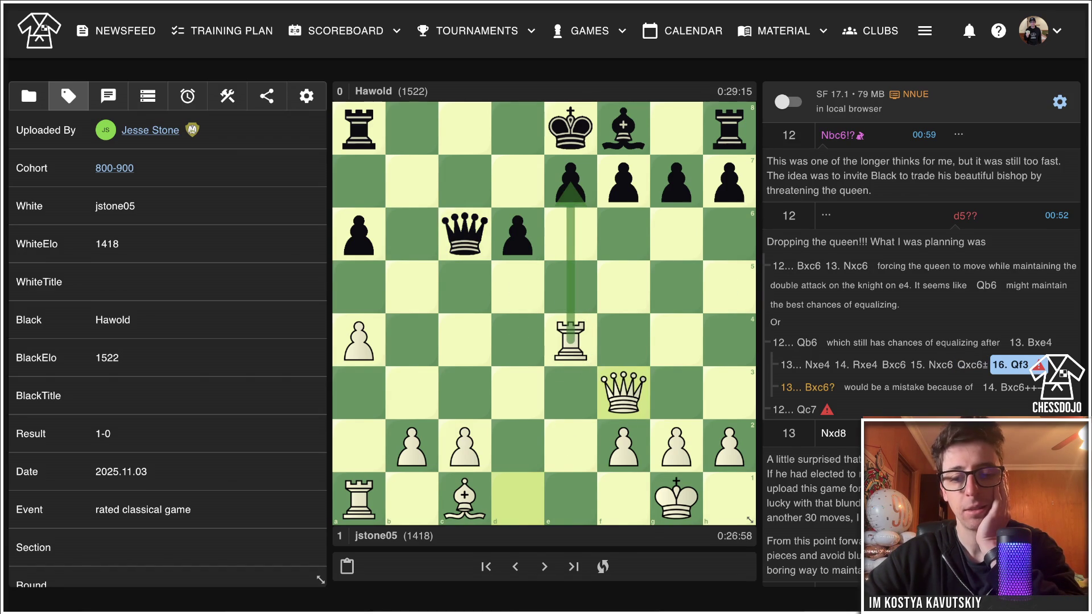
Go back to 12...Qb6 and start a new 13.Rxe4 branch.
key(Left)
key(Left)
key(Left)
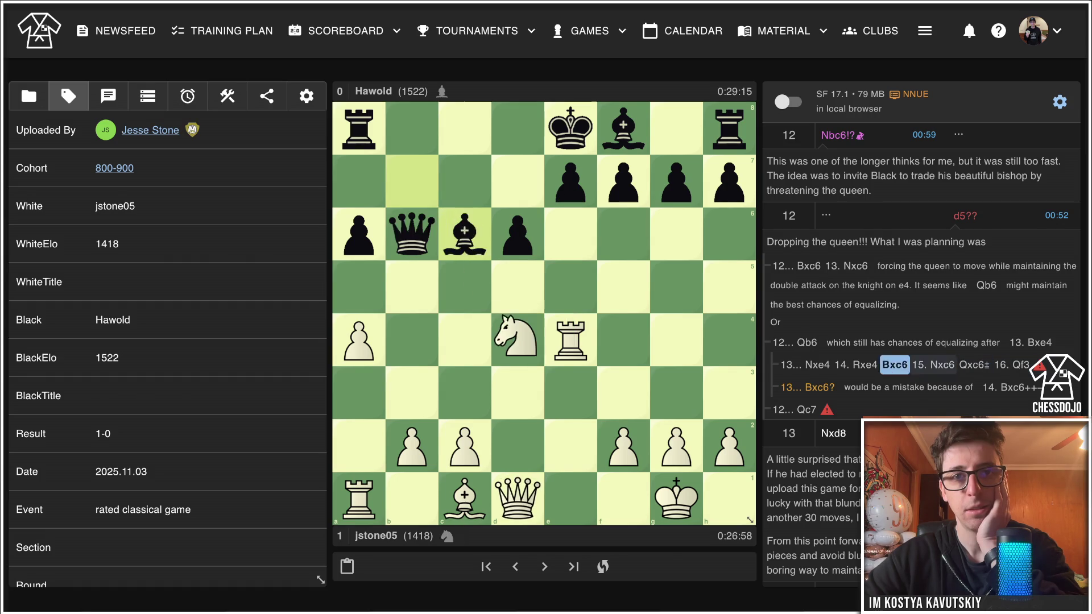
key(Left)
key(Left)
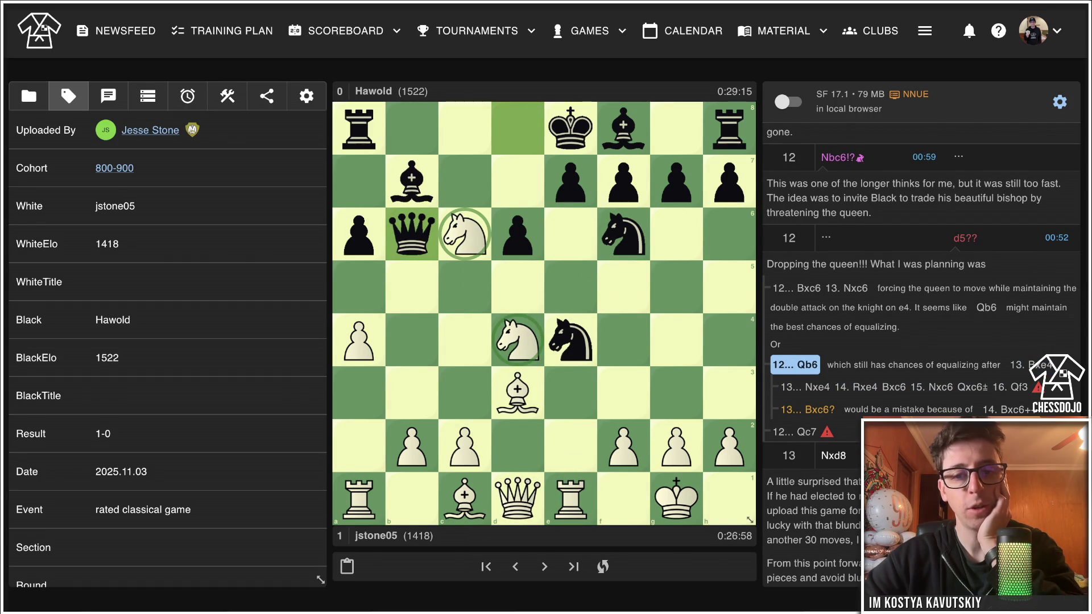
drag(570, 499, 570, 340)
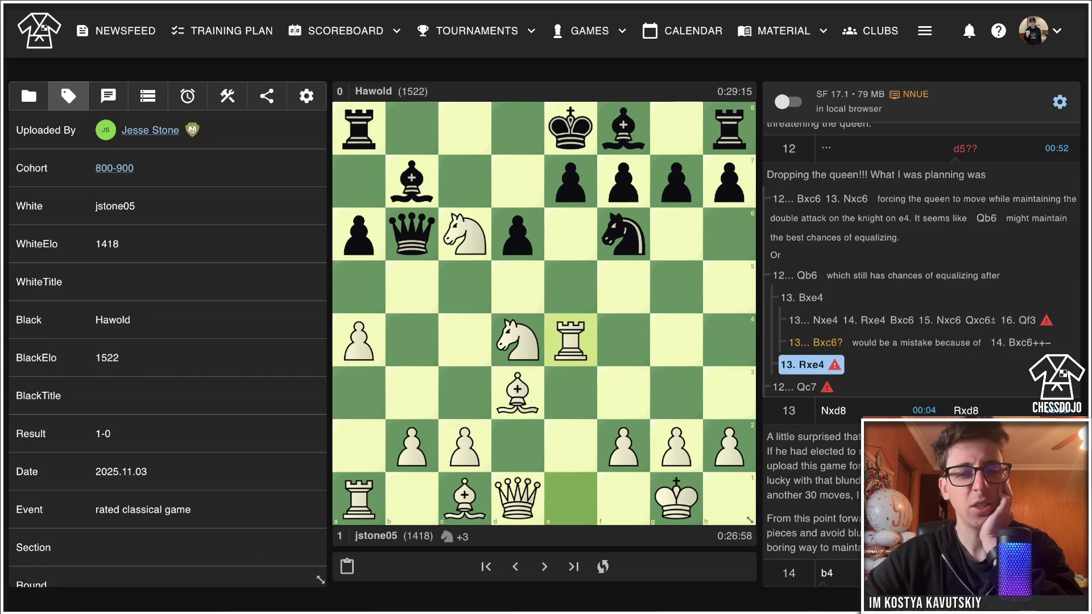
Extend the 13.Rxe4 branch with Bxc6 14.Nxc6 Qxc6 15.Qf3 and draw an e4–e7 arrow.
drag(411, 181, 465, 234)
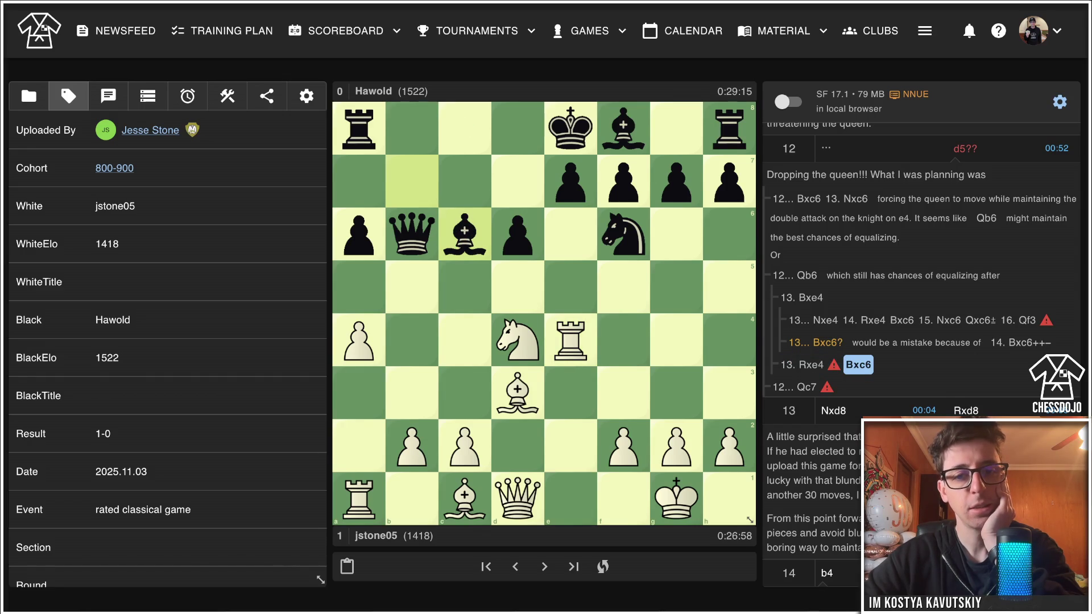
drag(517, 339, 465, 234)
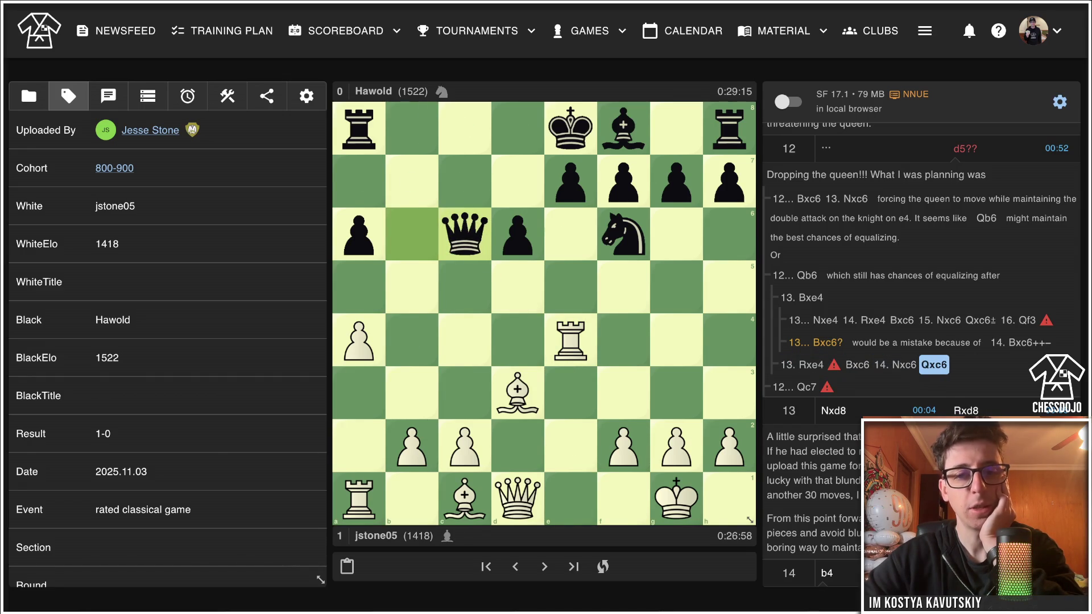
drag(517, 499, 623, 393)
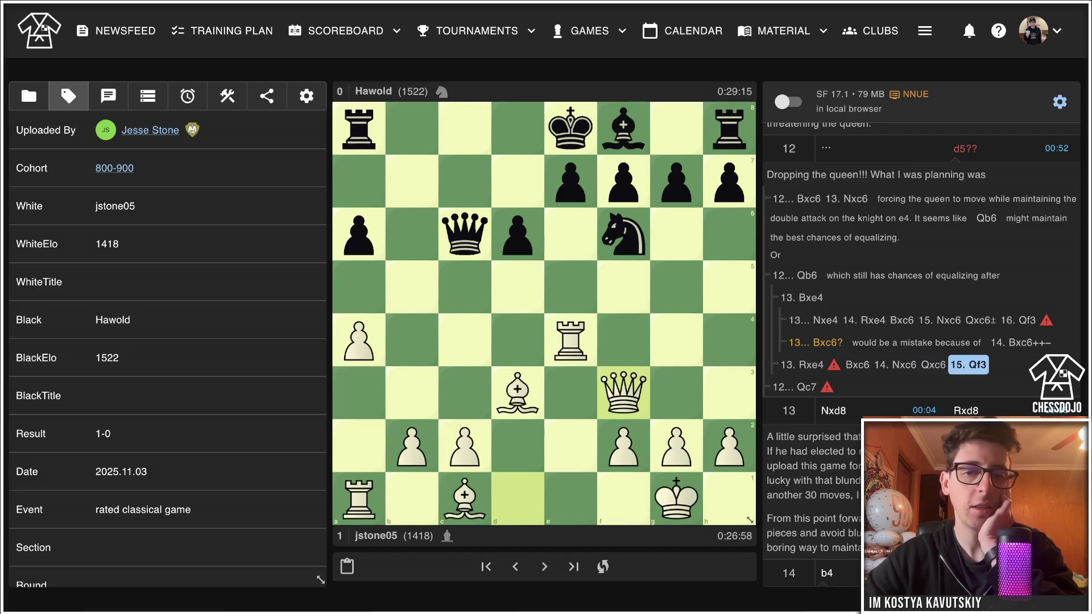
drag(570, 340, 570, 182)
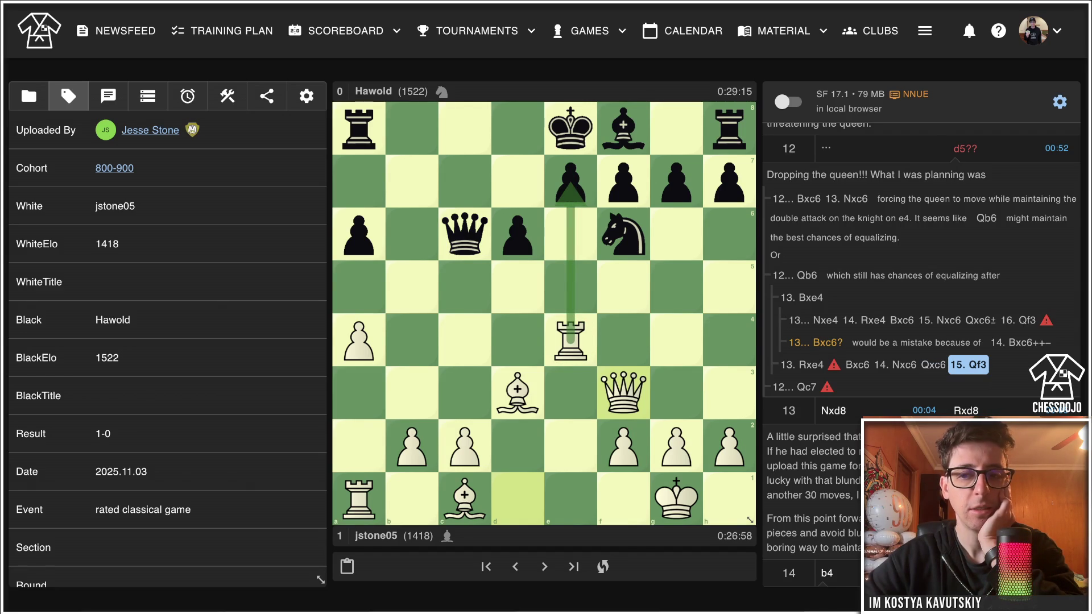
Return to the main game and advance through 12...d5?? to 13.Nxd8.
key(Left)
key(Left)
key(Left)
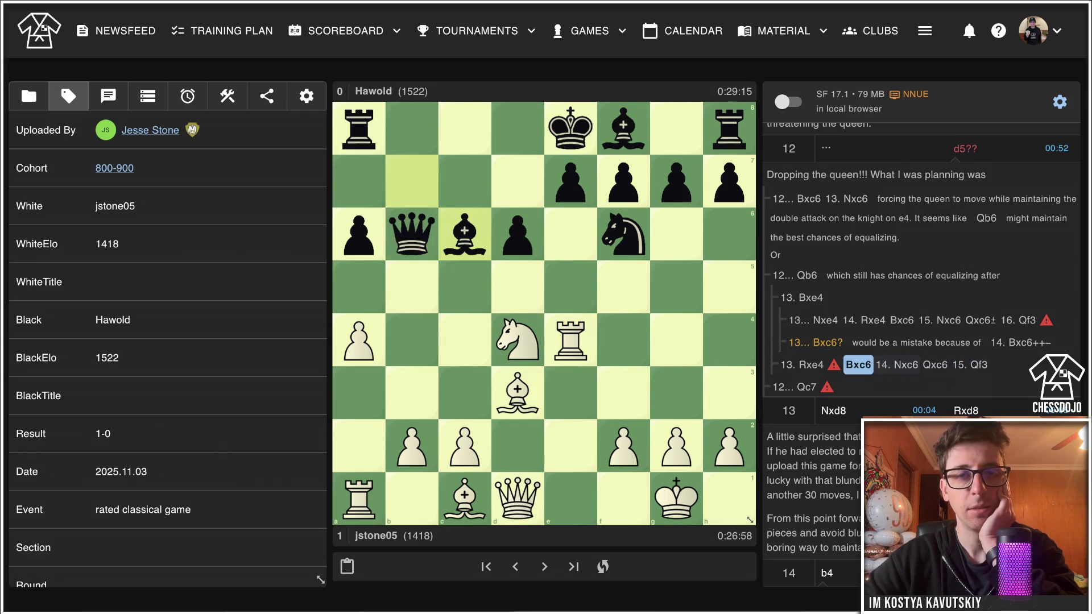
key(Left)
key(Left)
key(Left)
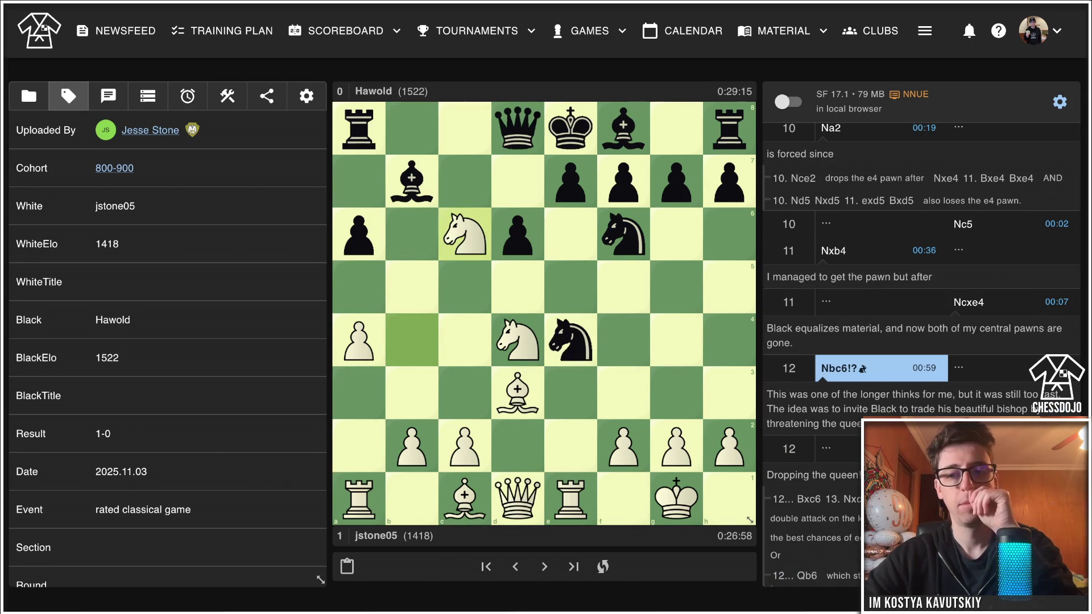
key(Right)
key(Right)
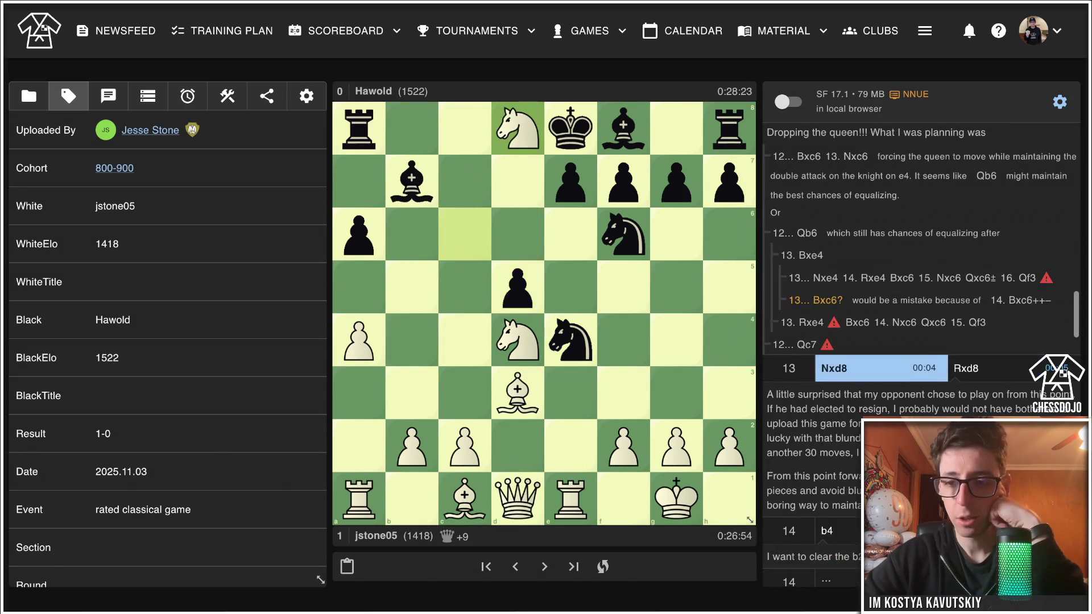
key(Right)
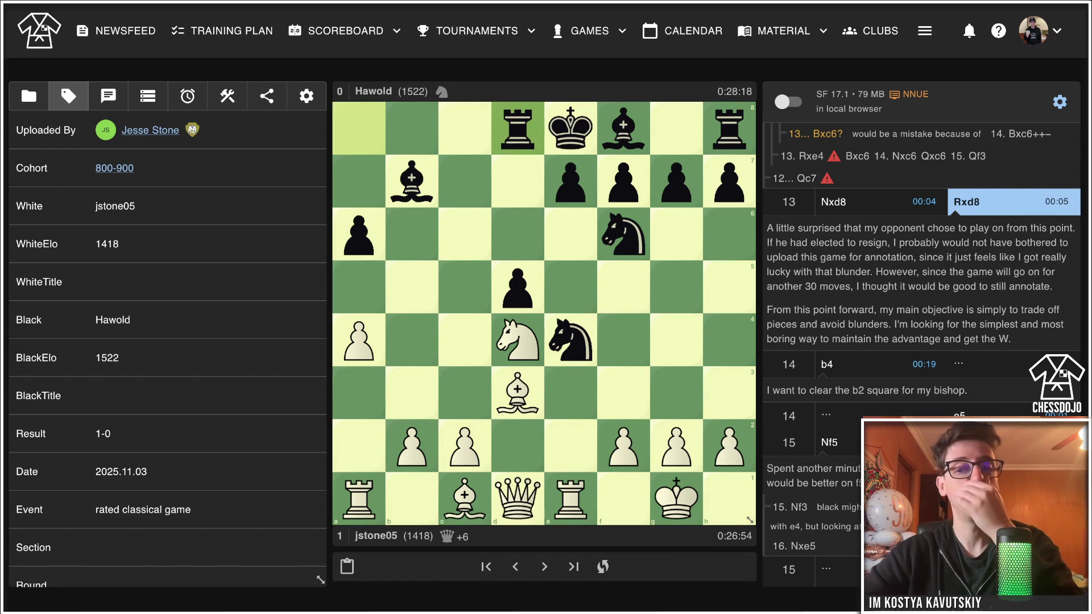
Scroll the move list down through the later annotations toward move 38 and back up.
scroll(922, 353, down, 7)
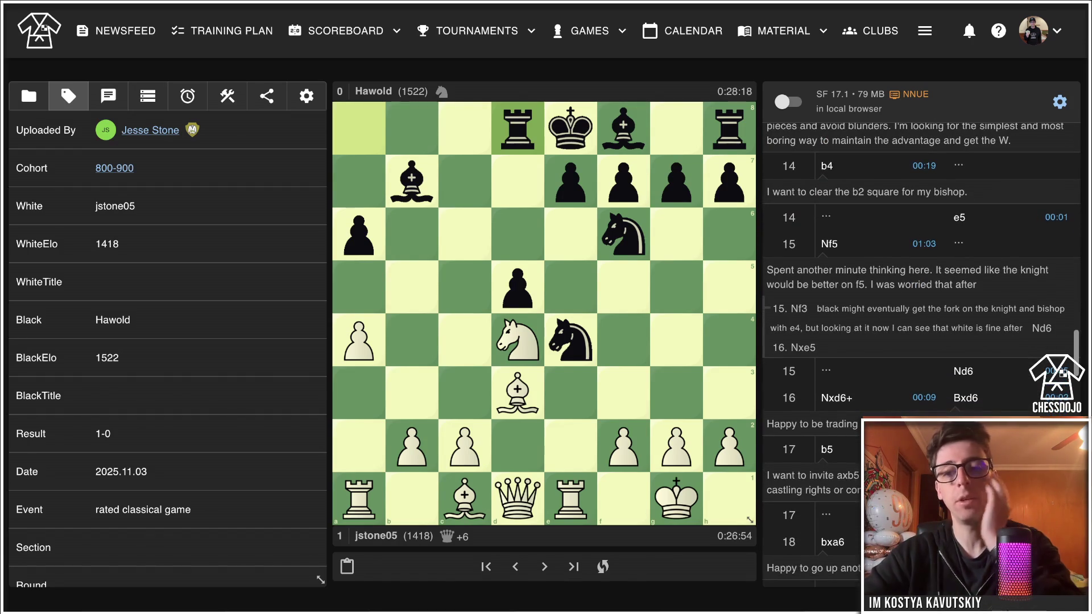
scroll(921, 352, down, 15)
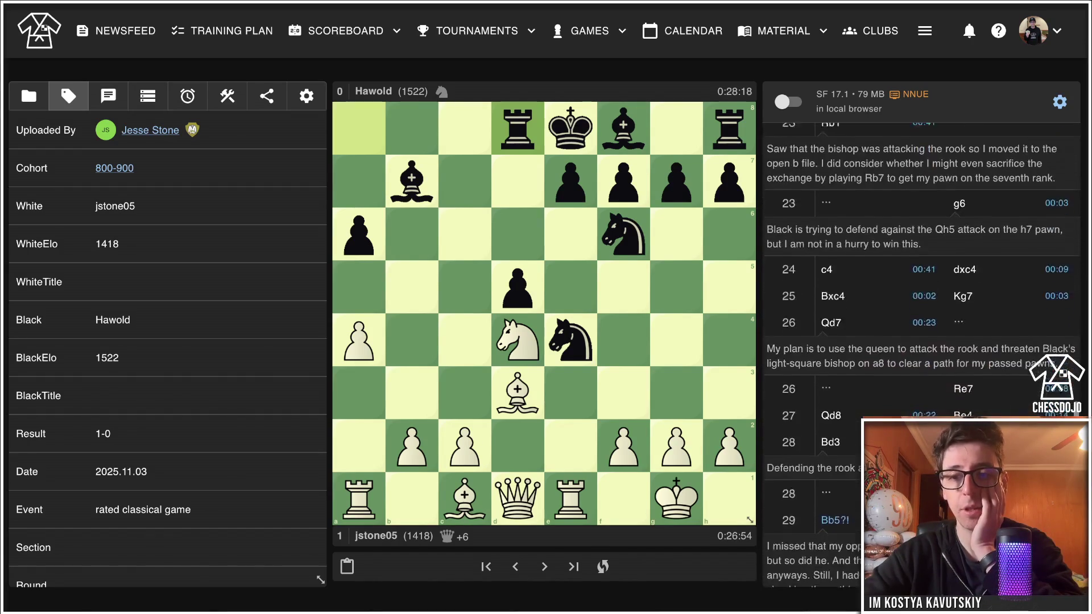
scroll(921, 353, down, 5)
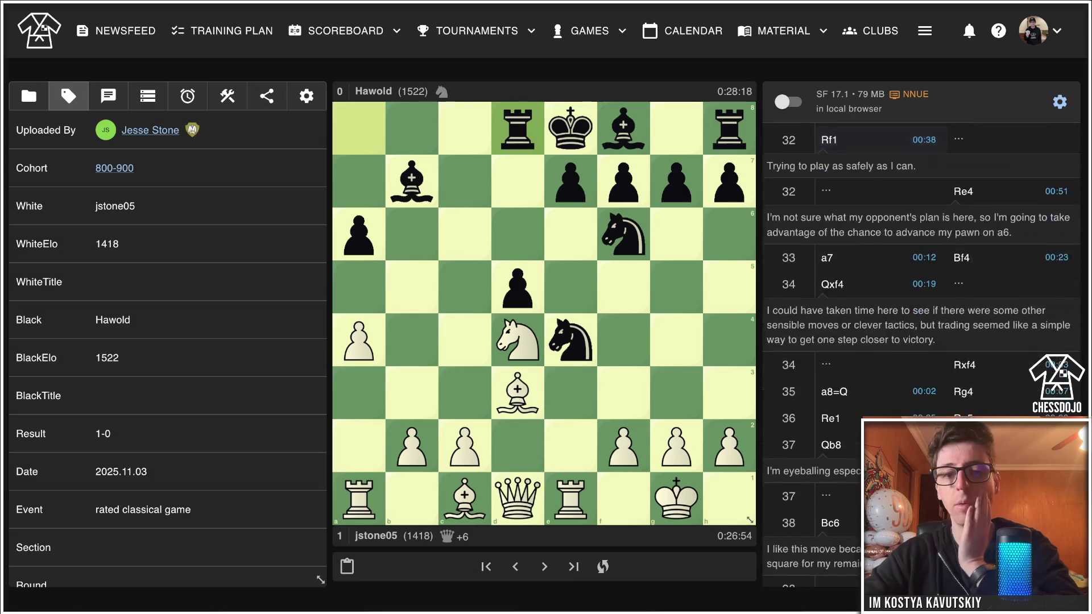
scroll(922, 353, up, 12)
scroll(921, 353, up, 15)
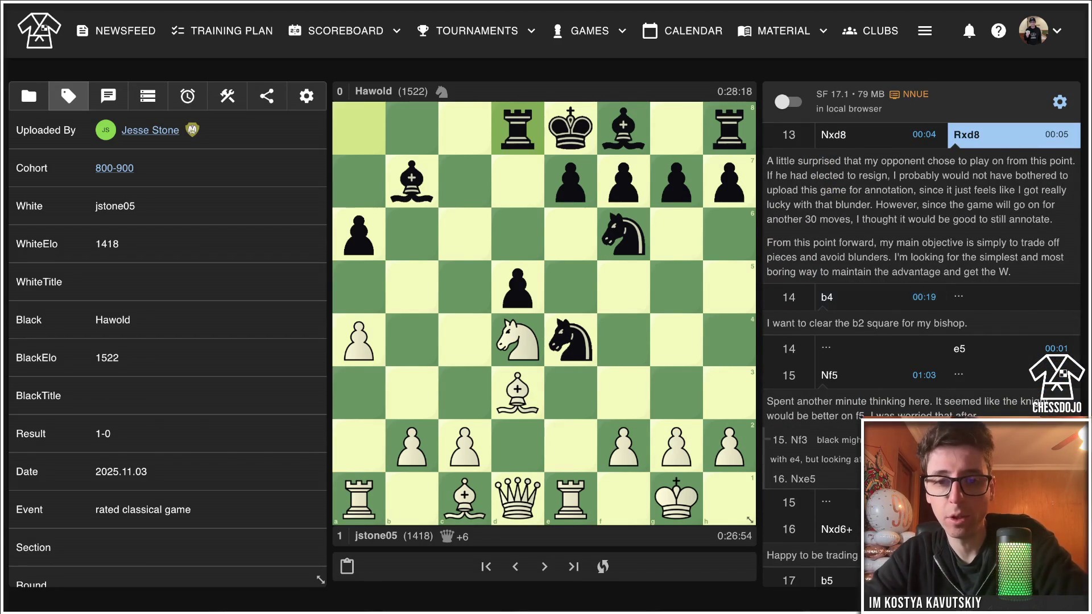
key(Right)
key(Right)
key(Right)
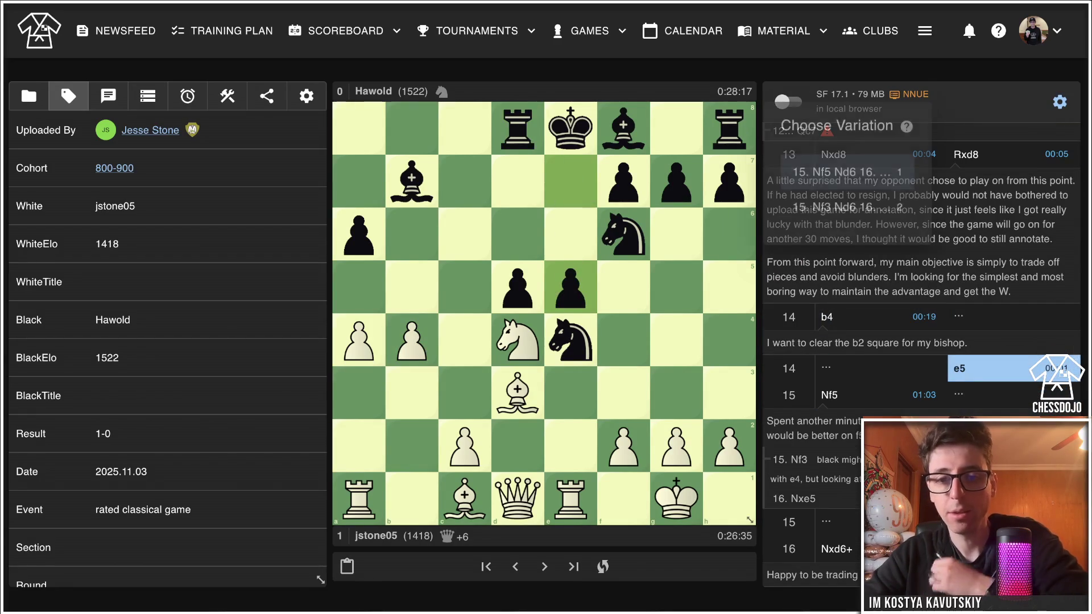
key(Return)
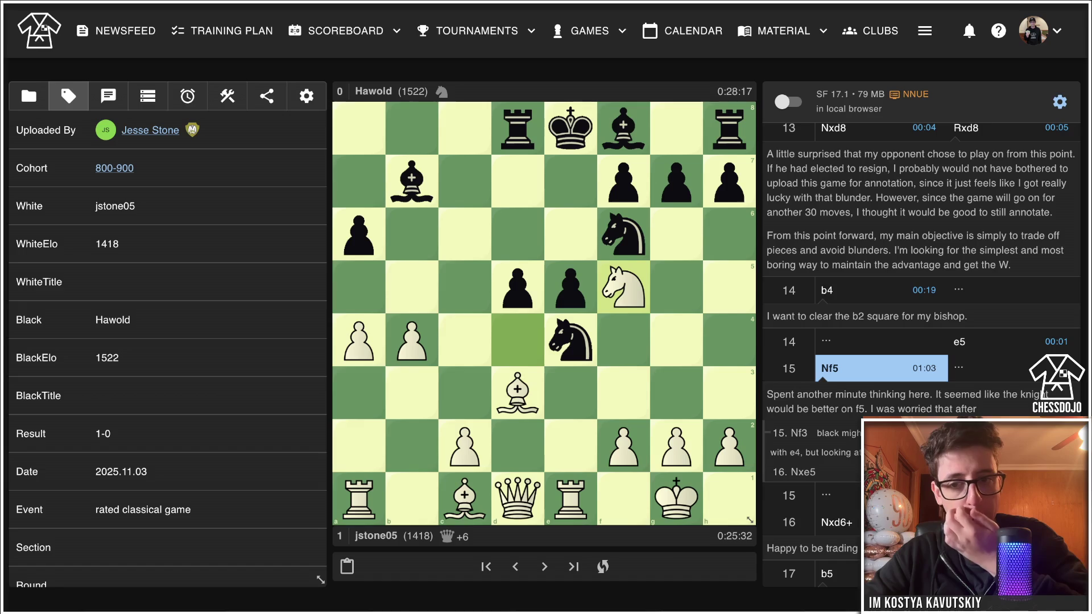
key(Right)
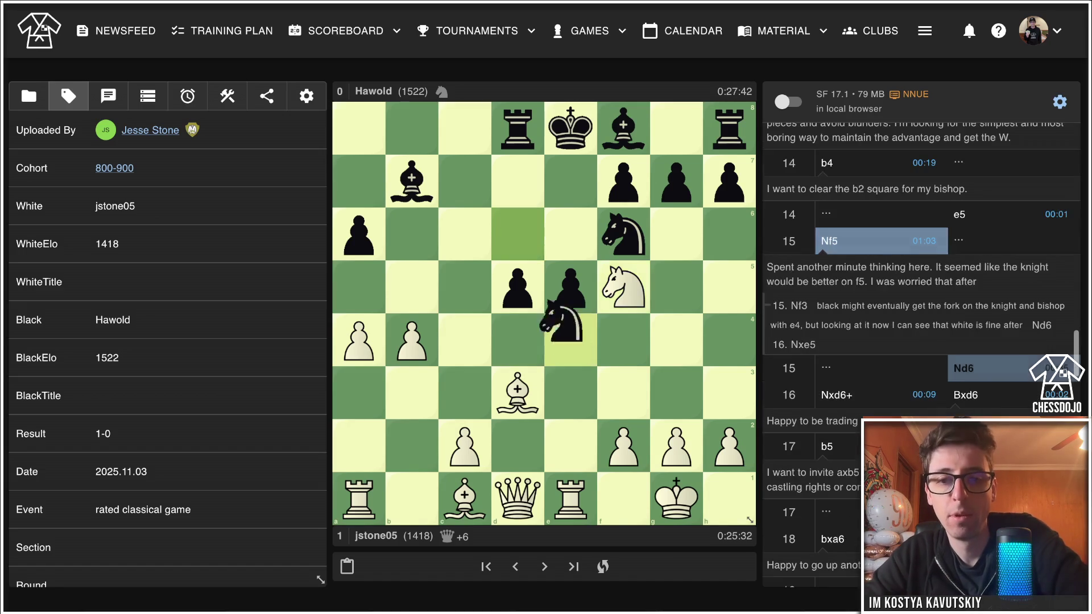
key(Right)
key(Right)
key(Right)
key(Right)
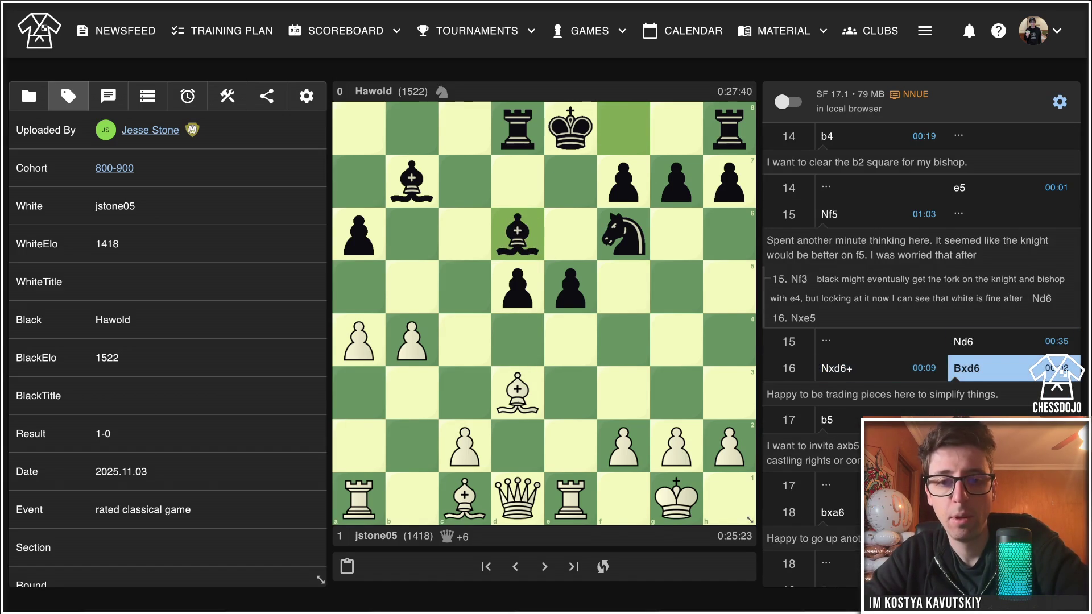
key(Right)
key(Right)
key(Right)
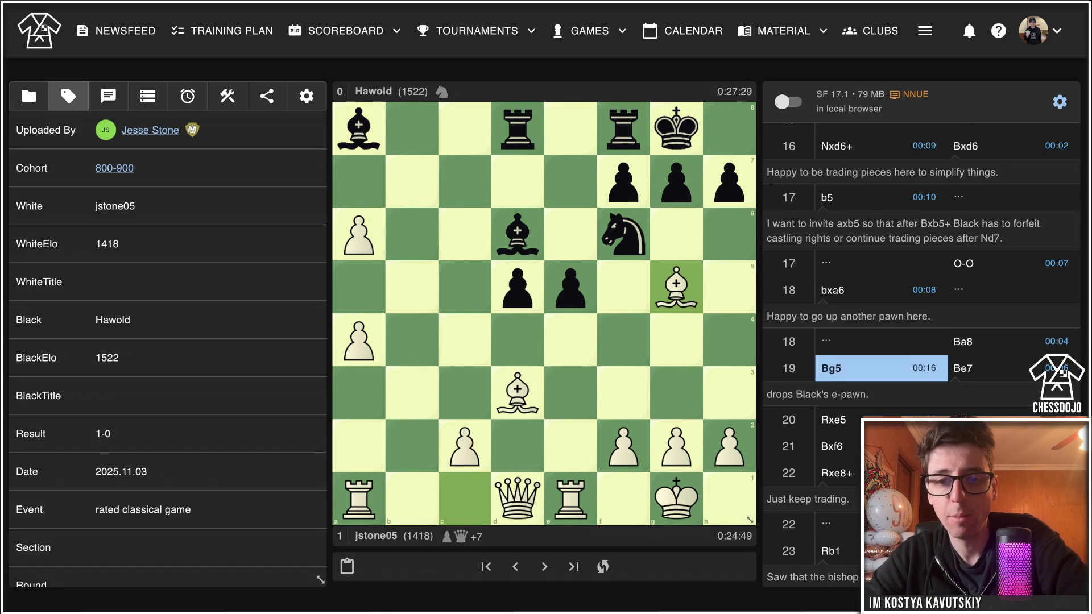
key(Right)
key(Right)
key(Right)
key(Right)
key(Right)
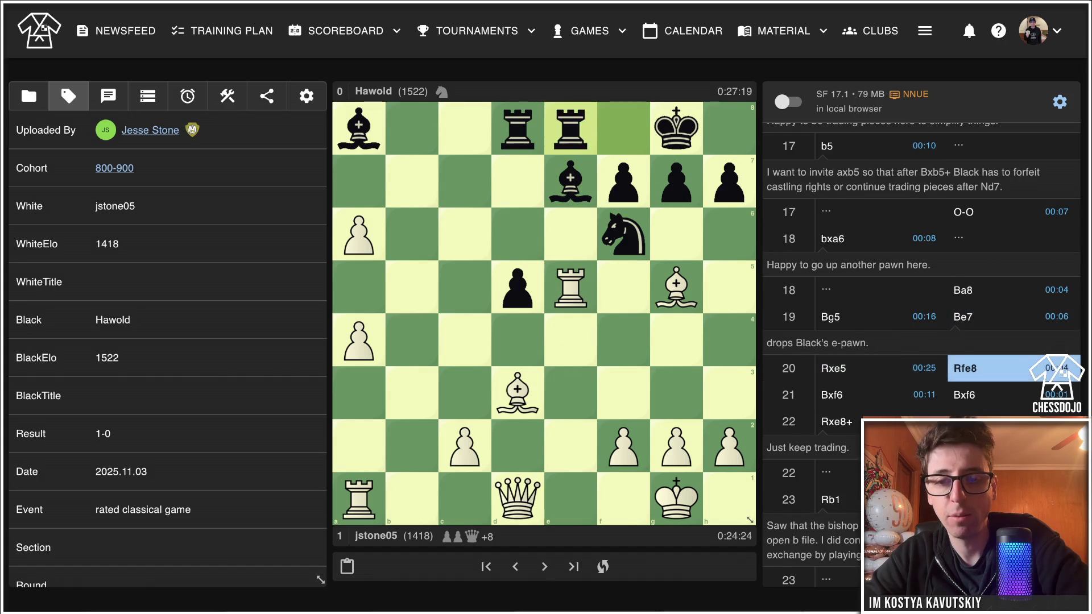
key(Right)
key(Right)
key(Left)
key(Left)
key(Left)
key(Left)
key(Left)
key(Left)
key(Left)
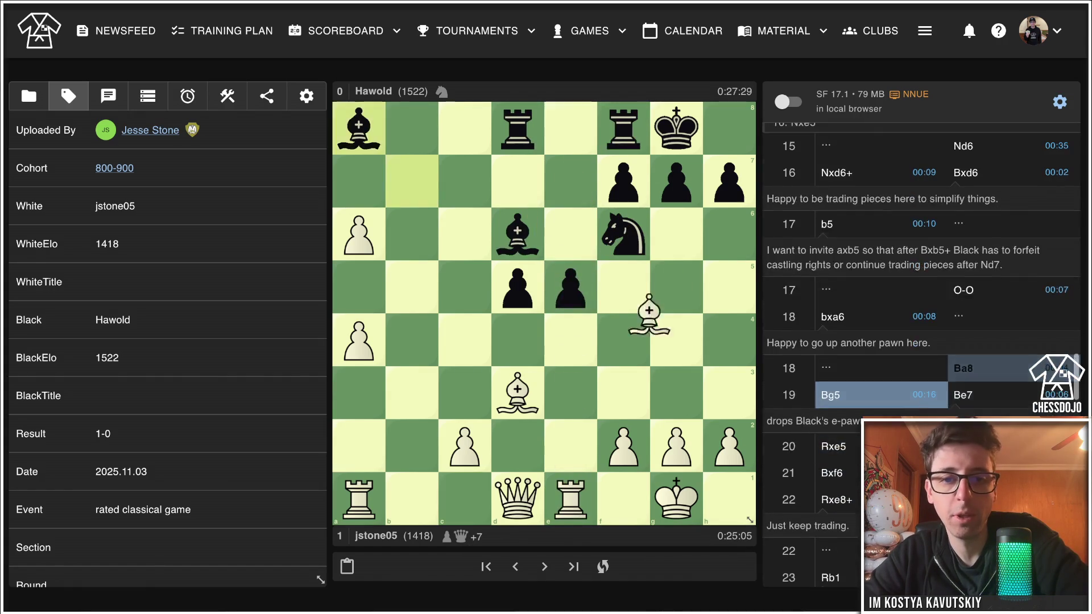
key(Left)
key(Left)
key(Left)
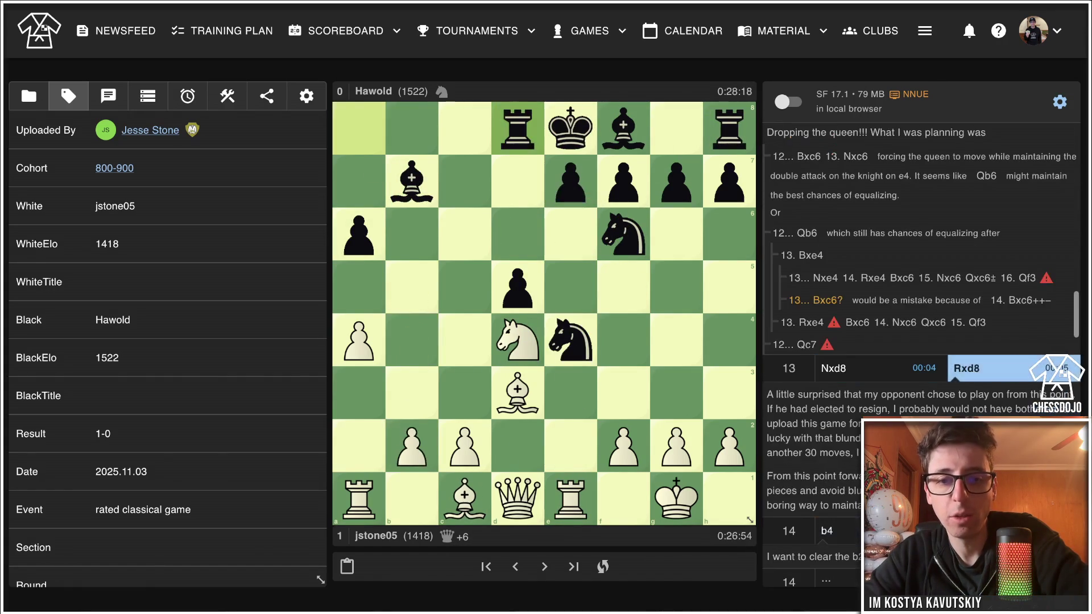
key(Right)
key(Right)
key(Right)
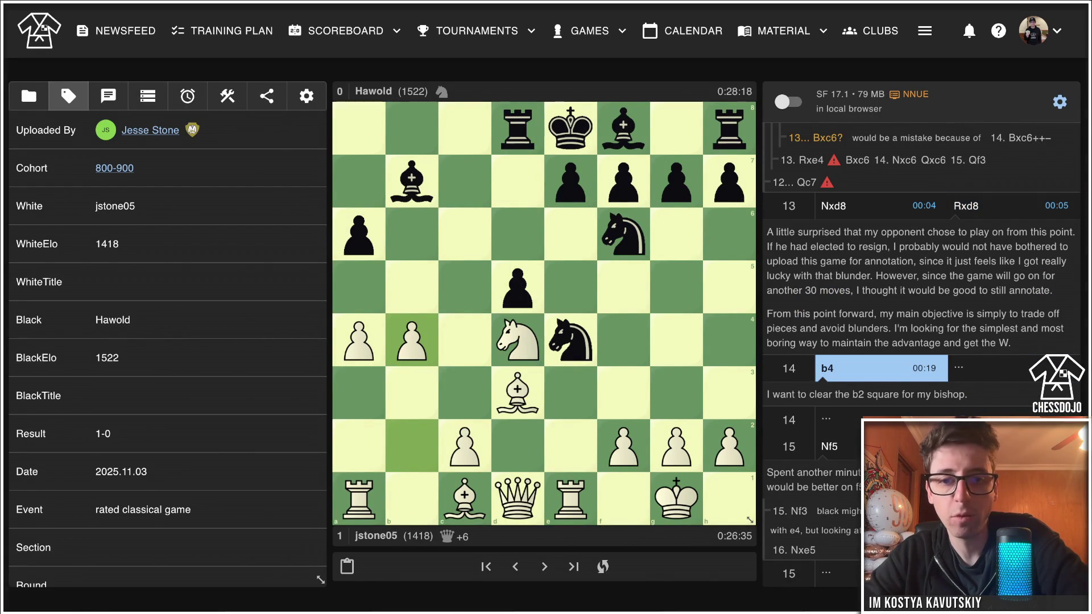
key(Left)
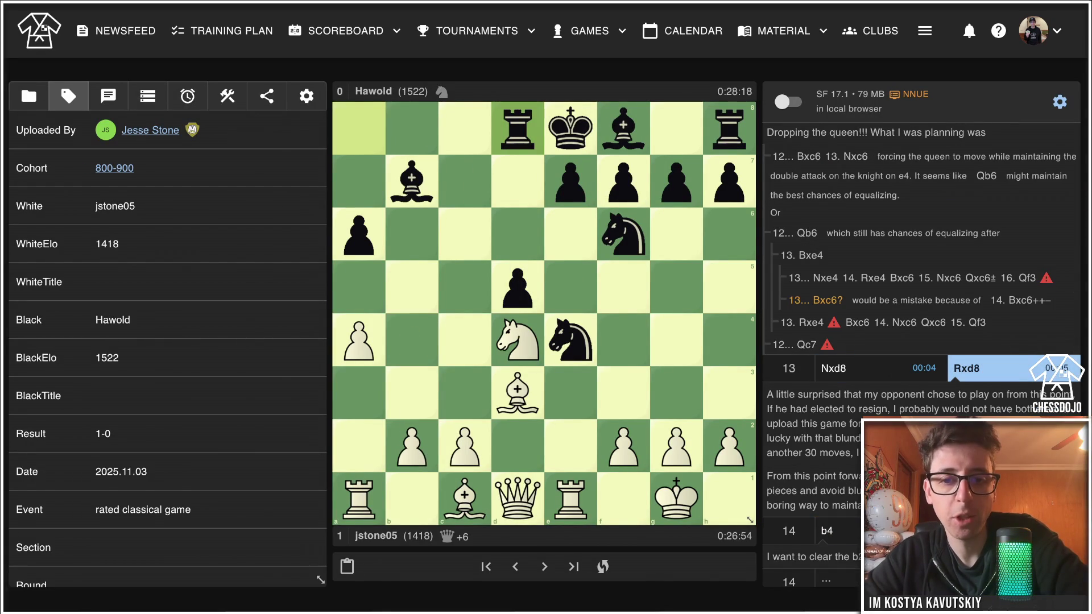
Add 14.f3 as a side line, then return to the main line at 14.b4.
click(623, 447)
click(623, 392)
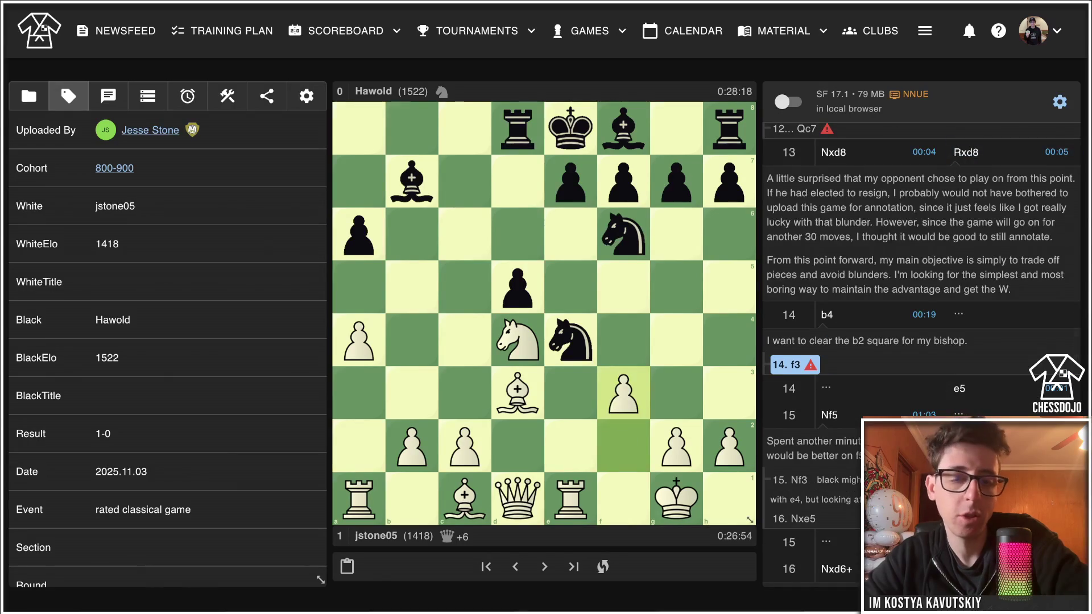
key(Left)
key(Right)
key(Return)
Advance to 15.Nf5 and add the side line 15...Bxb4 16.Nxg7+.
key(Right)
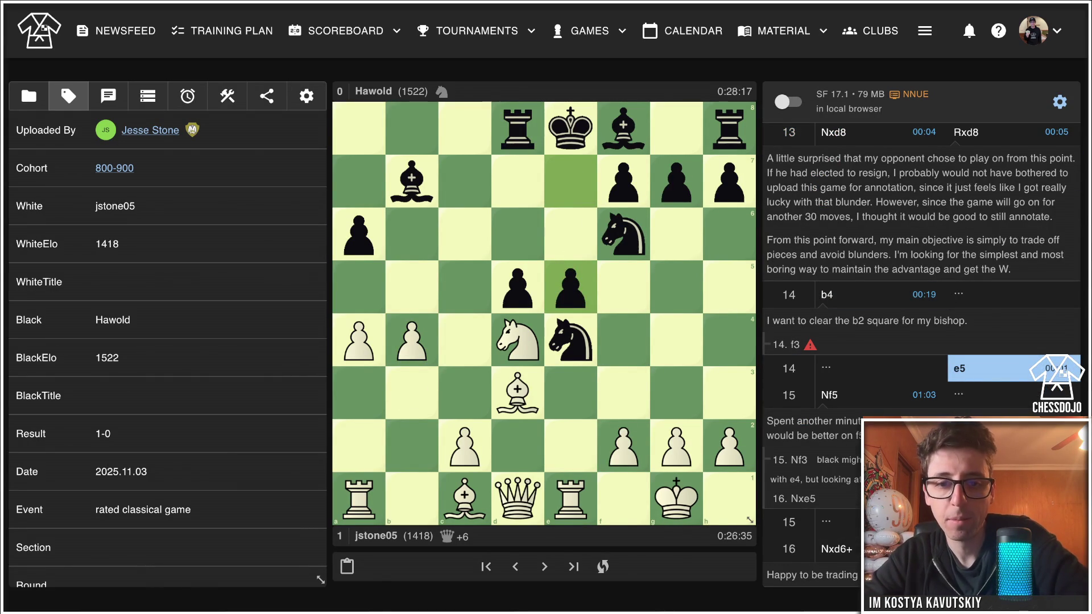
key(Right)
key(Return)
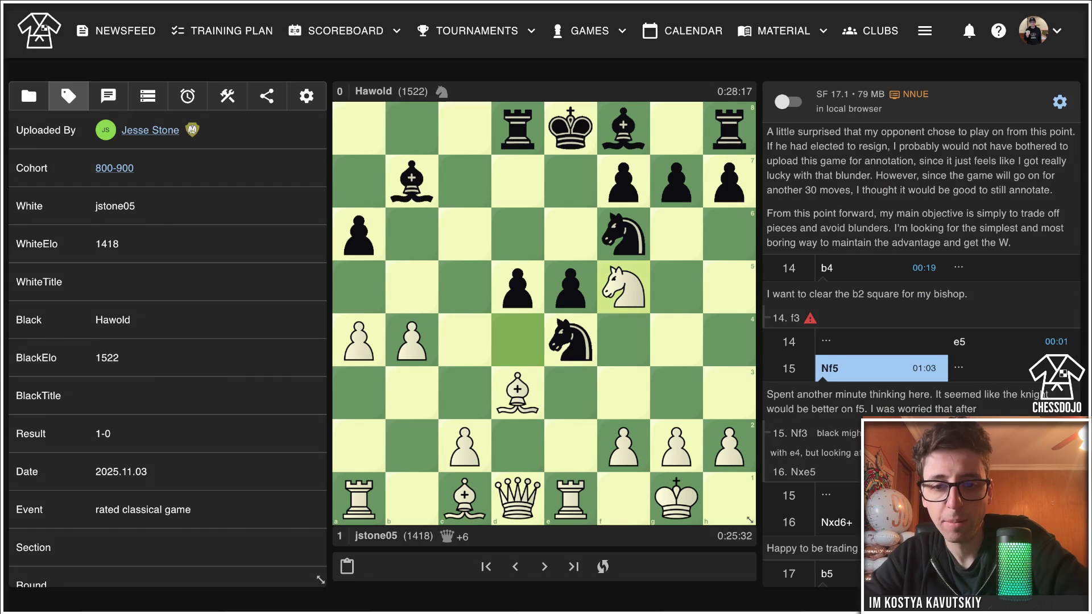
key(Right)
key(Left)
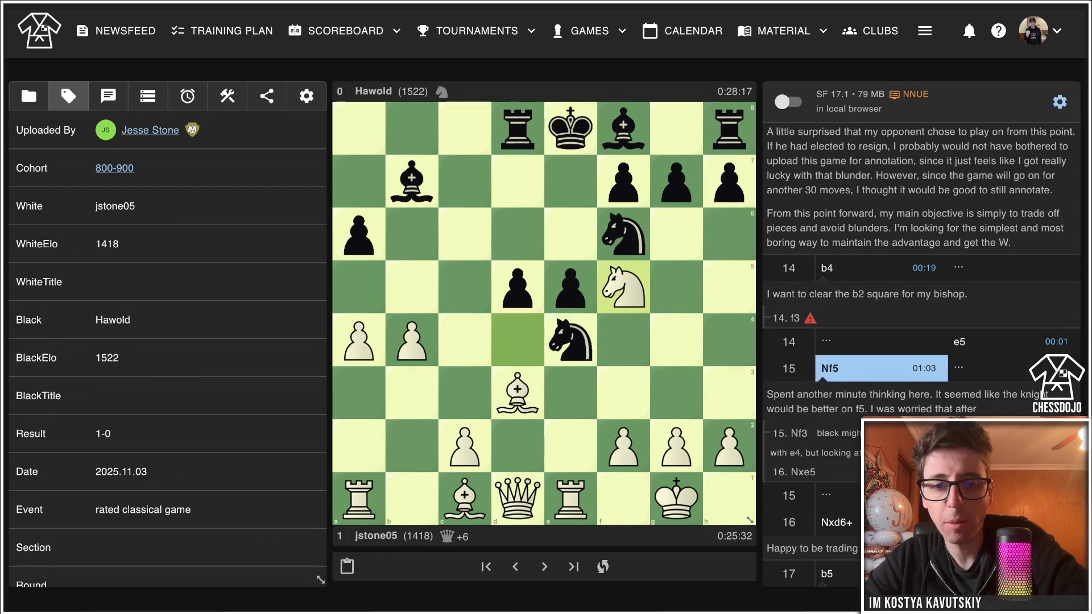
click(623, 128)
drag(623, 128, 412, 340)
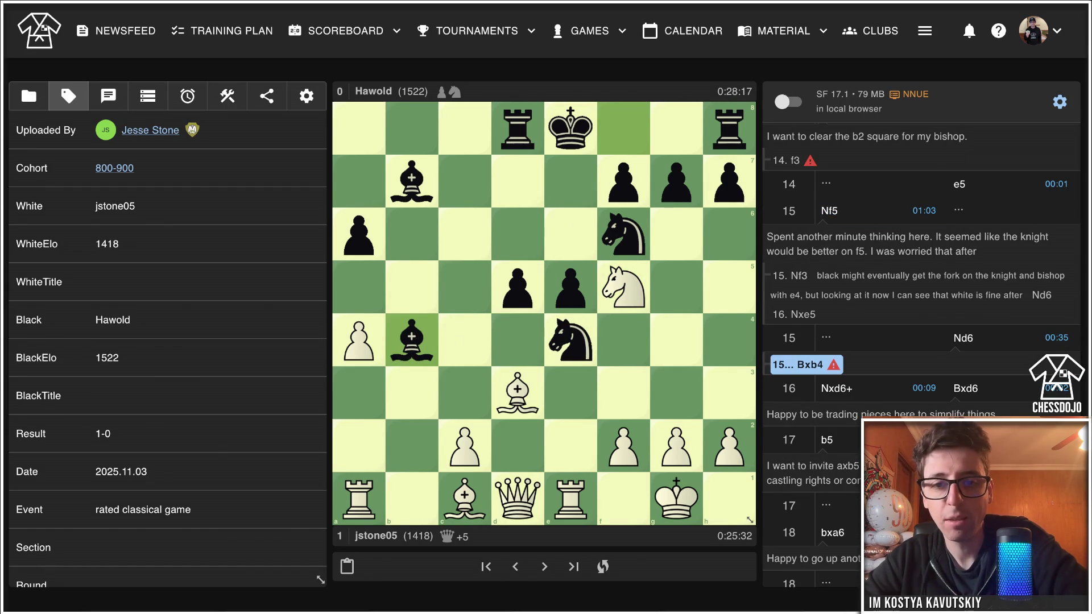
click(624, 287)
click(676, 181)
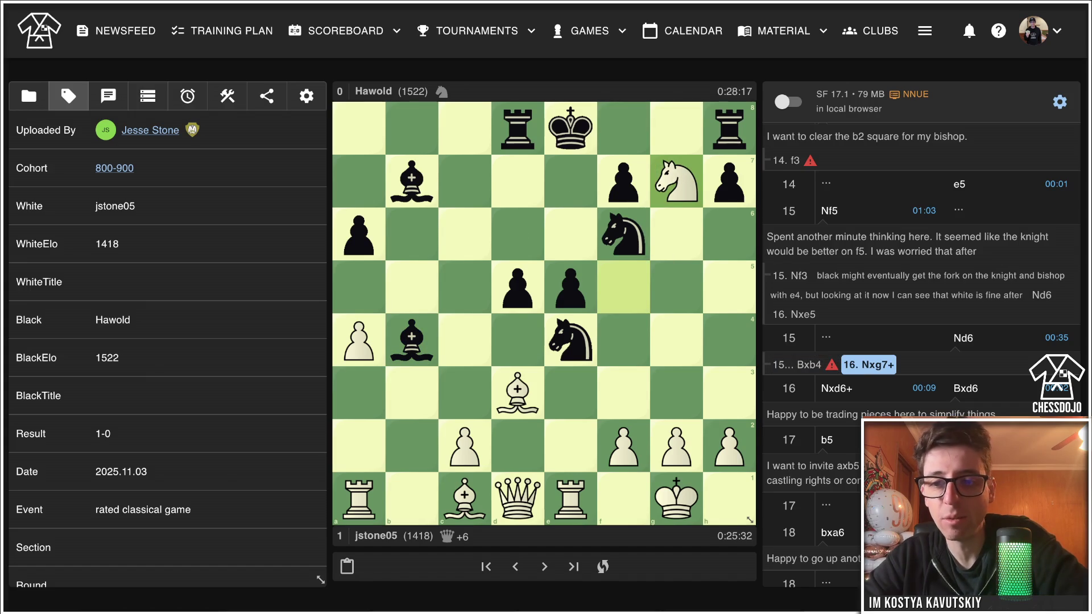
key(Left)
key(Left)
key(Right)
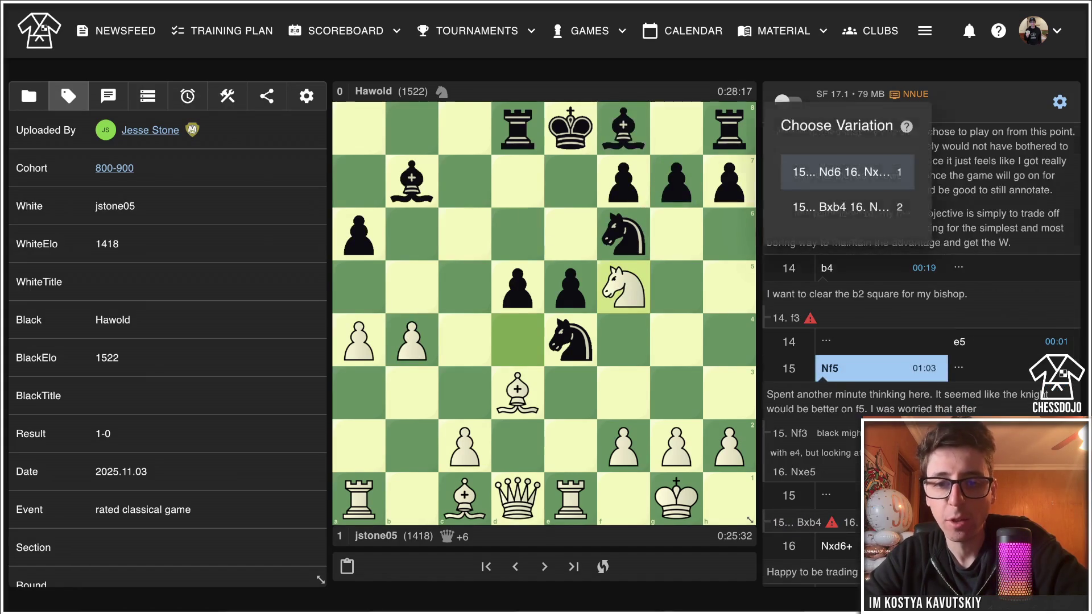
Step the main line forward through 16...Bxd6, 19...Be7 and 24.c4 to 27.Qd8.
key(Right)
key(Right)
key(Right)
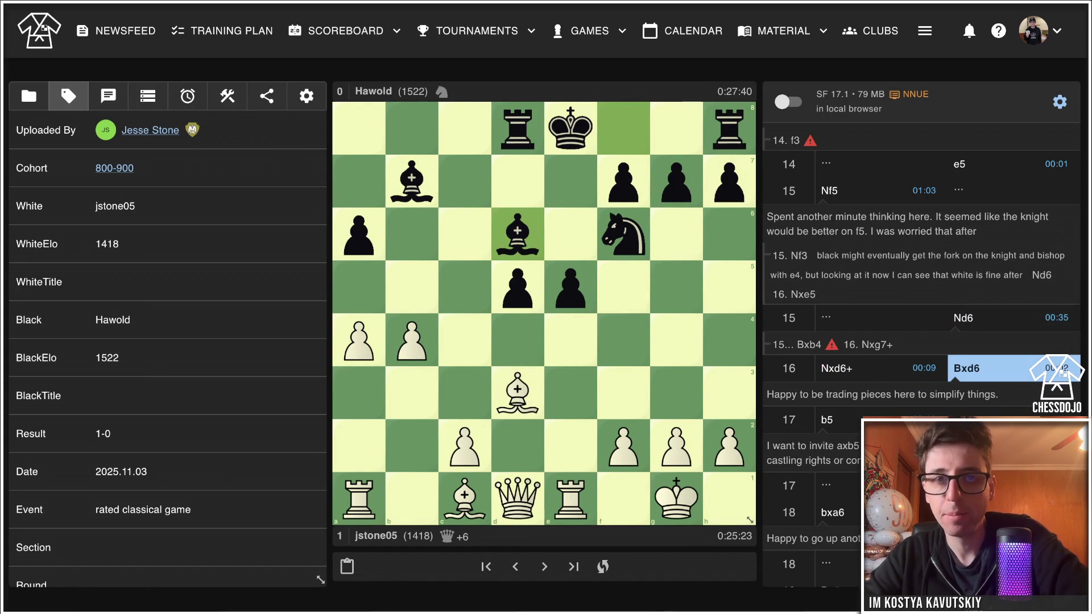
key(Left)
key(Left)
key(Right)
key(Right)
key(Right)
key(Right)
key(Right)
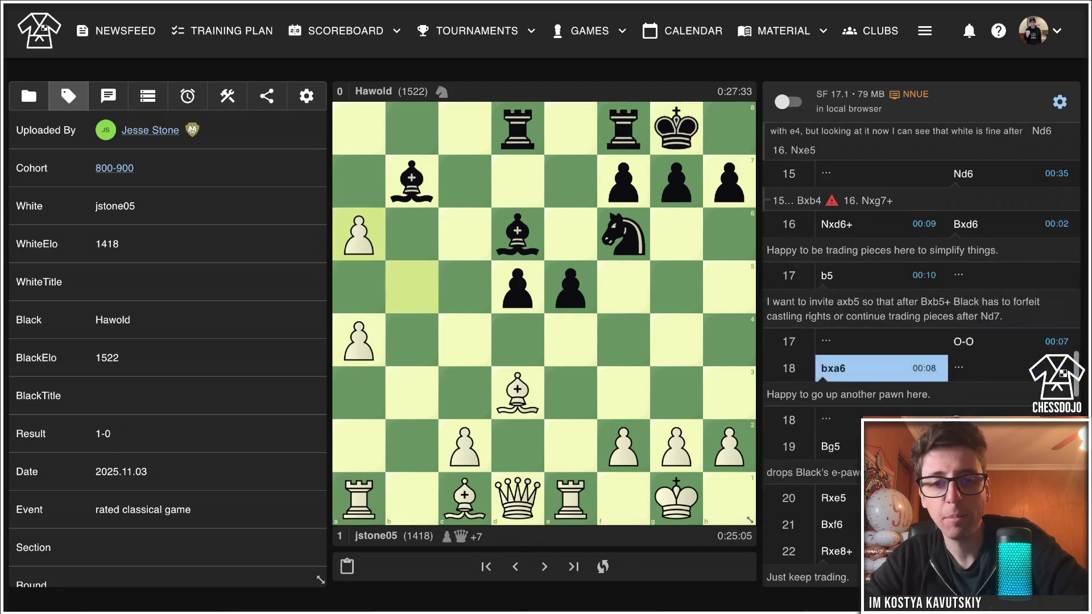
key(Right)
key(Right)
key(Right)
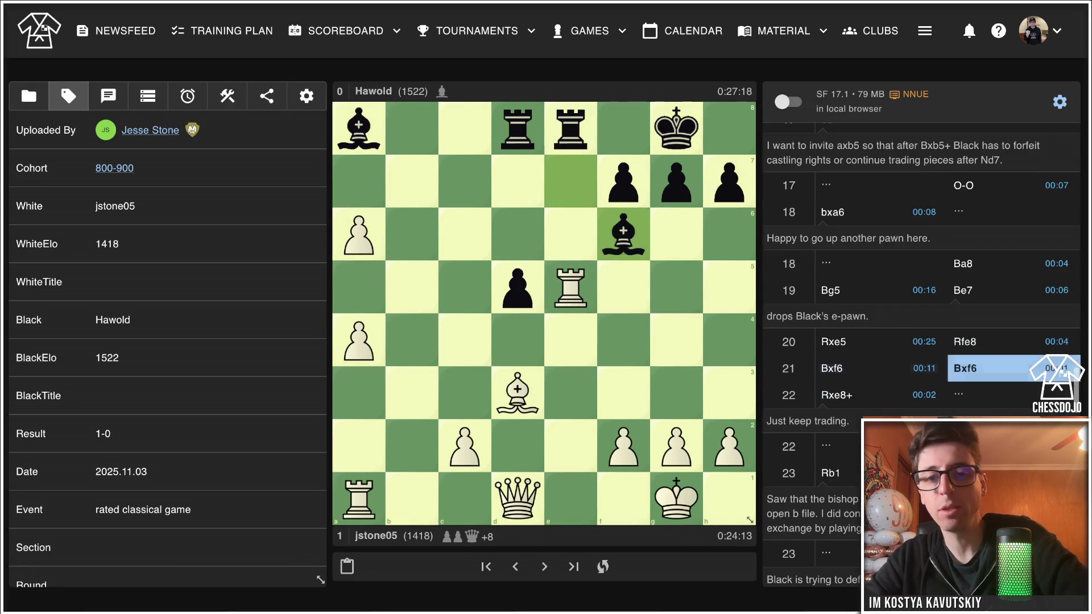
key(Right)
key(Right)
key(Right)
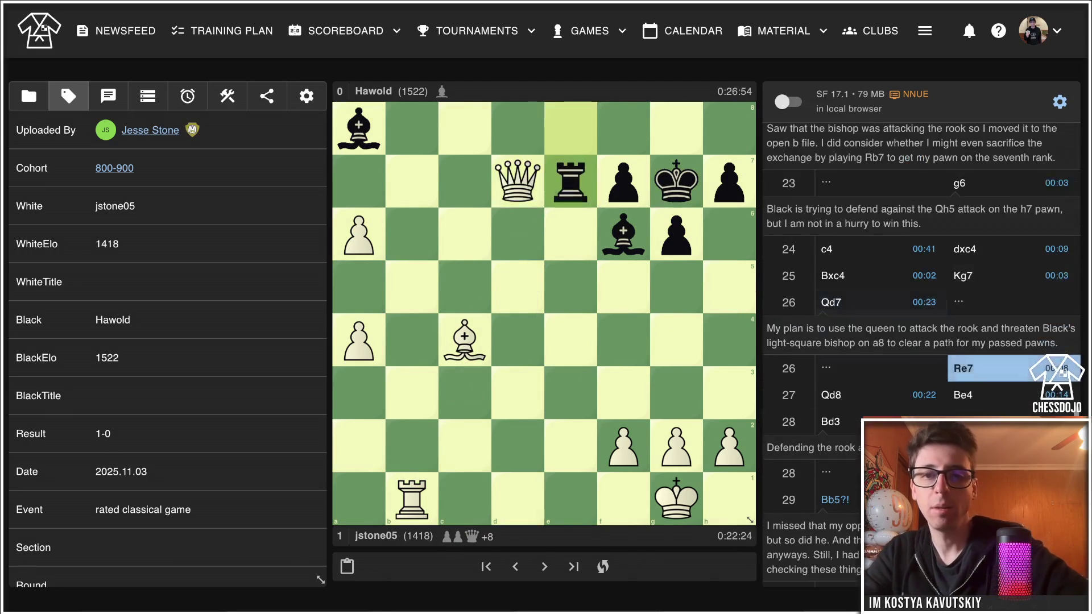
key(Left)
key(Left)
key(Left)
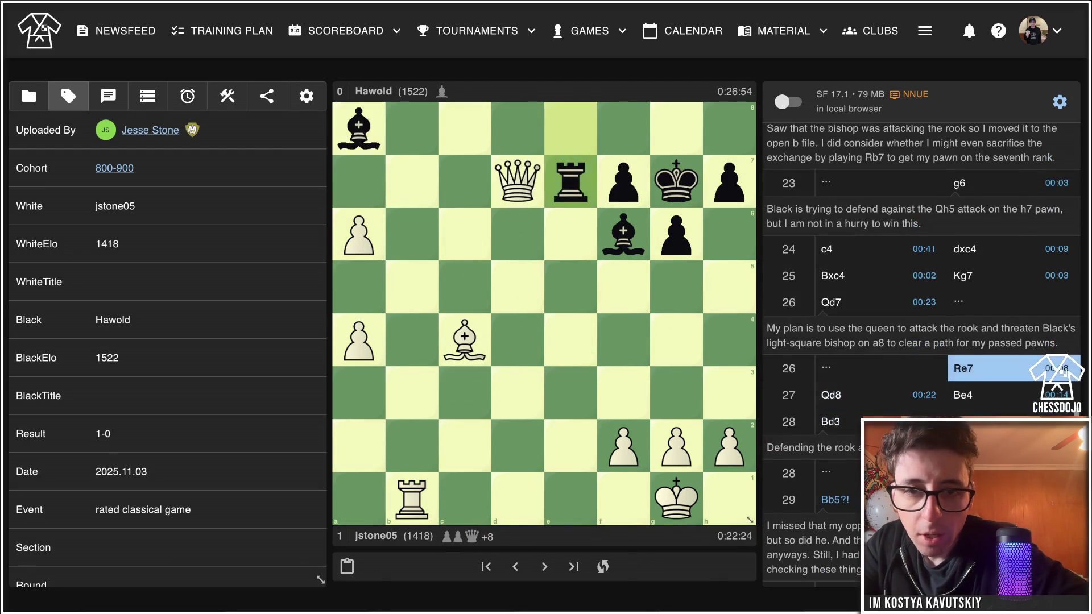
key(Right)
key(Right)
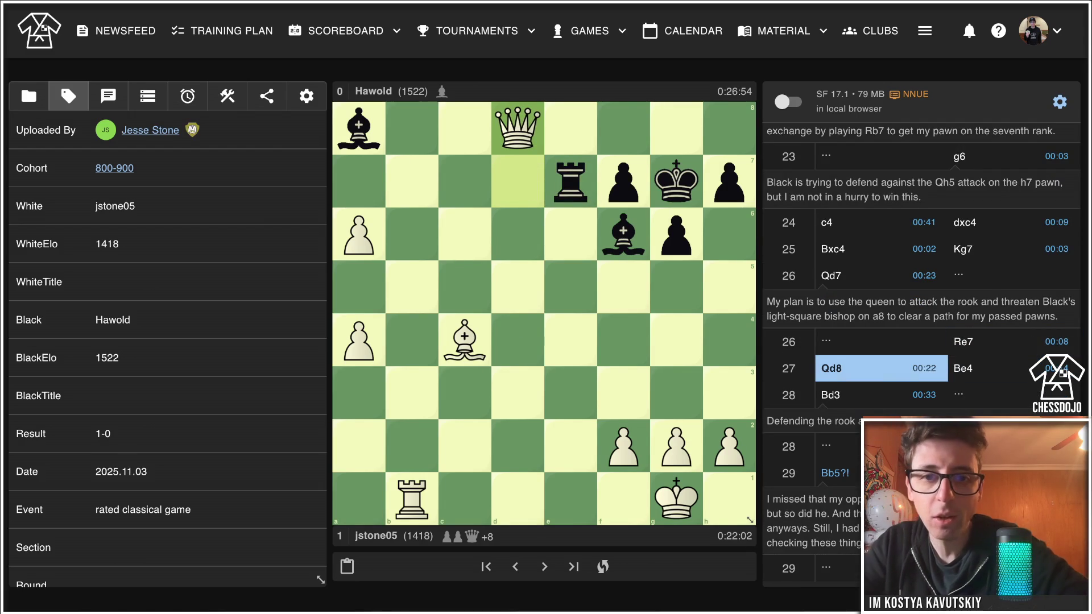
Add the side line 27...Re1+ 28.Rxe1 Bxd8 29.Re8, then follow the main line to 28...Bc6.
drag(570, 181, 570, 499)
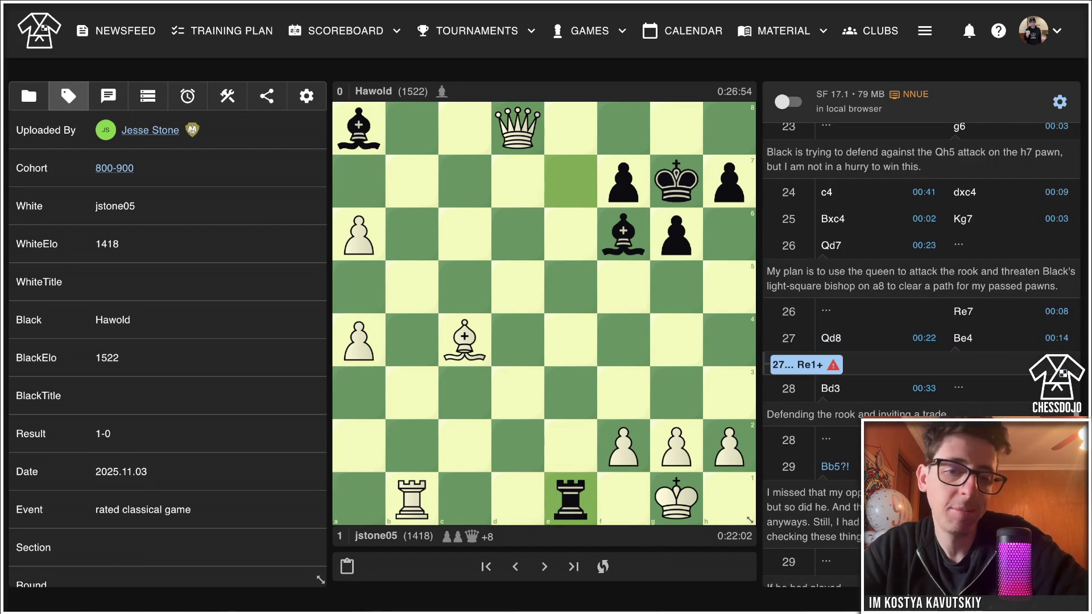
click(962, 368)
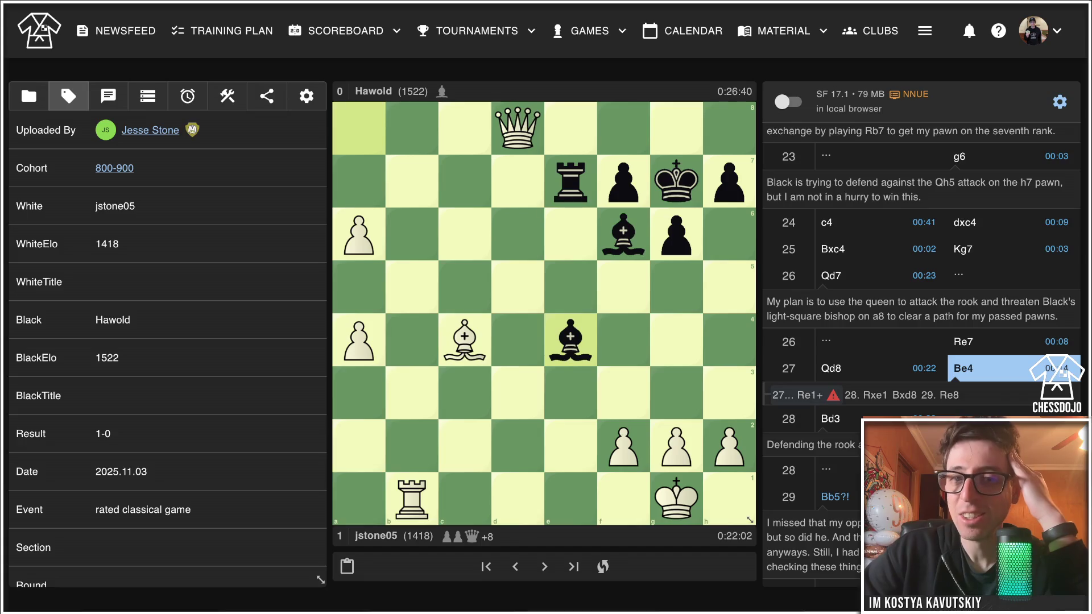
key(Right)
key(Right)
key(Right)
key(Right)
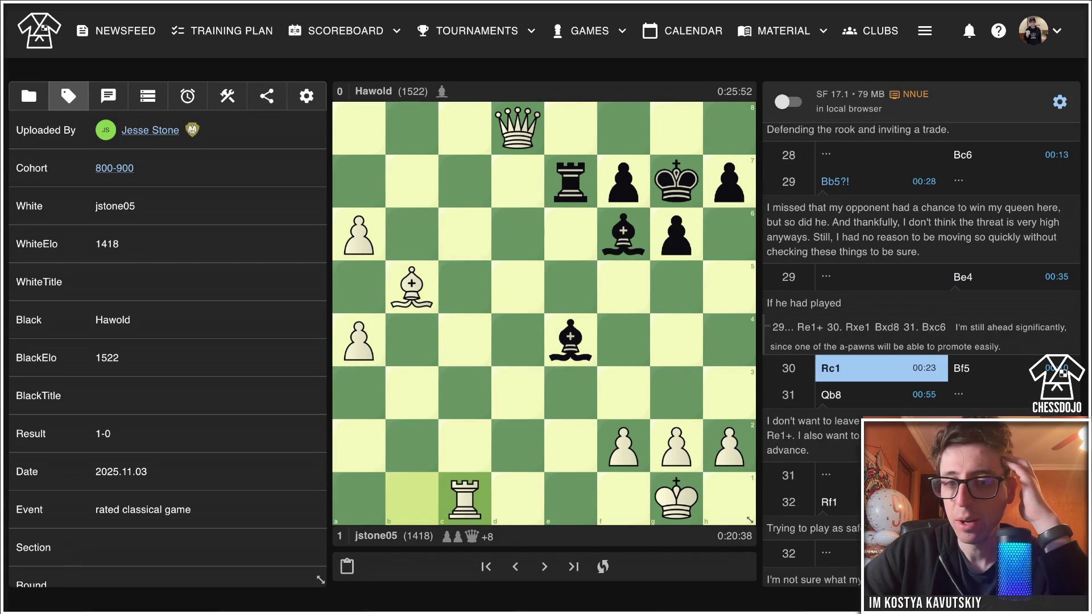
key(Left)
key(Left)
key(Left)
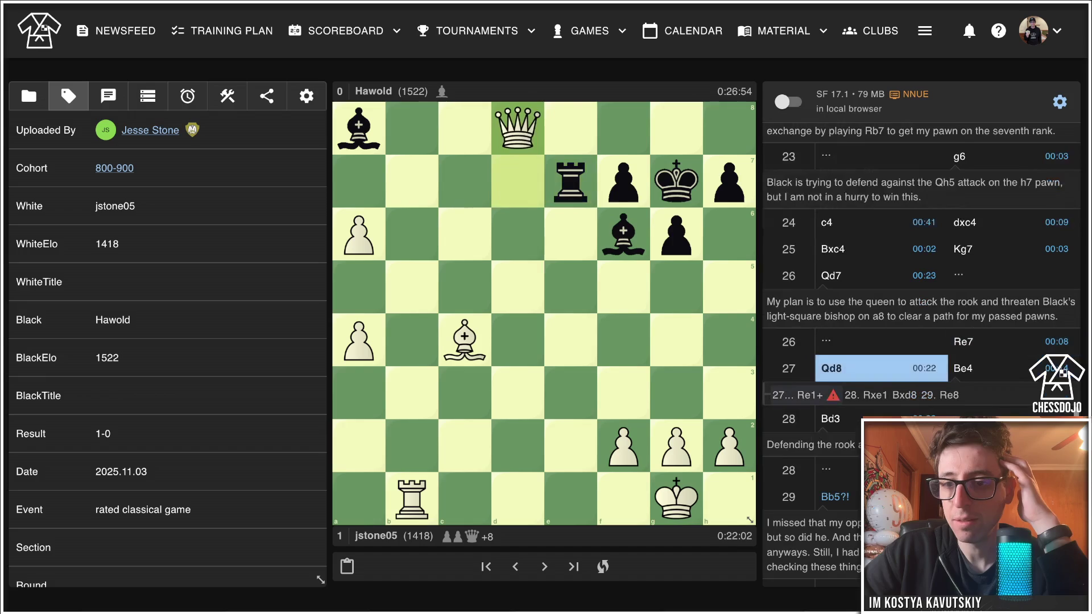
key(Right)
key(Right)
key(Right)
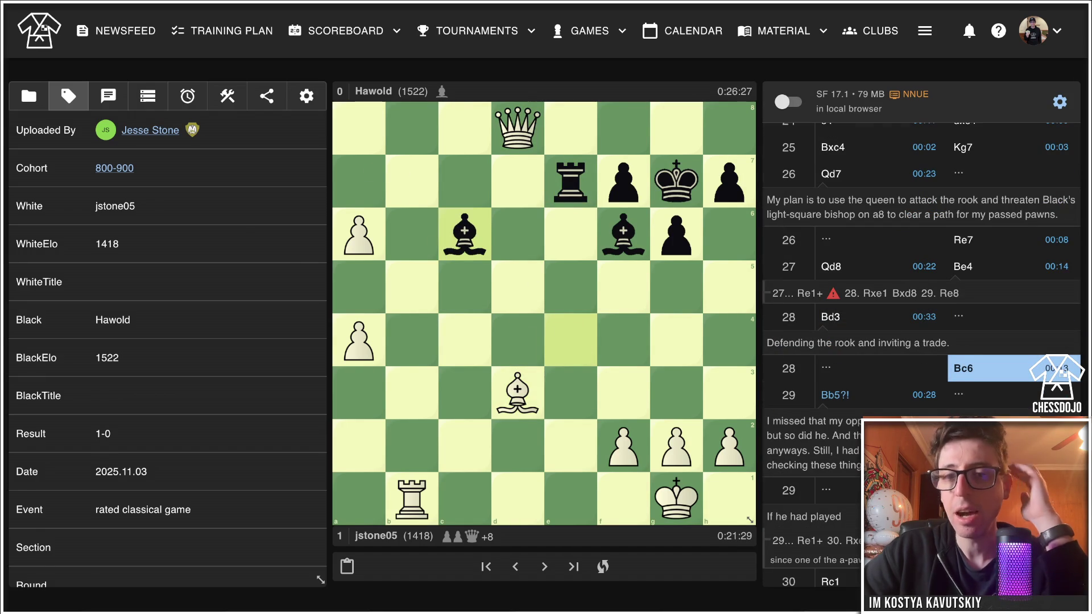
Play the main line from 27...Be4 through 35.a8=Q and 41...Kh6 to 44.Re5!
key(Left)
key(Left)
key(Left)
key(Right)
key(Right)
key(Right)
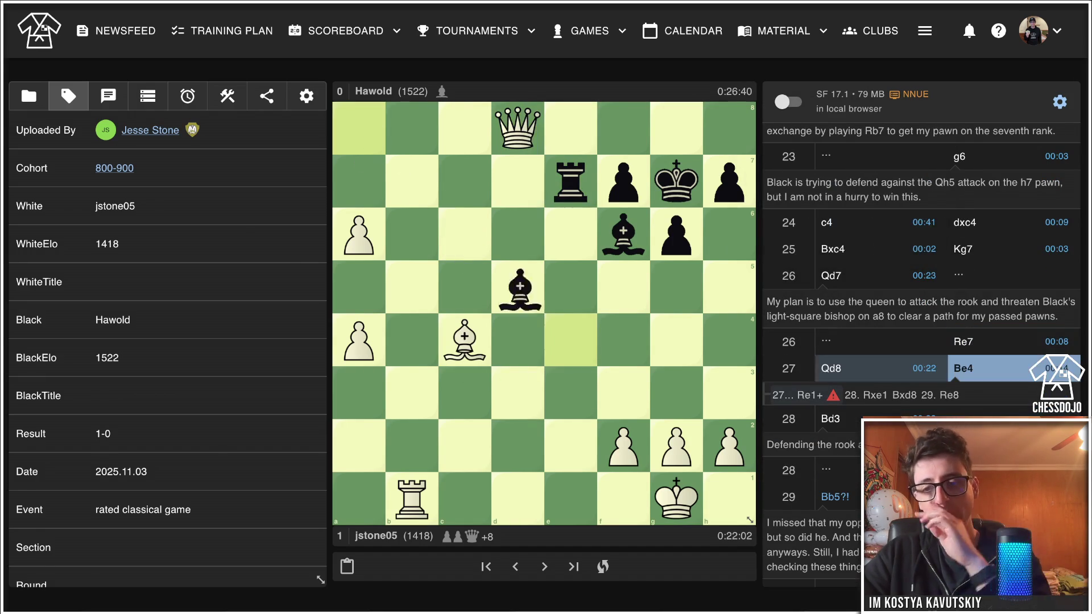
key(Right)
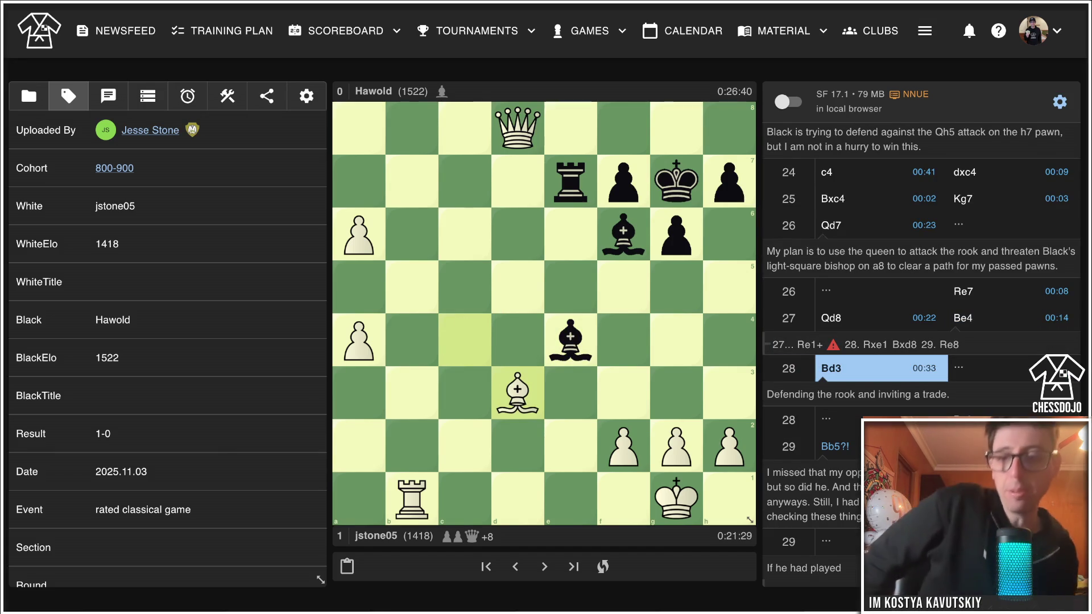
key(Right)
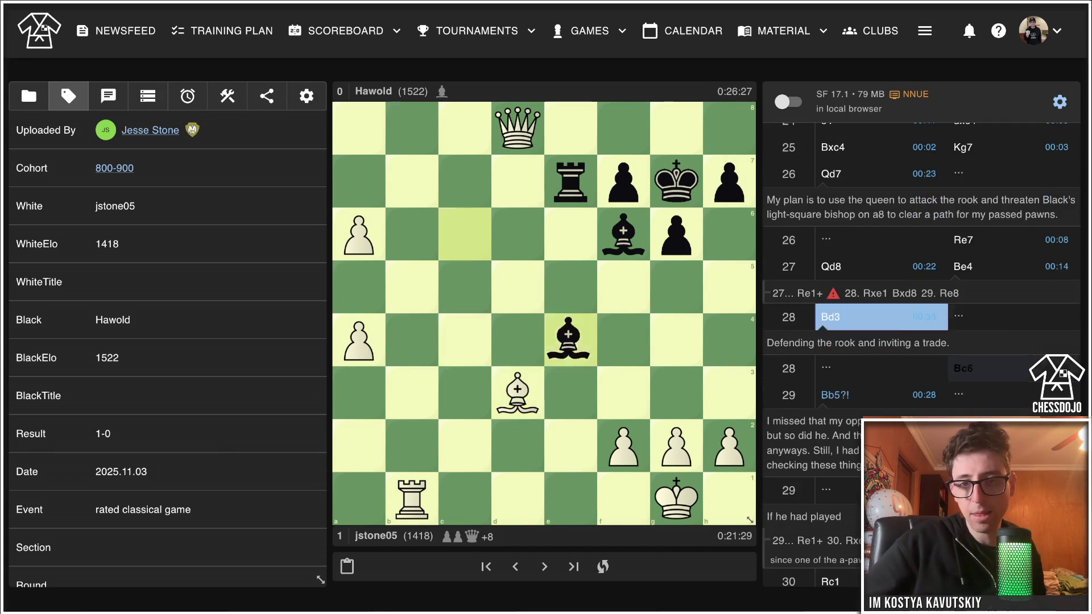
key(Right)
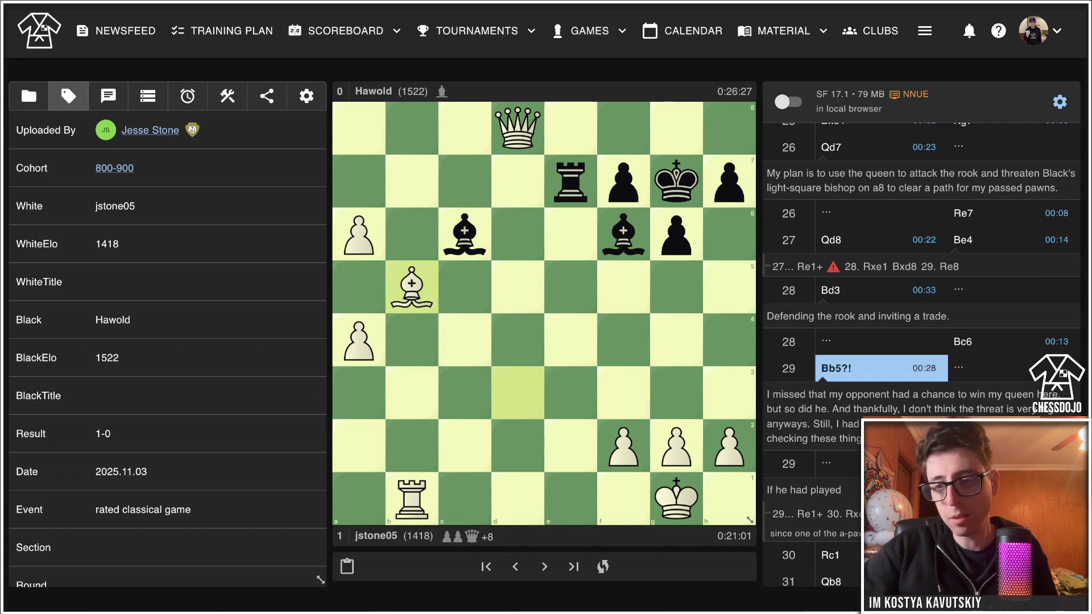
key(Right)
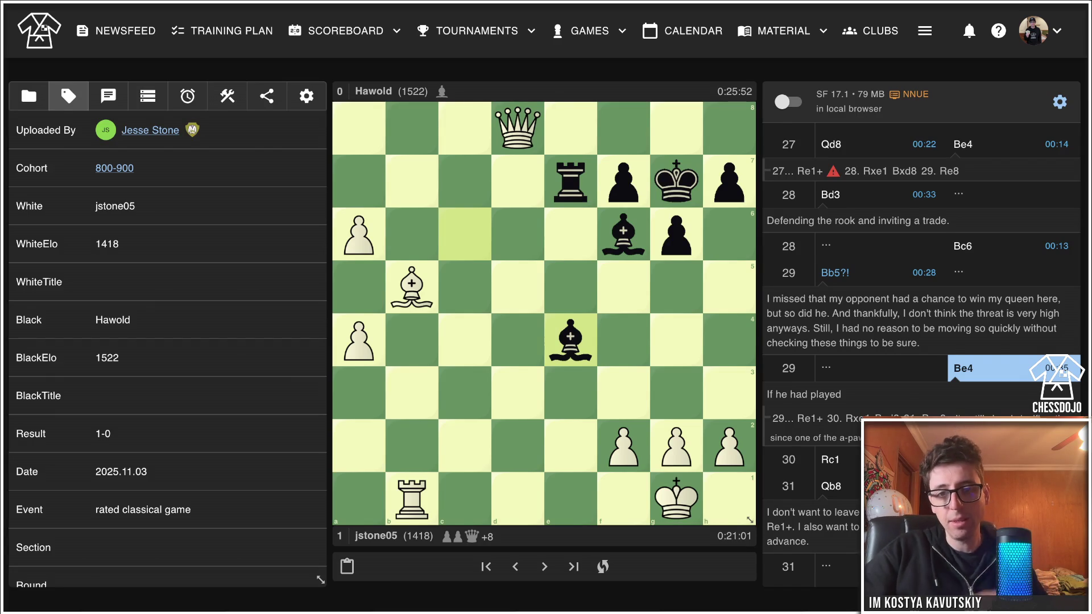
key(Right)
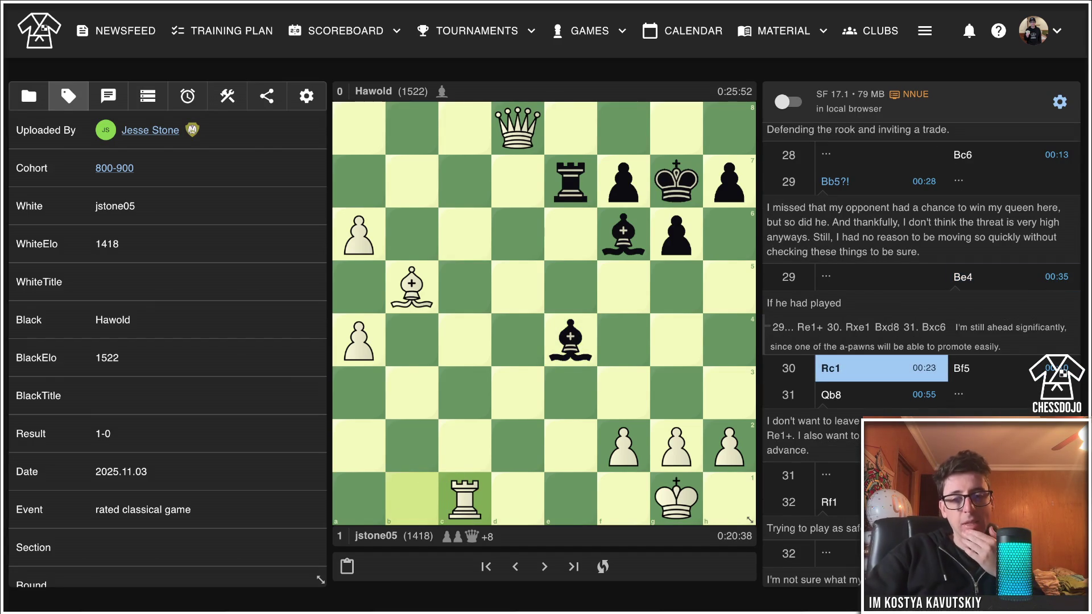
key(Right)
key(Right)
key(Right)
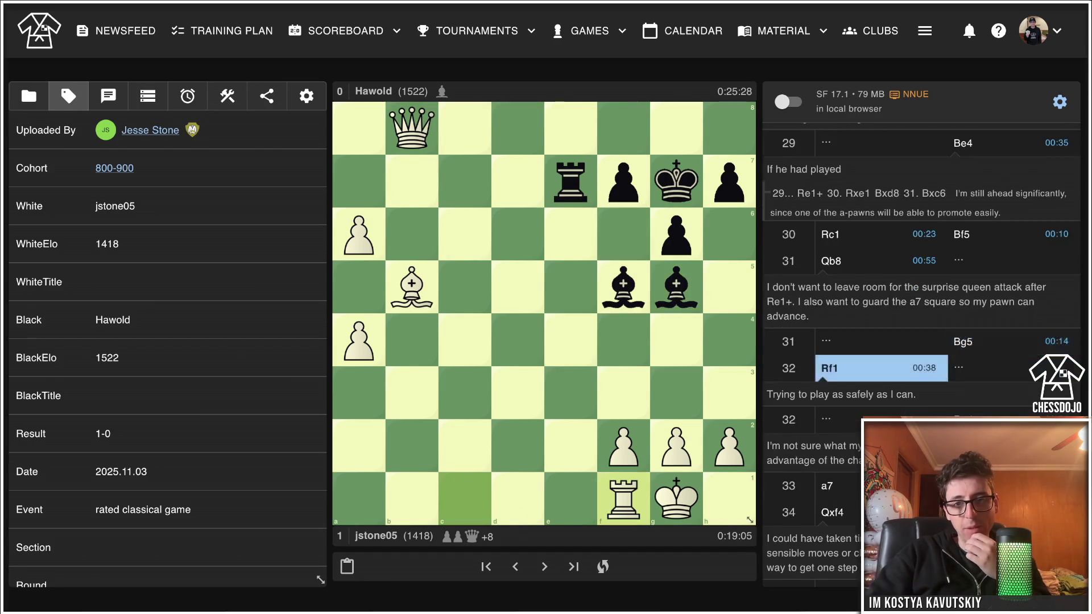
key(Right)
key(Right)
key(Right)
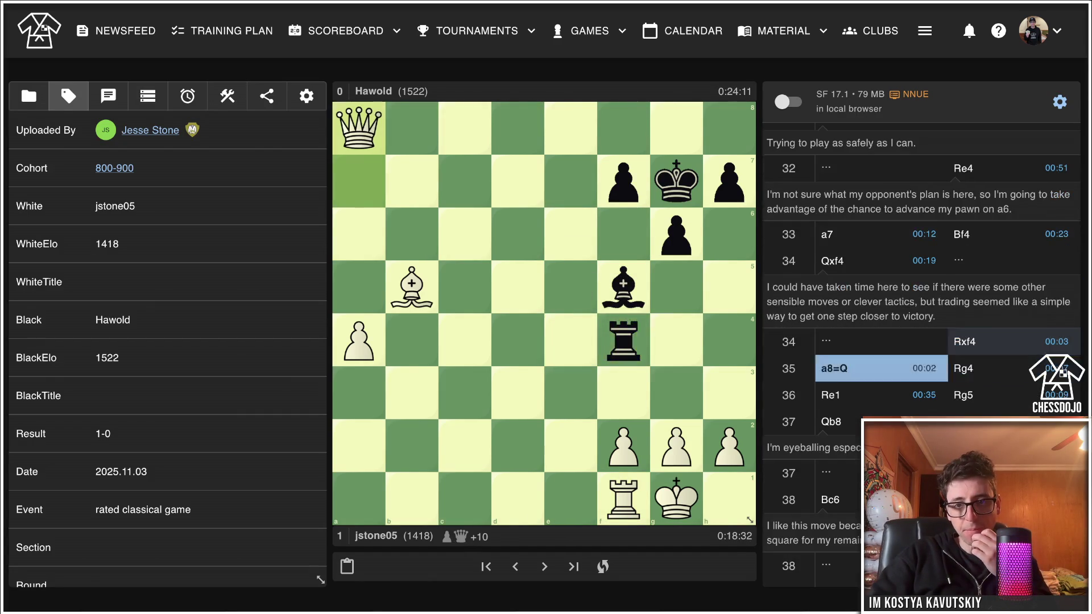
key(Right)
key(Right)
key(Right)
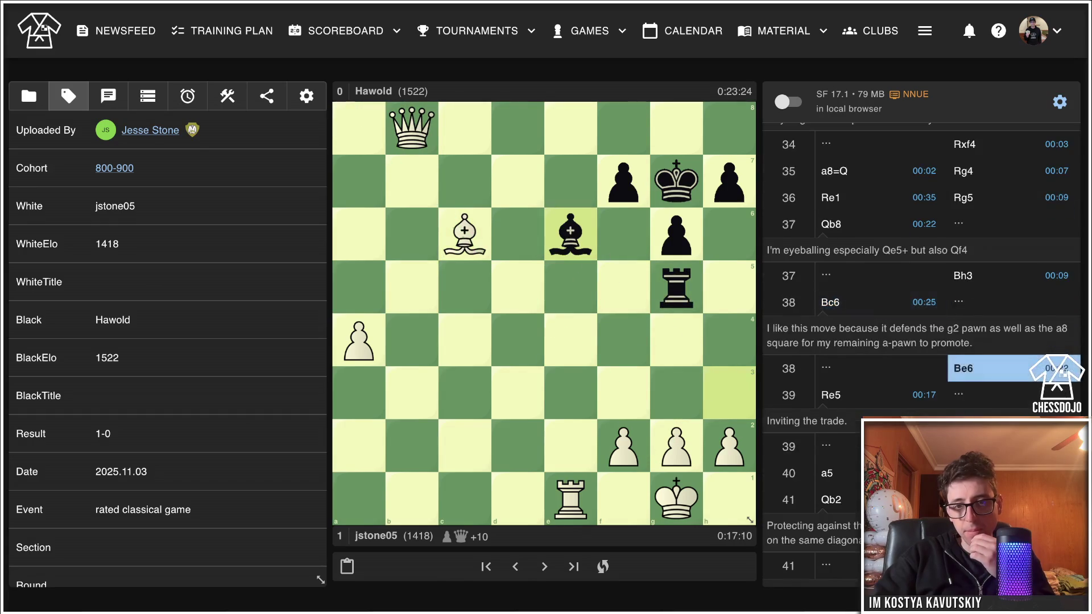
key(Right)
key(Right)
key(Right)
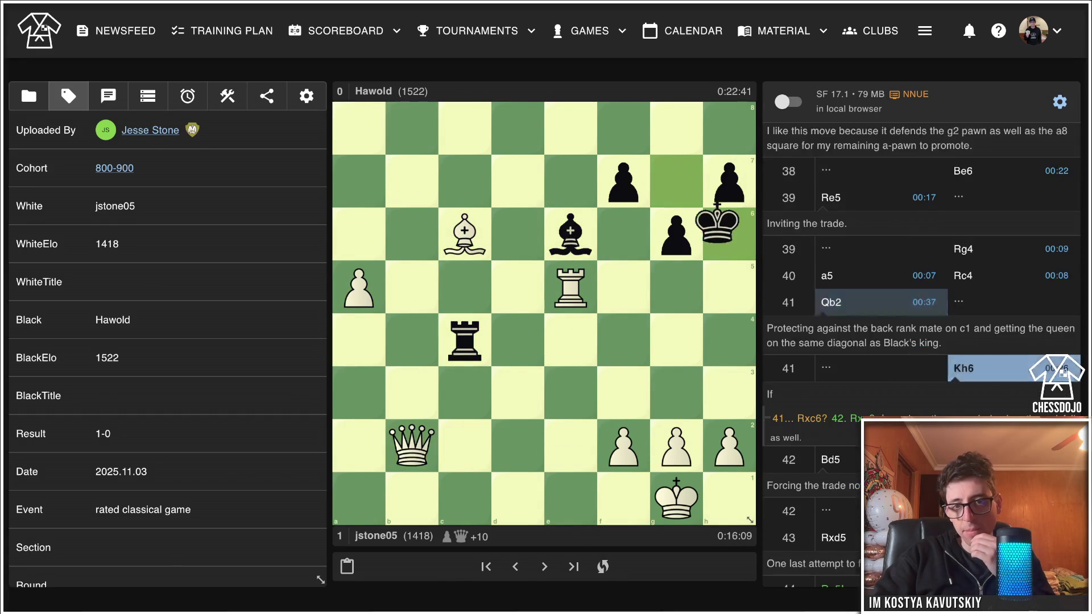
key(Right)
key(Right)
key(Right)
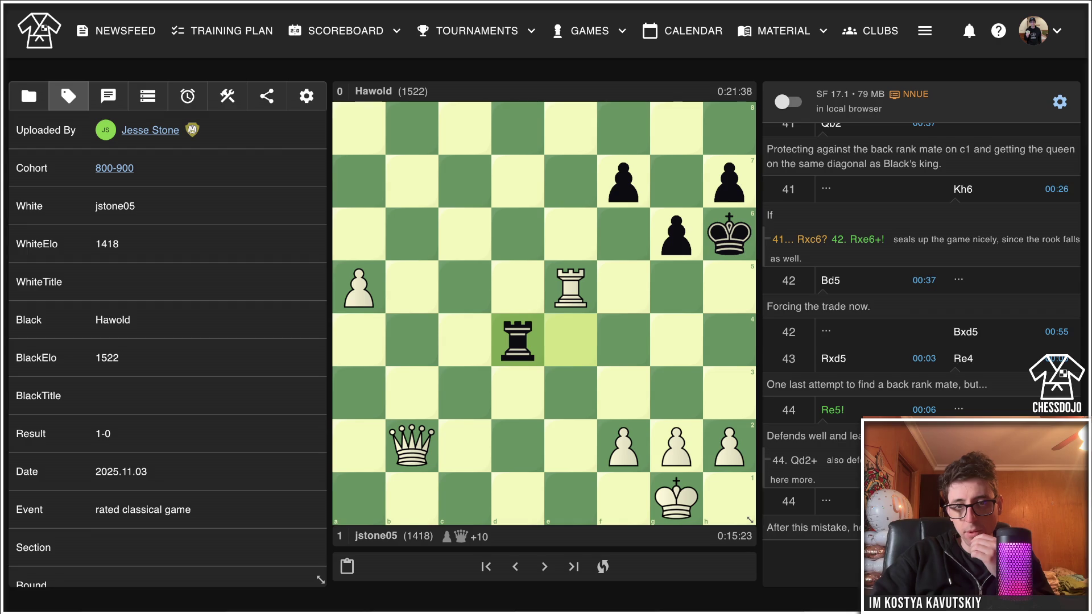
Review 43.Rxd5 and 44...Rd4, then jump back to the move-12 queen blunder.
key(Left)
key(Right)
key(Escape)
key(Left)
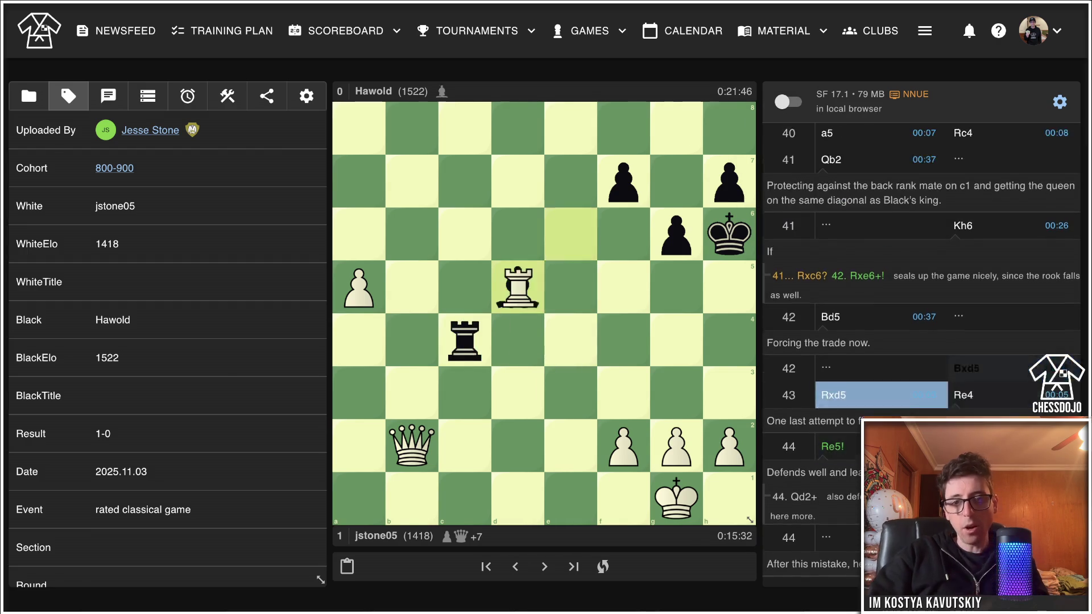
key(Left)
key(Left)
key(Left)
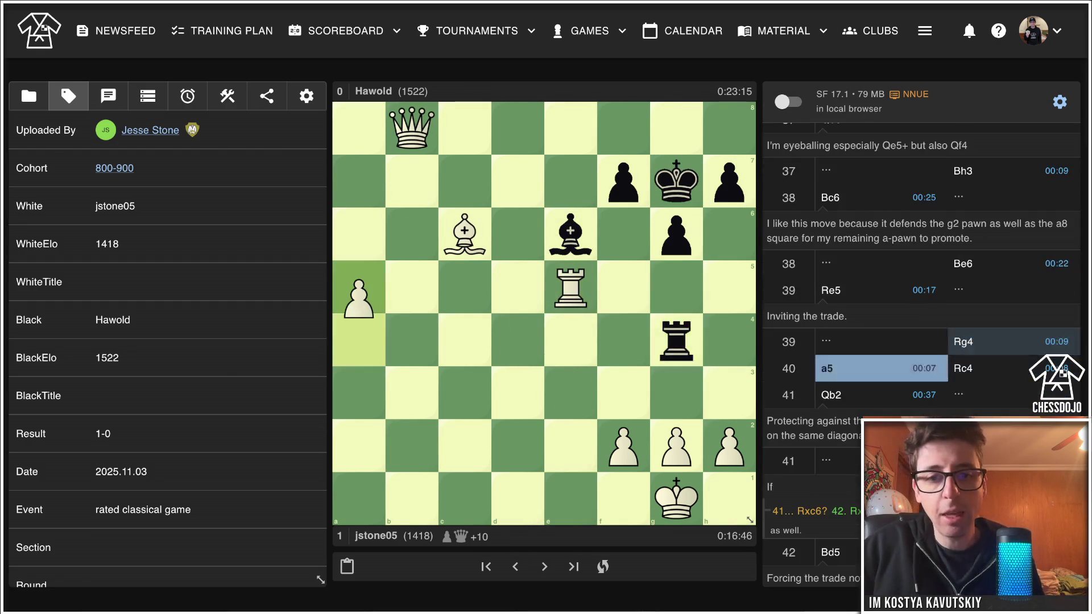
key(Right)
key(Right)
key(Right)
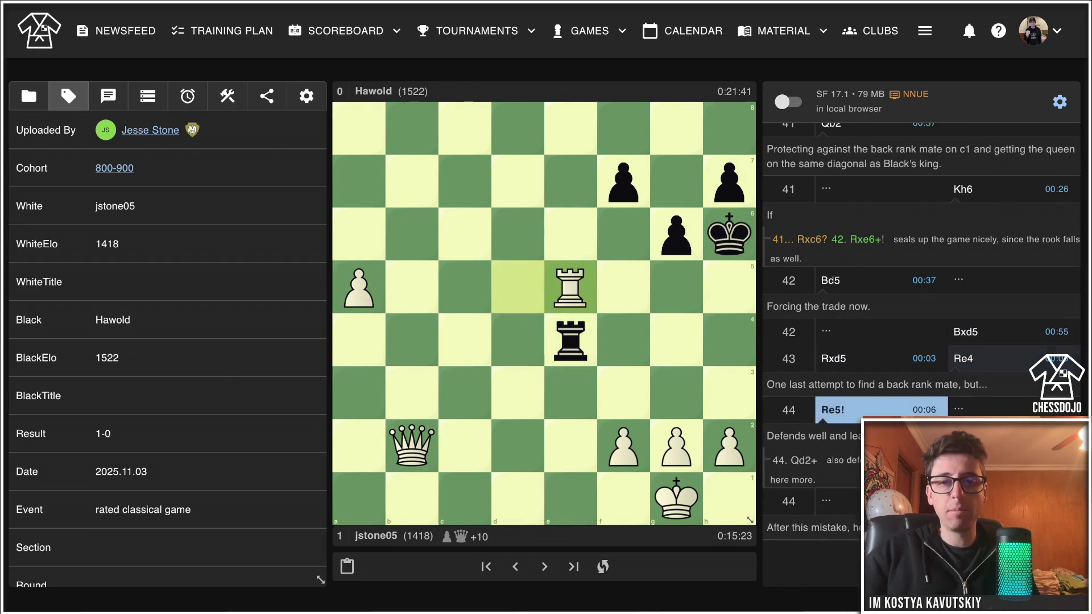
key(Right)
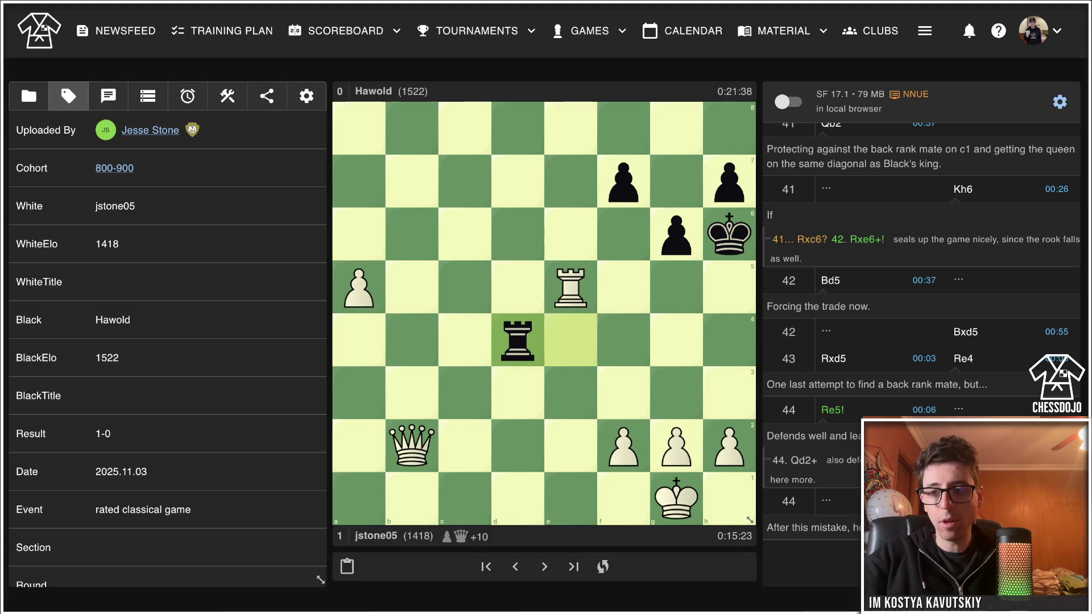
scroll(921, 342, up, 10)
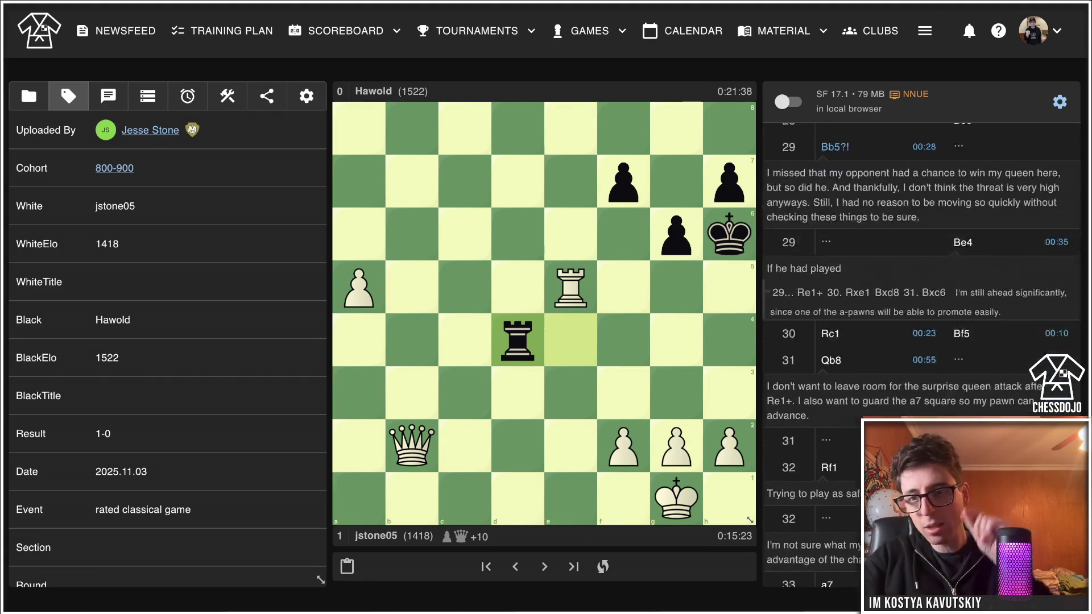
scroll(921, 341, up, 10)
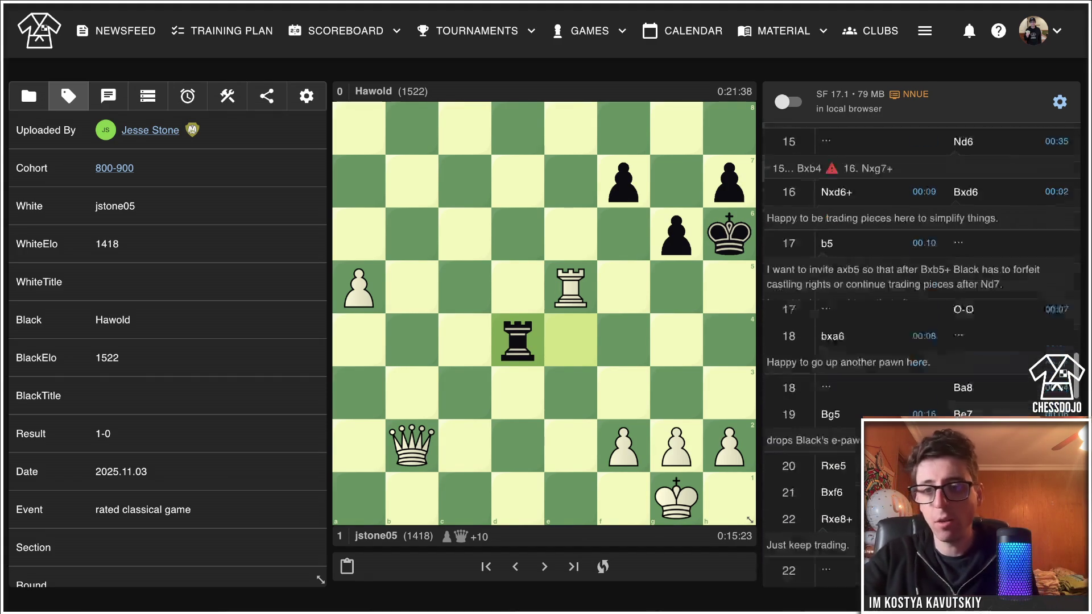
scroll(921, 341, up, 5)
click(966, 355)
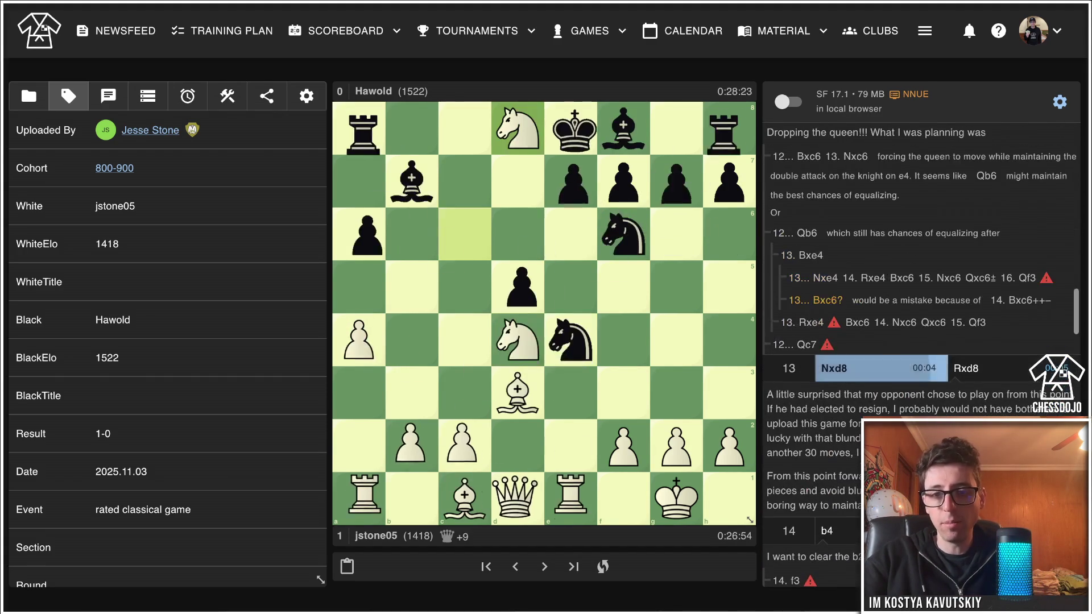
Rewind the opening to 7.O-O after 6...b5 and scroll the move list.
key(Left)
key(Left)
key(Left)
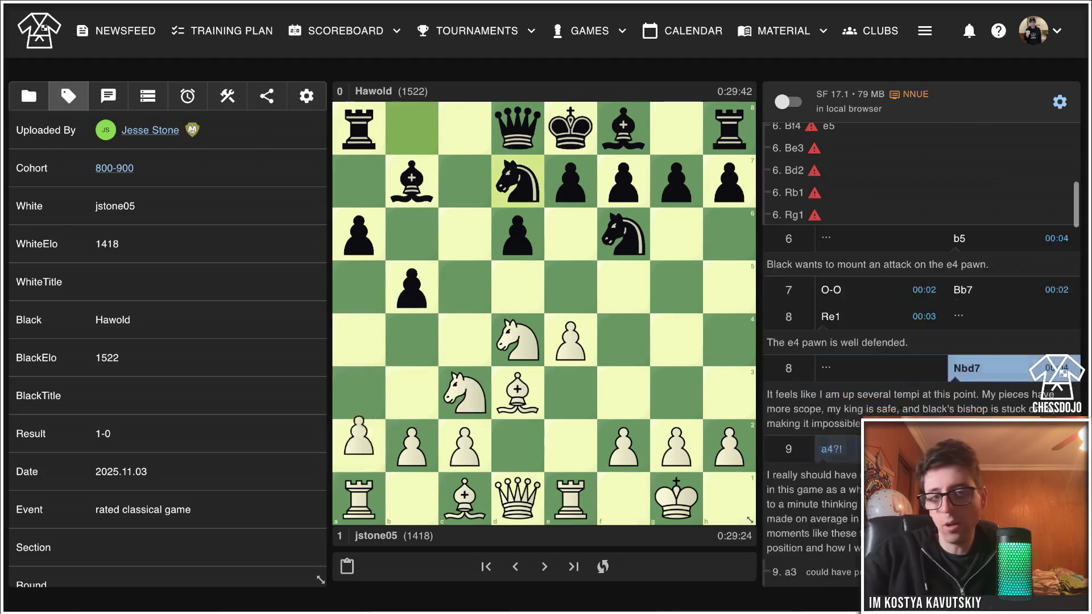
key(Left)
key(Left)
key(Left)
key(Left)
key(Right)
key(Return)
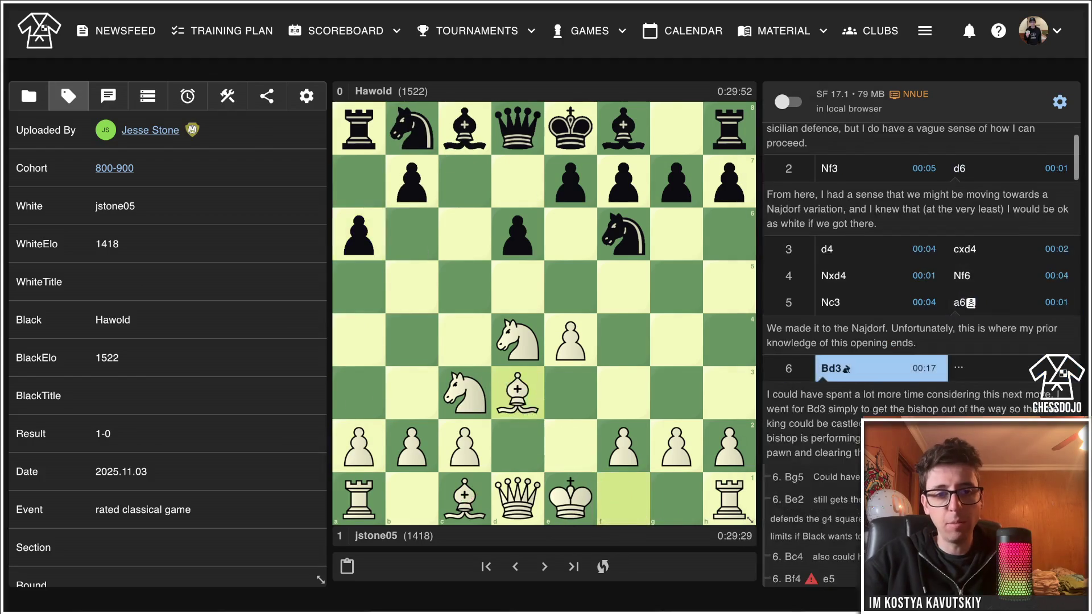
key(Right)
key(Right)
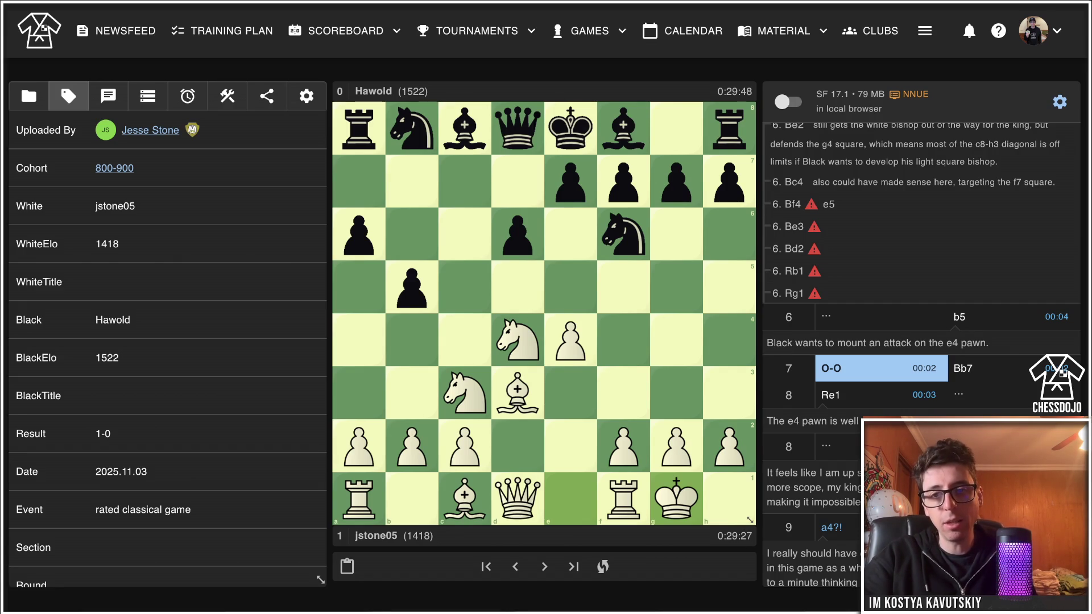
scroll(921, 341, down, 15)
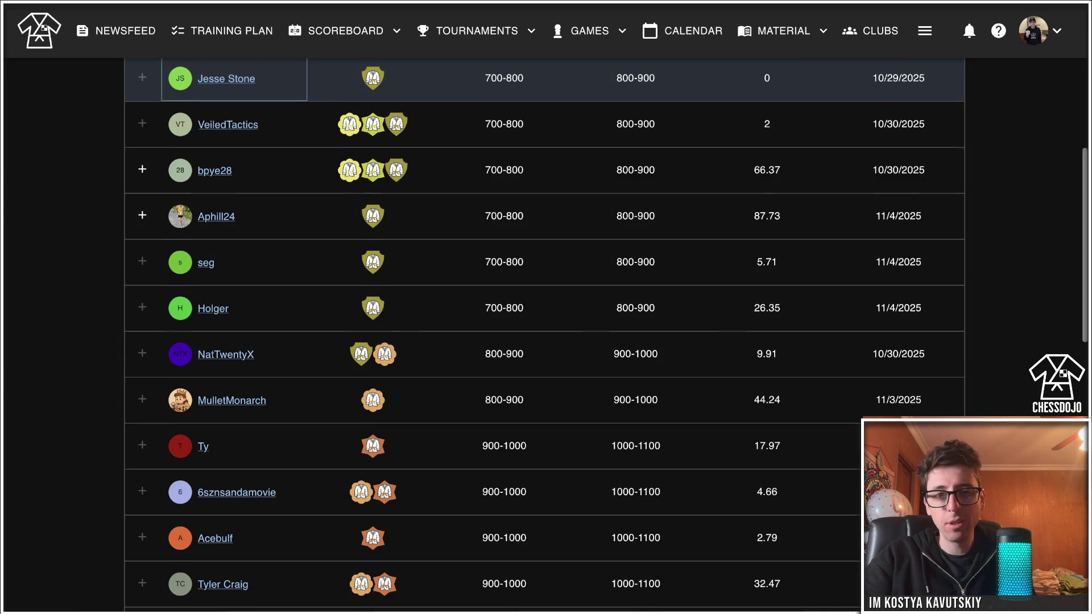
Open the 800-900 cohort student's profile, showing Lichess Classical 1500 and next graduation at 1600.
scroll(544, 336, up, 1)
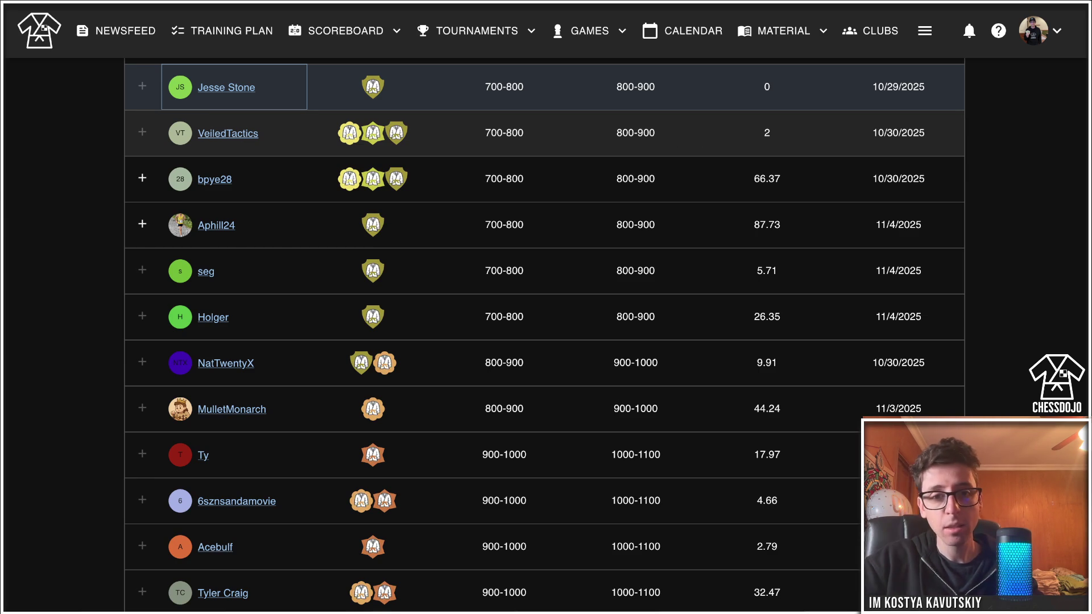
click(228, 133)
scroll(228, 313, up, 6)
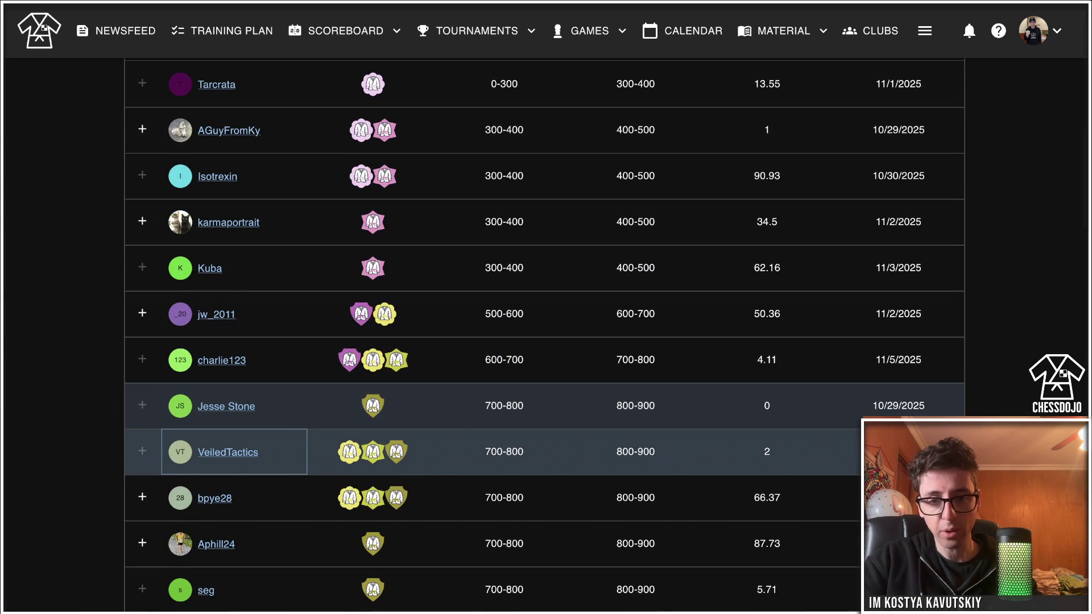
scroll(544, 418, up, 1)
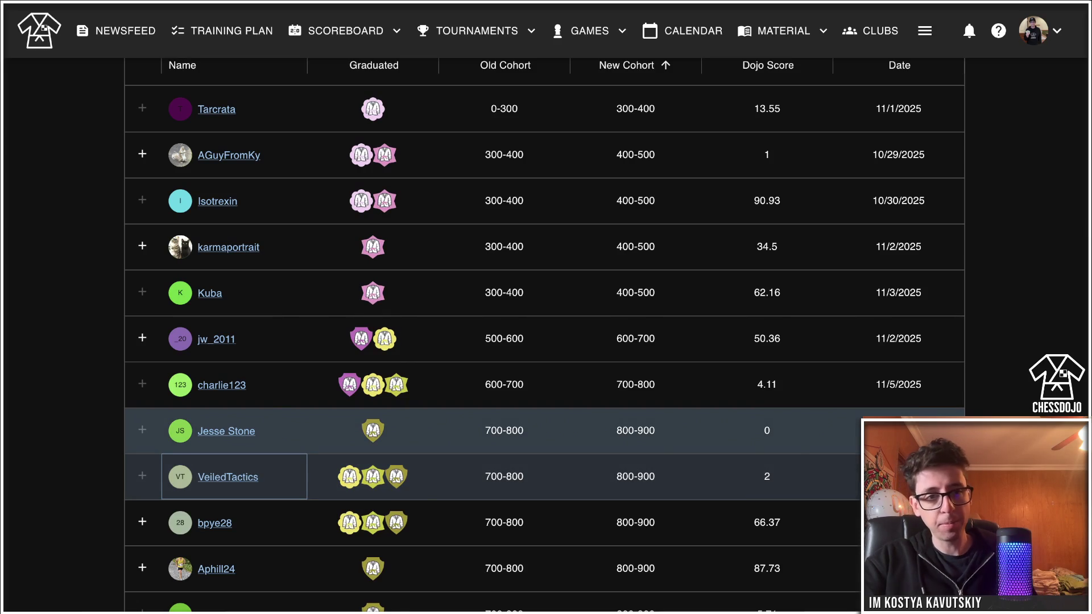
scroll(544, 334, down, 8)
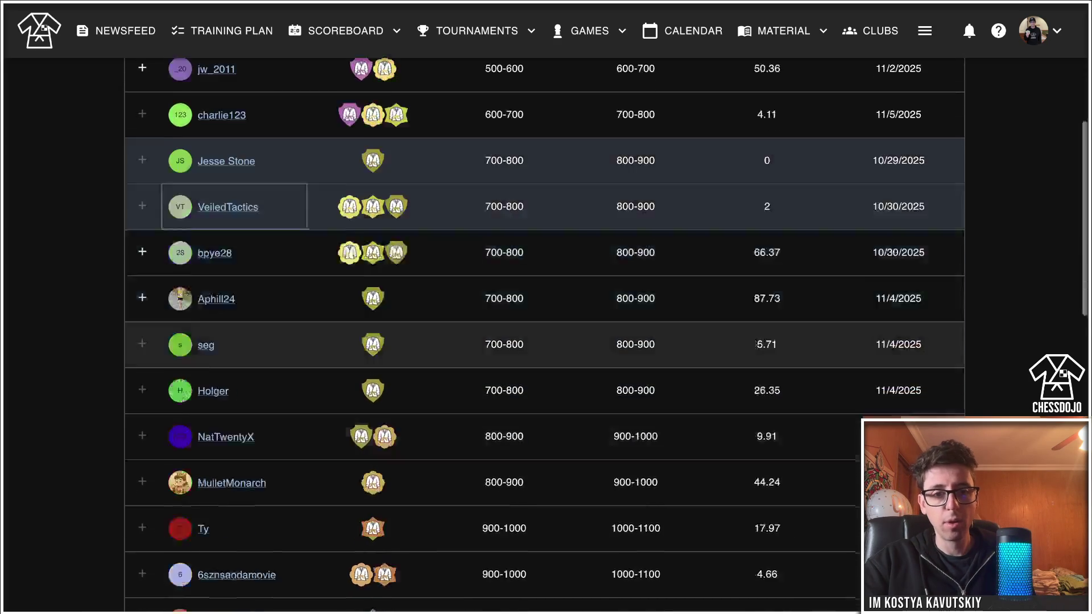
scroll(545, 334, up, 1)
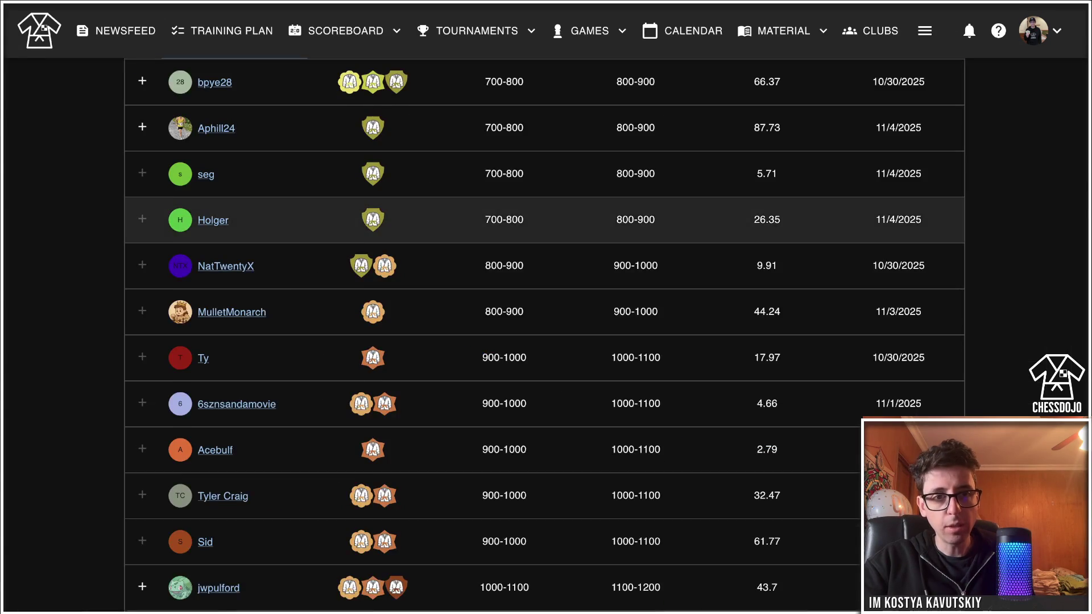
scroll(544, 335, up, 1)
scroll(544, 335, down, 1)
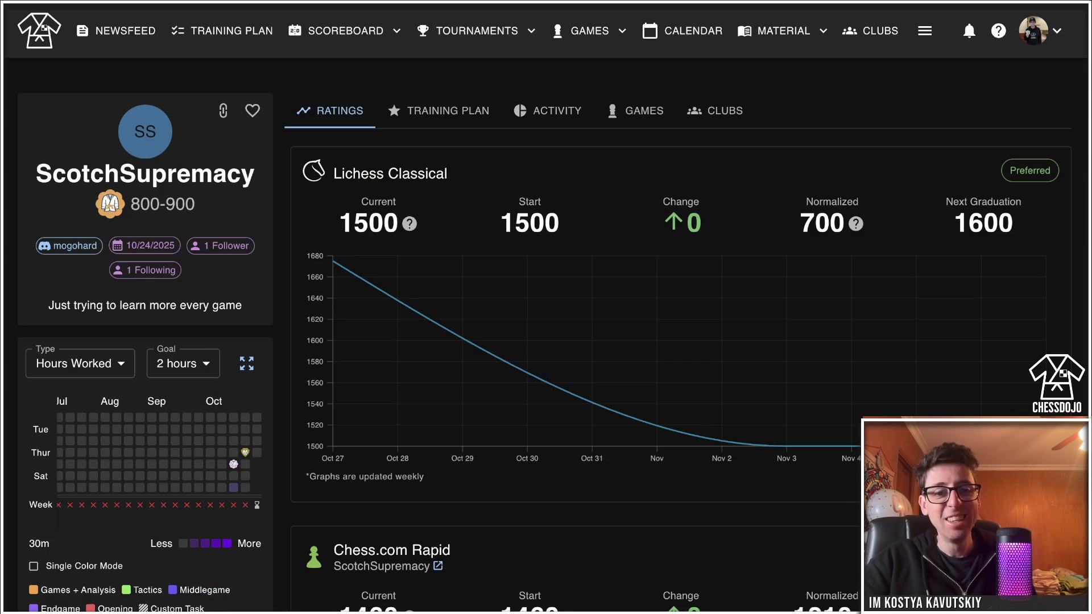
Scroll through the student's Ratings tab.
scroll(544, 334, down, 12)
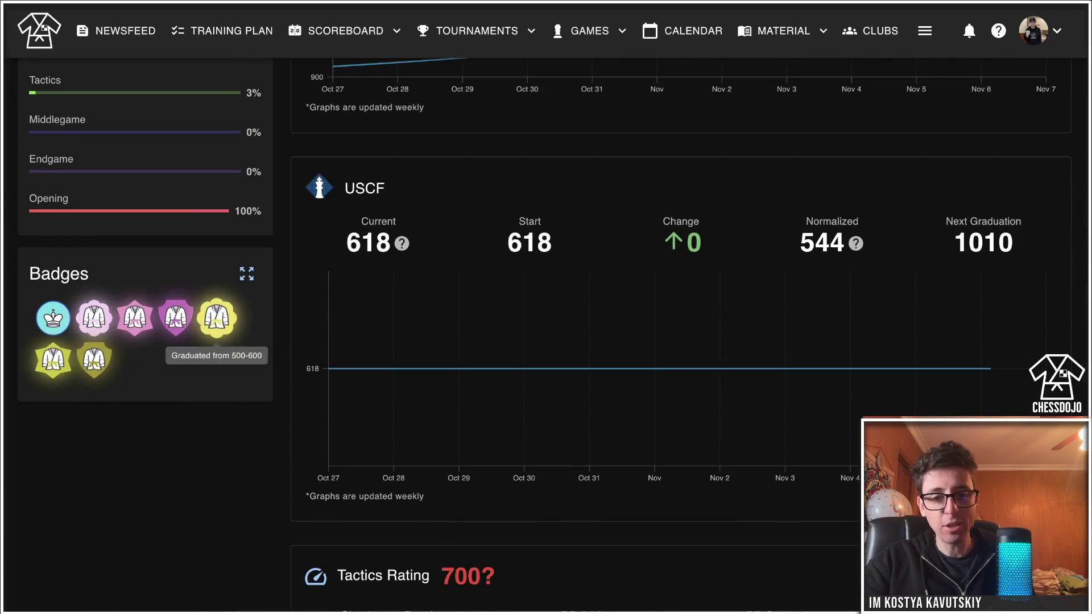
scroll(216, 246, up, 3)
scroll(217, 503, up, 10)
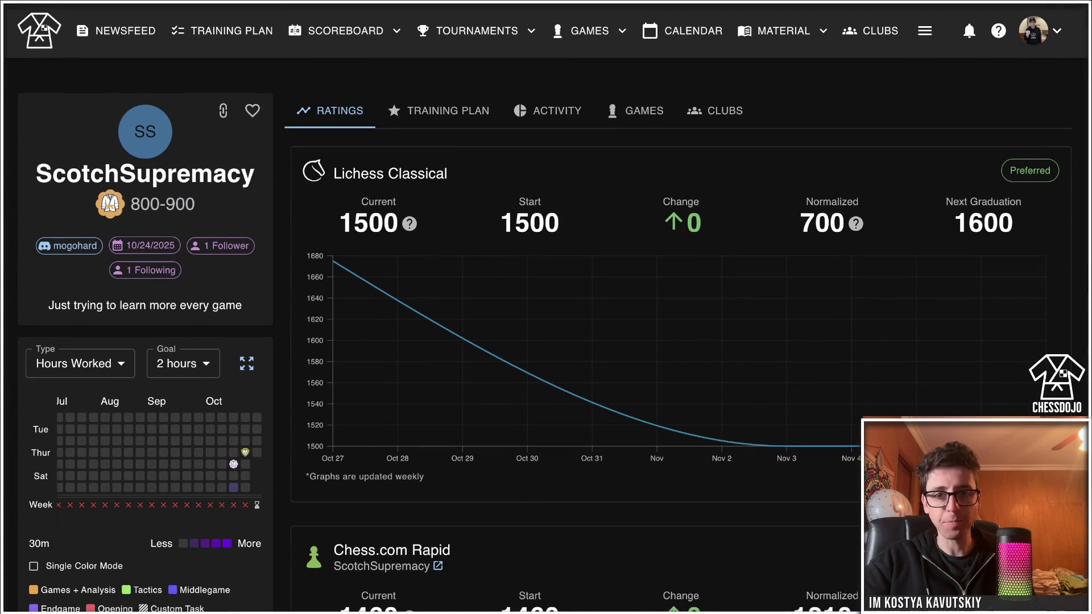
Review the student's Activity timeline.
click(549, 110)
scroll(546, 335, down, 5)
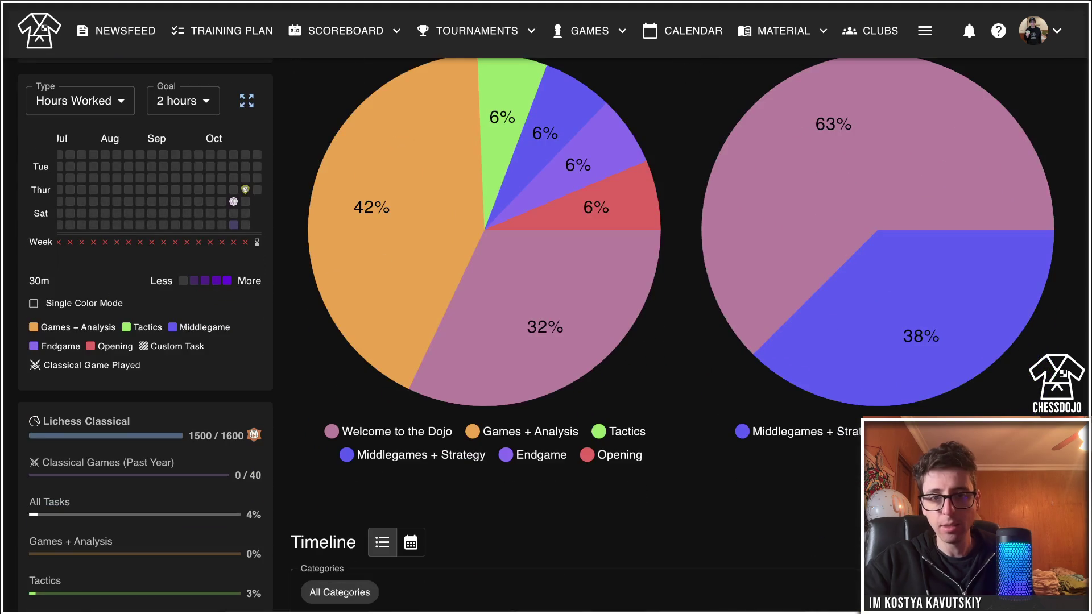
scroll(546, 335, down, 7)
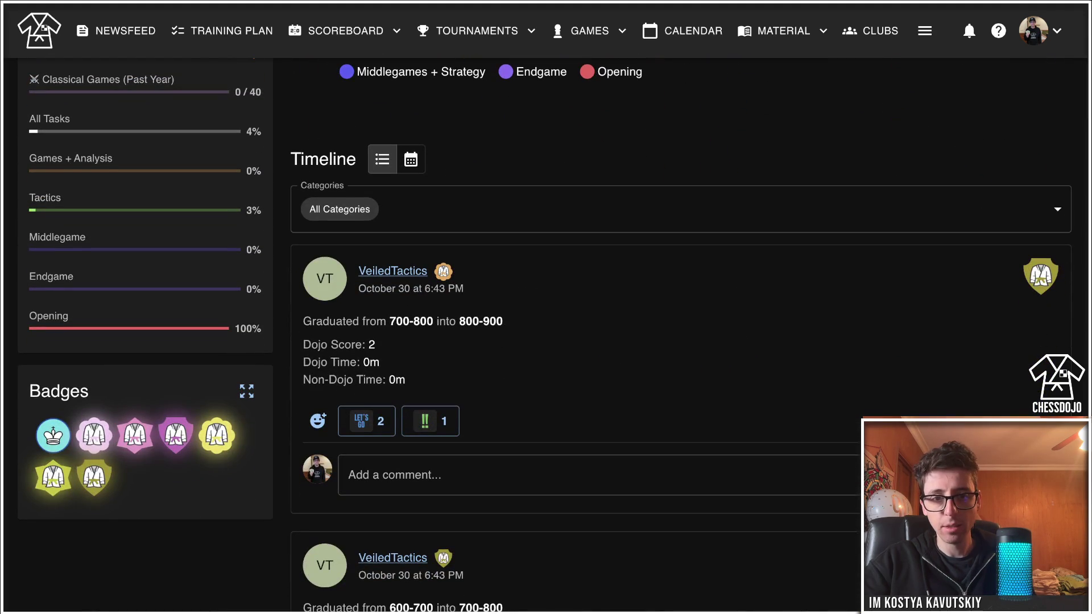
scroll(546, 336, down, 12)
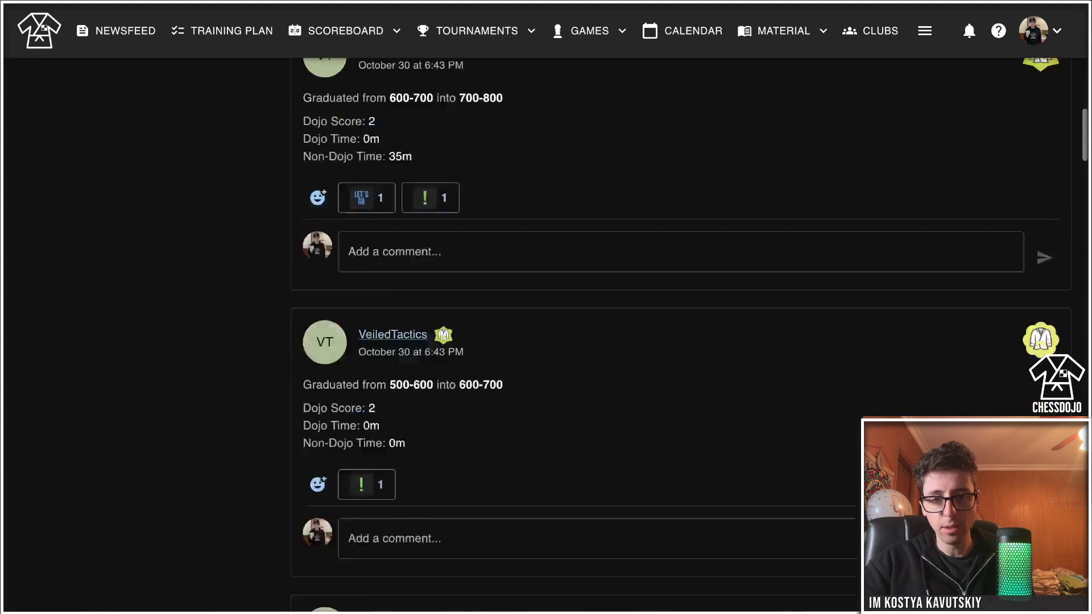
scroll(546, 336, down, 15)
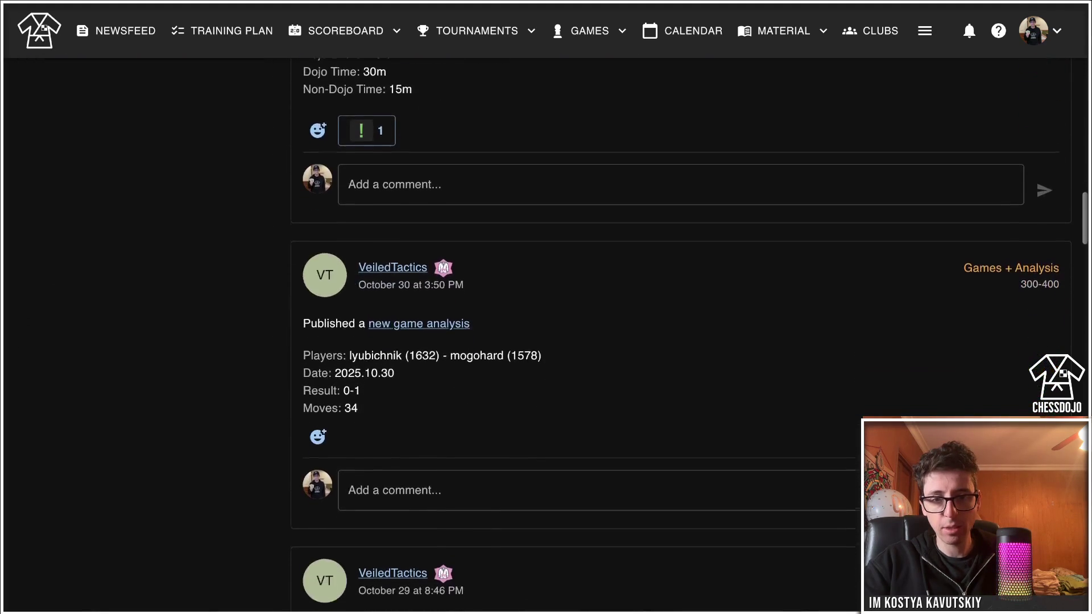
scroll(546, 336, down, 9)
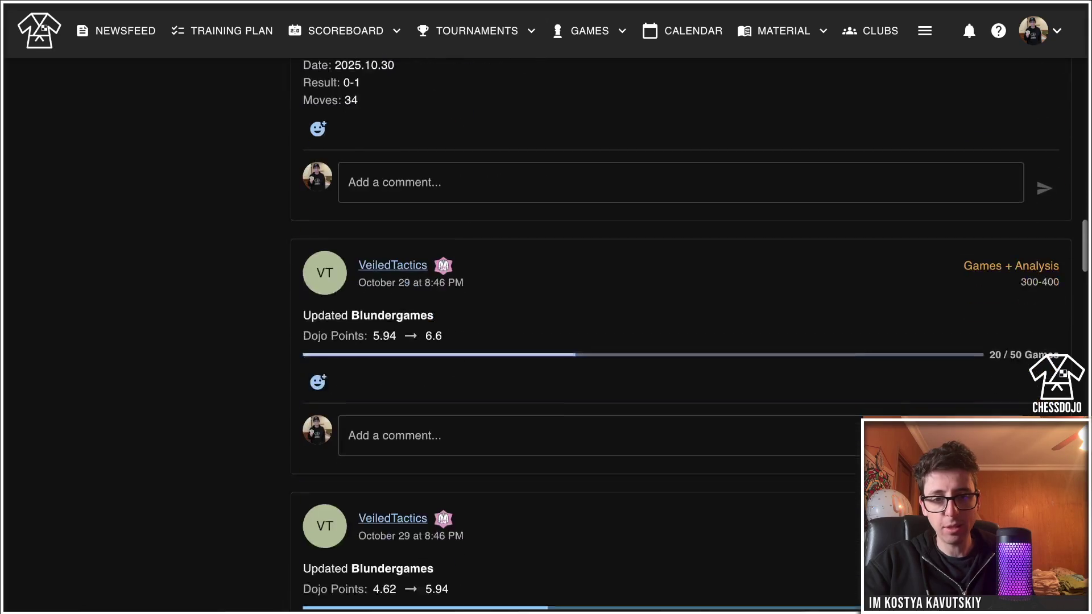
scroll(546, 336, down, 15)
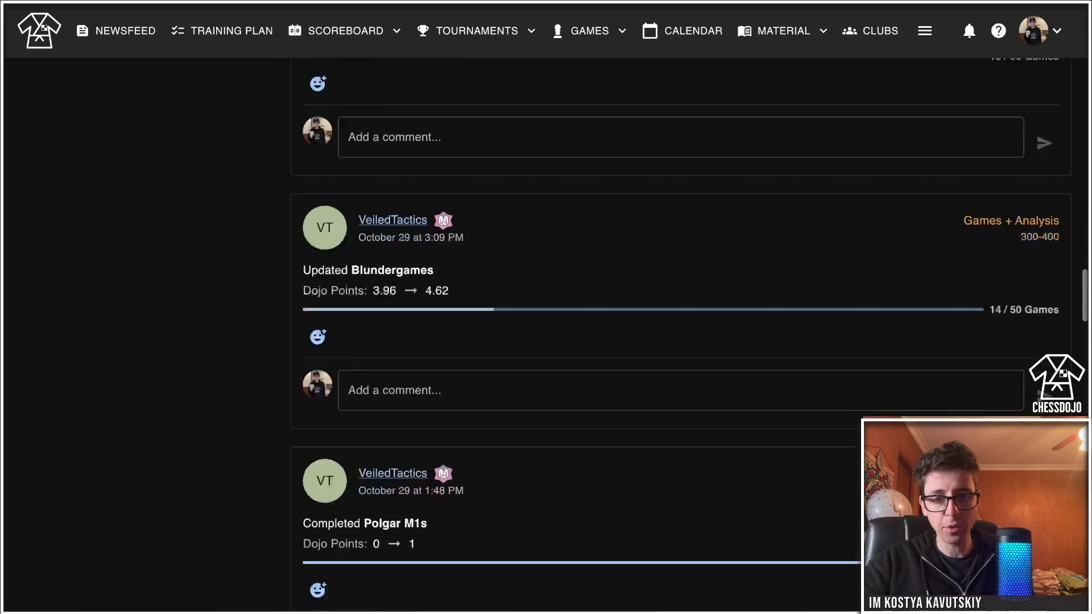
scroll(546, 335, down, 11)
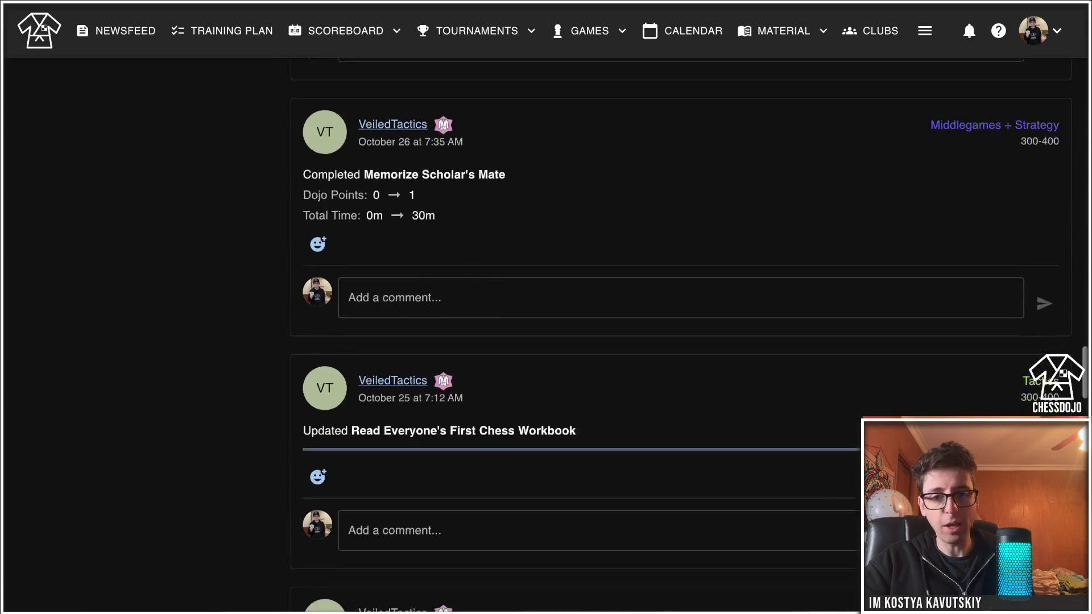
scroll(546, 336, up, 20)
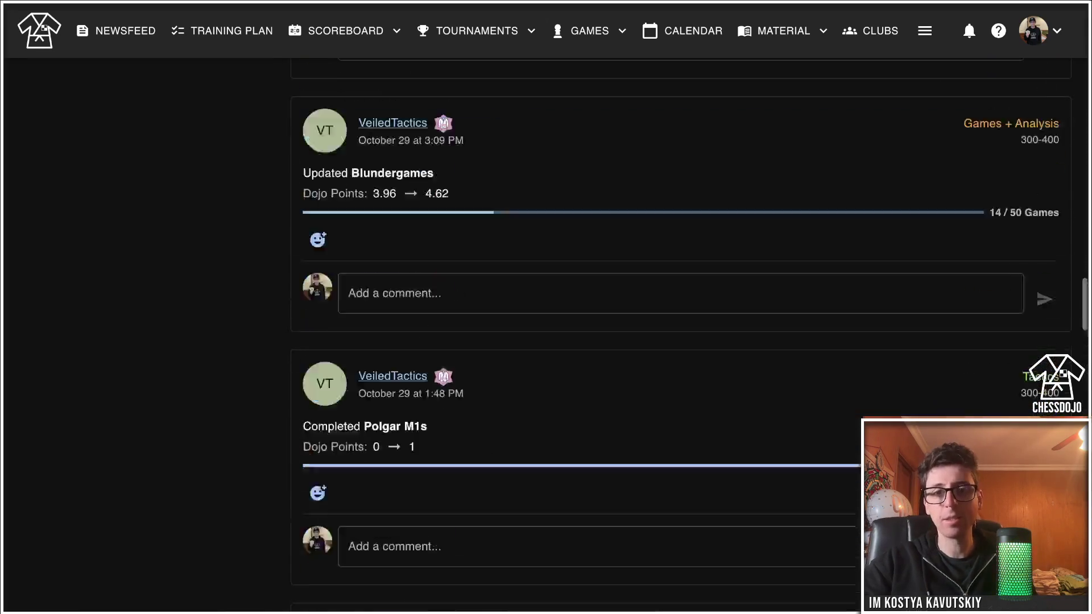
scroll(546, 335, up, 8)
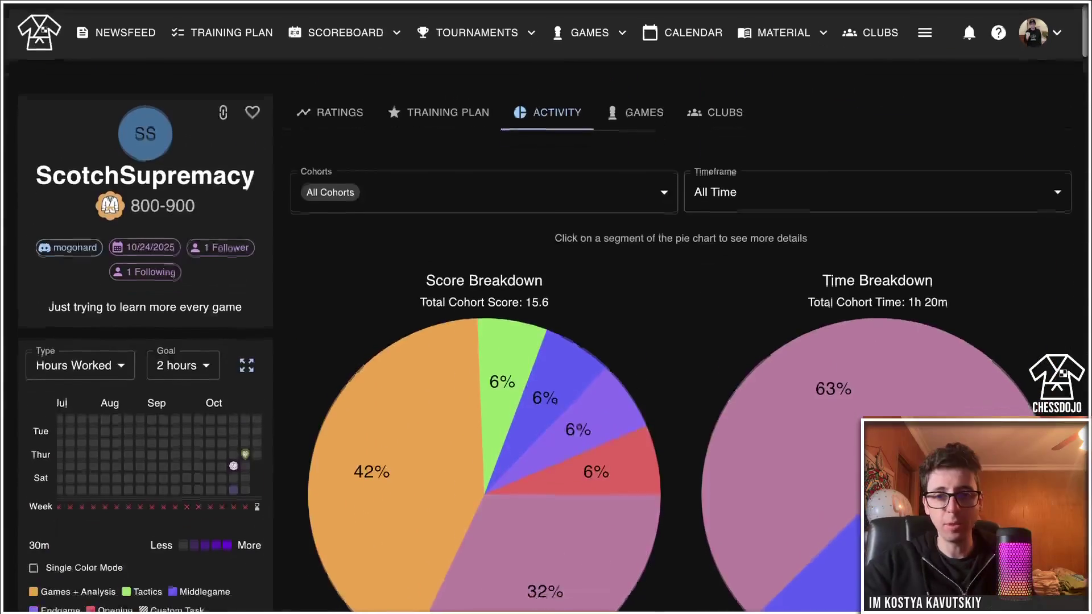
Open the annotated French game (0-1) from the student's My Games folder.
click(634, 110)
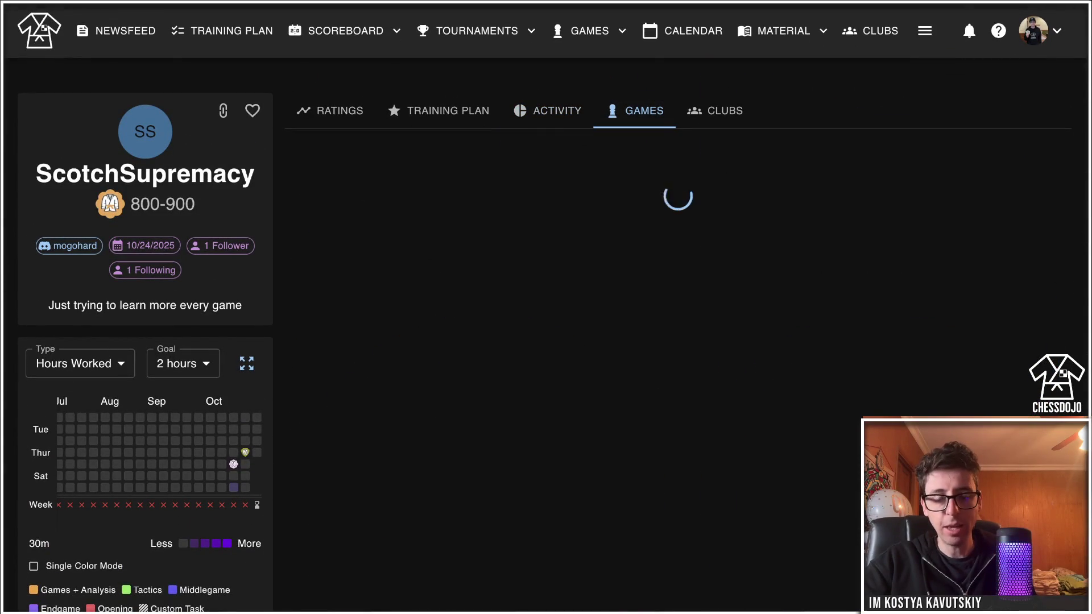
click(355, 267)
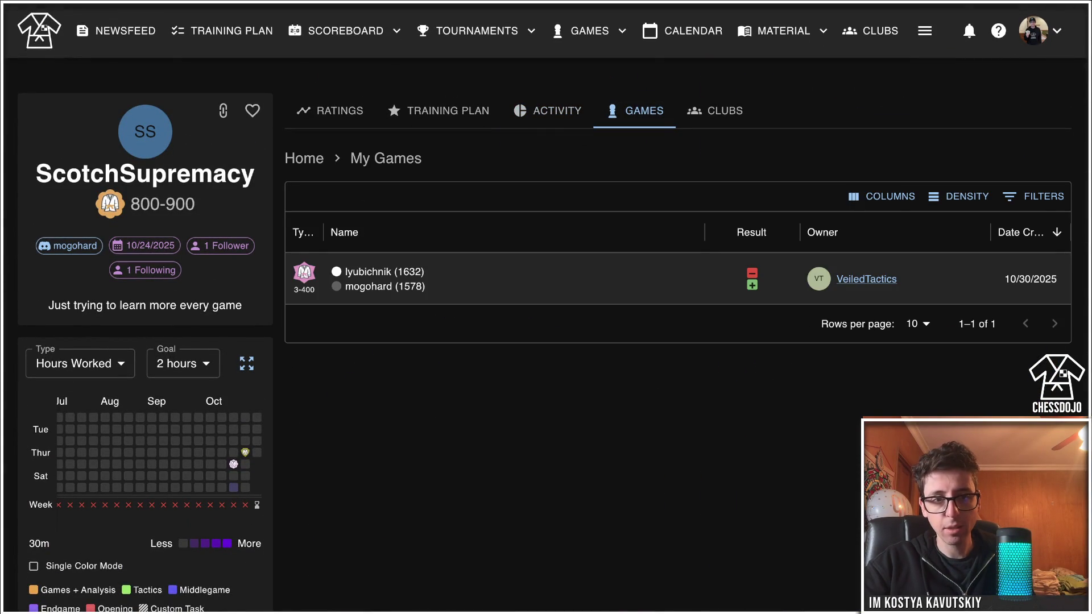
click(375, 278)
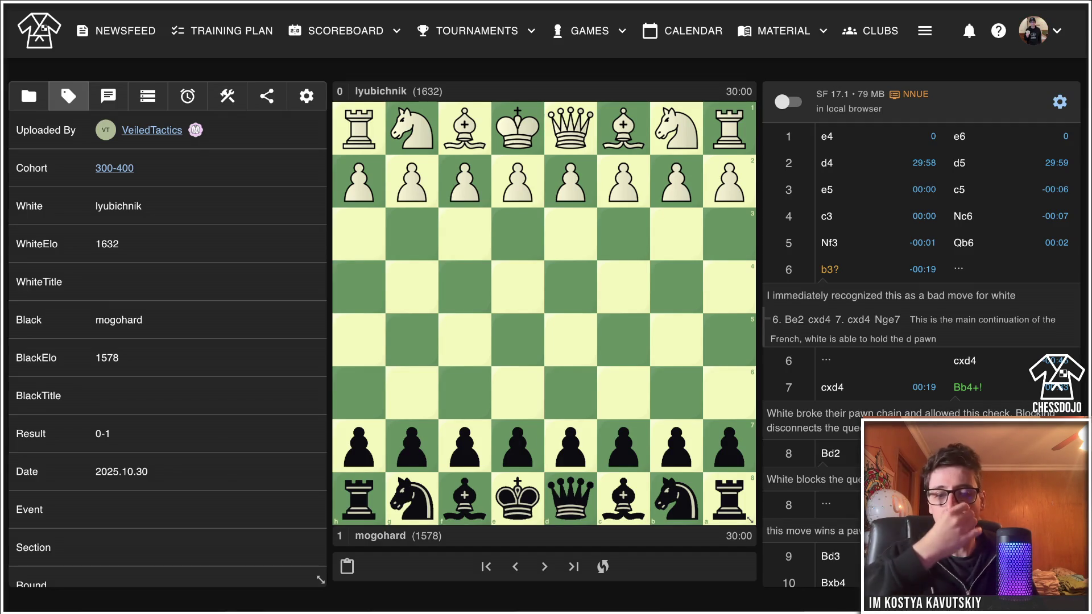
Step through the opening moves up to 5...Qb6.
key(Right)
key(Right)
key(Right)
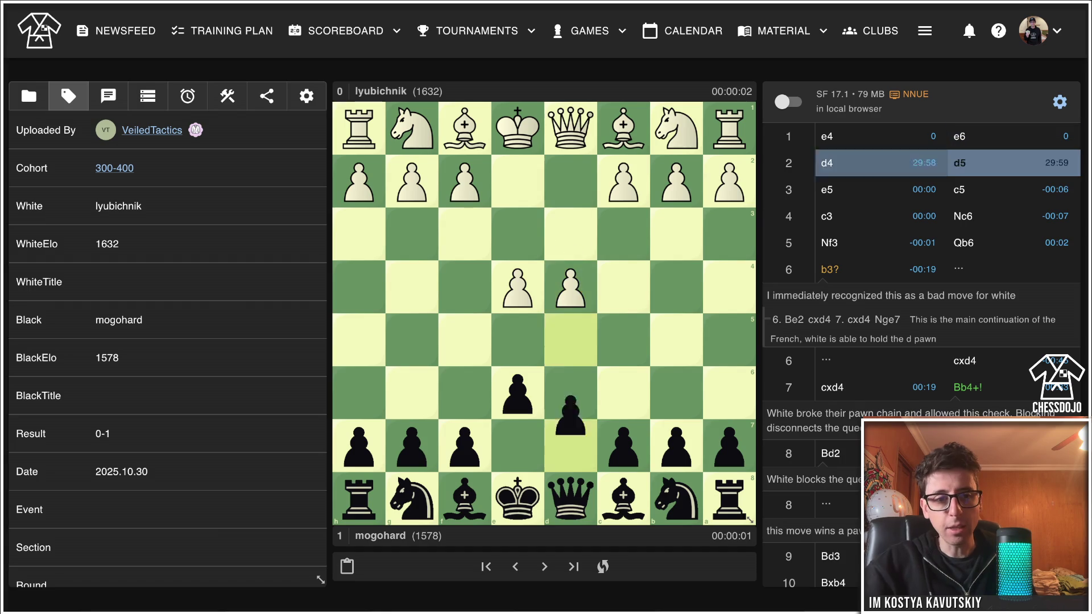
key(Right)
key(Right)
key(Right)
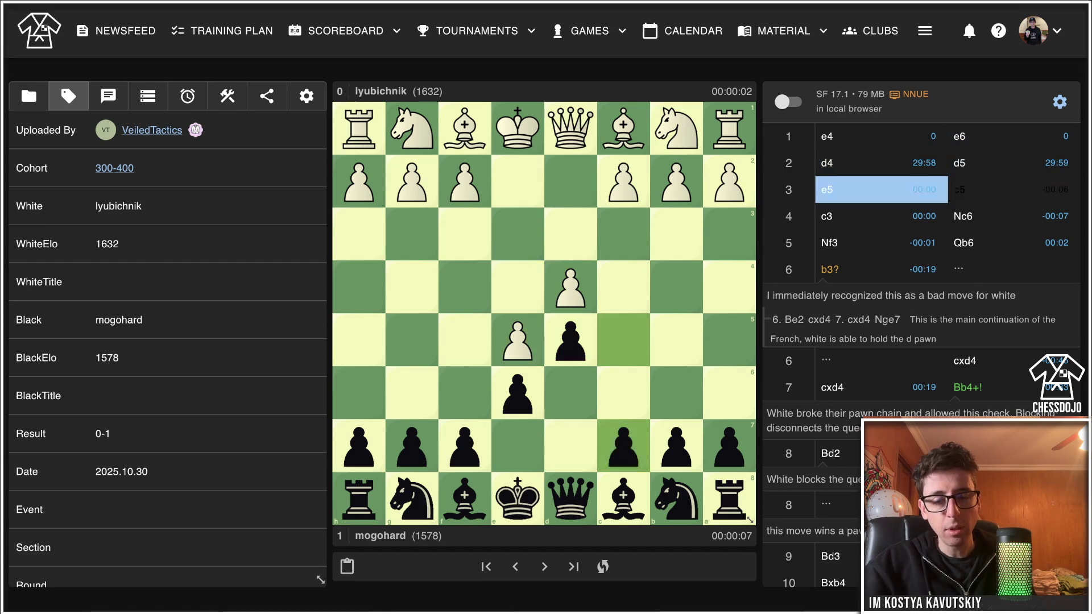
key(Left)
key(Left)
key(Left)
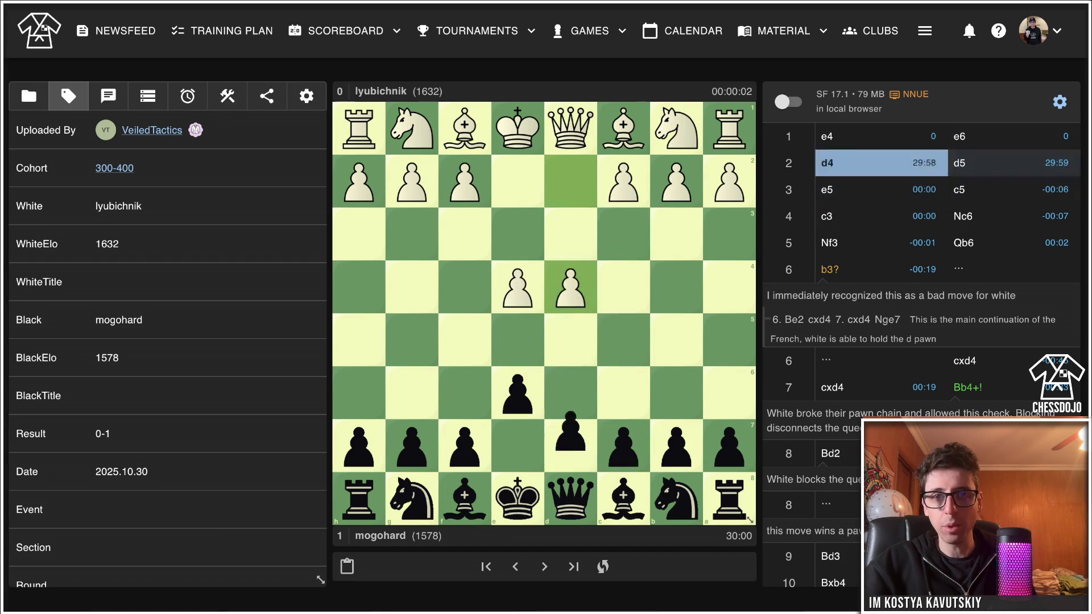
key(Right)
key(Right)
key(Right)
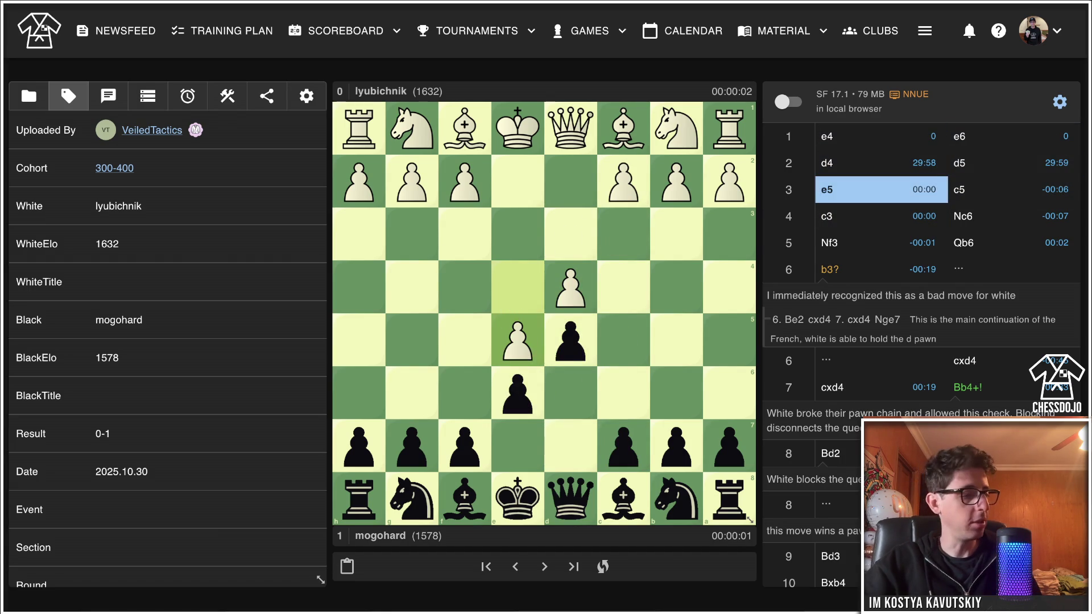
key(Right)
key(Right)
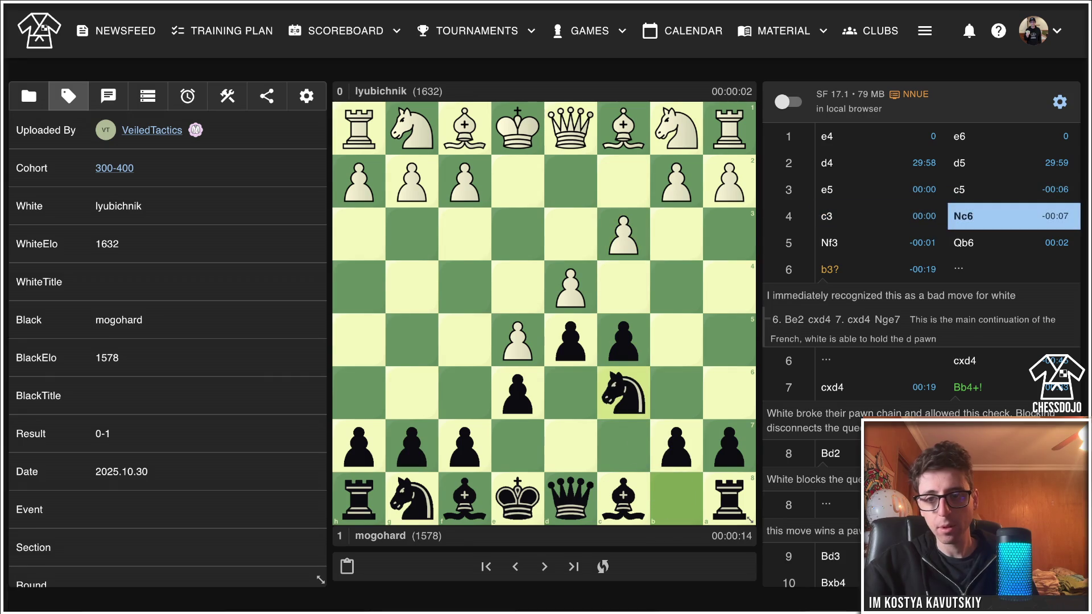
key(Right)
key(Right)
key(Left)
key(Left)
key(Left)
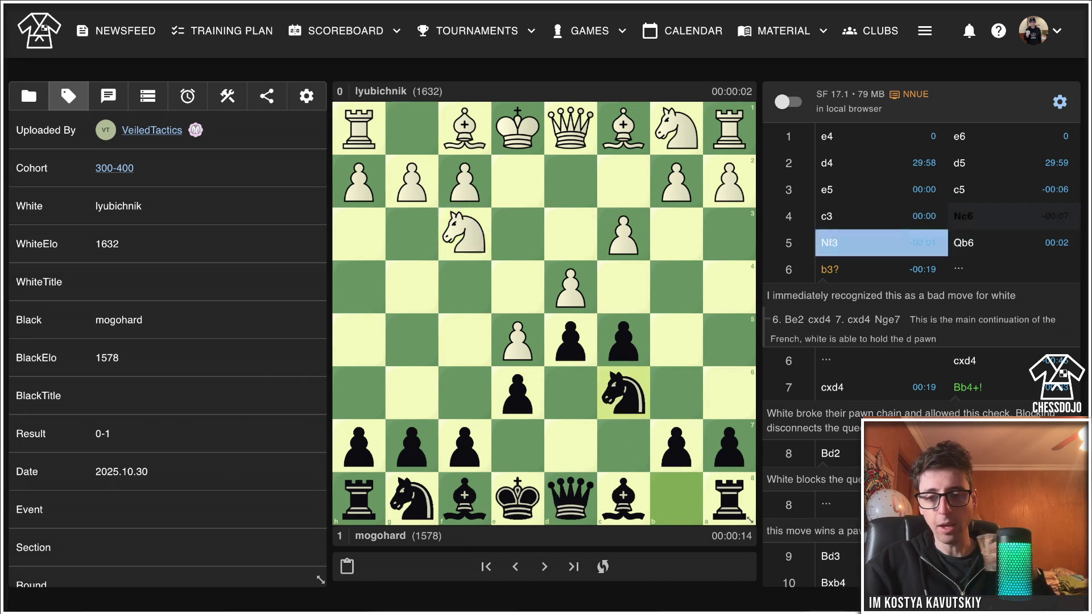
key(Right)
key(Right)
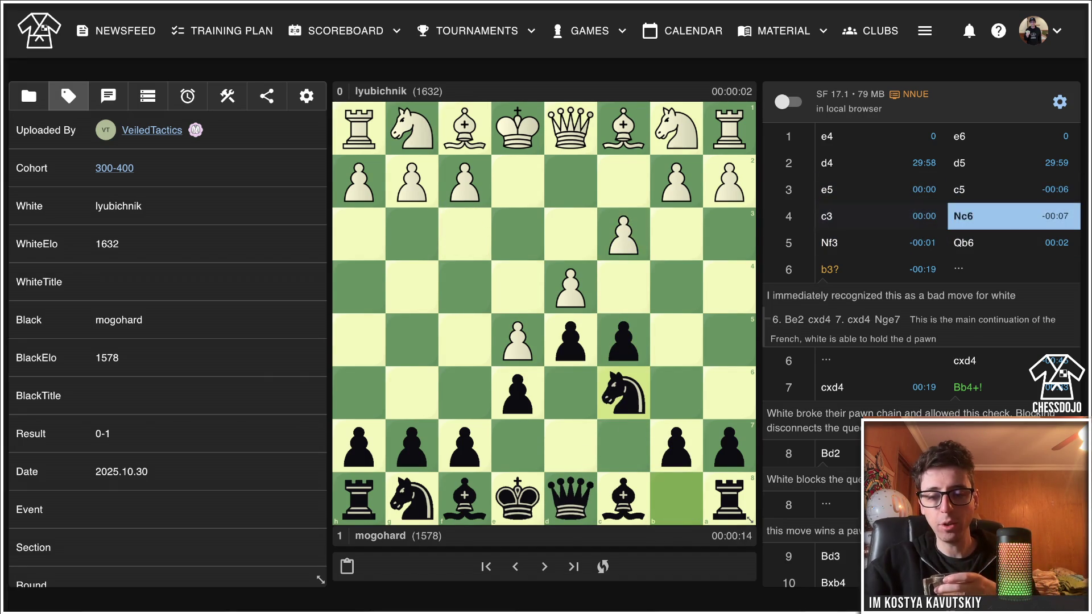
key(Right)
key(Right)
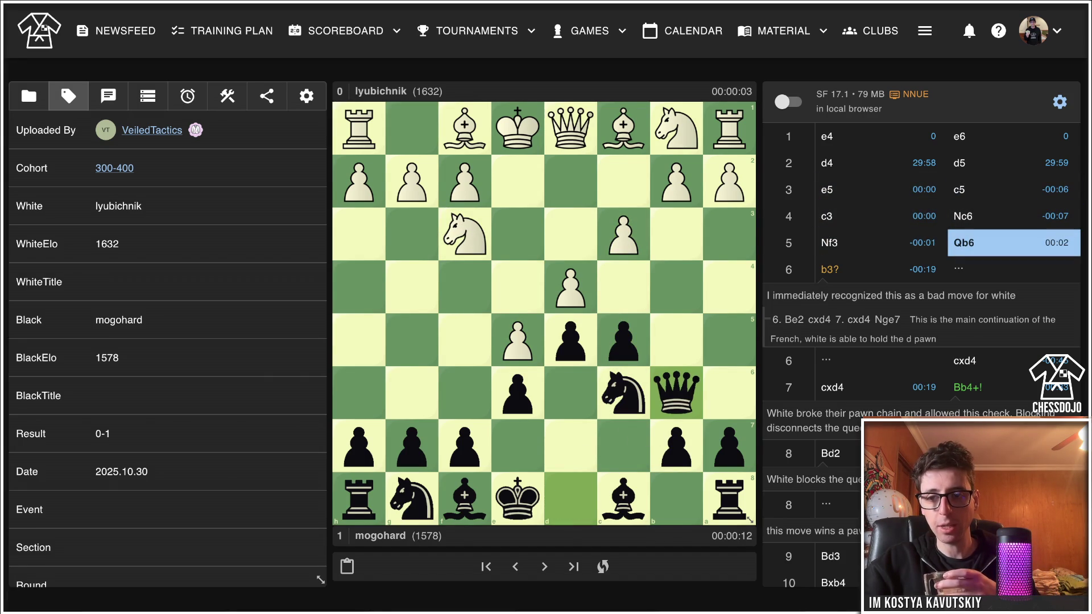
Stay on the main-line 6.b3 and advance to Black's 7...Bb4+ check.
key(Right)
key(Return)
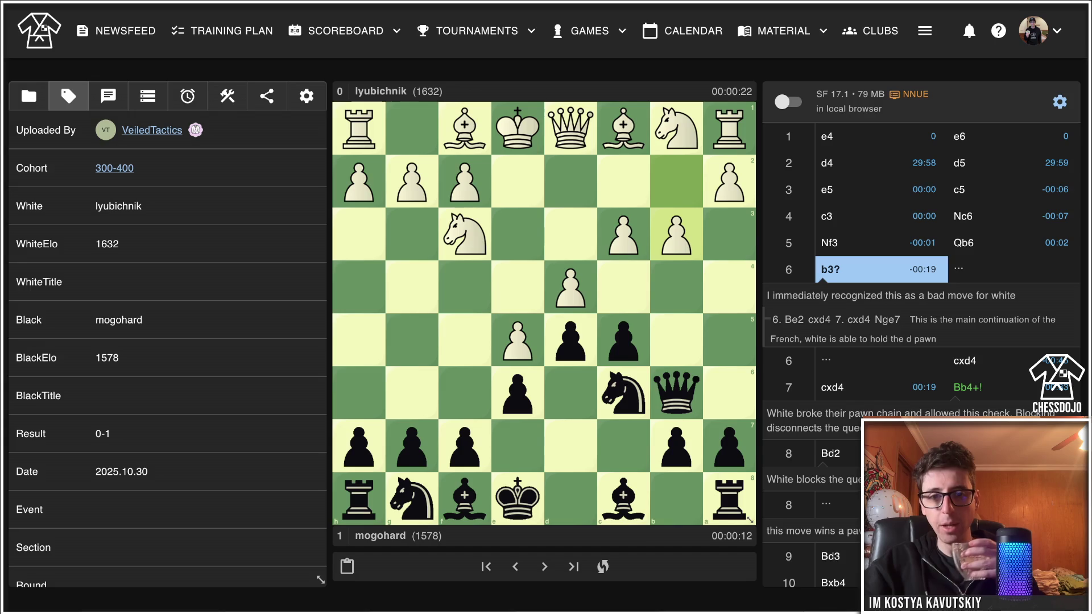
key(Left)
key(Right)
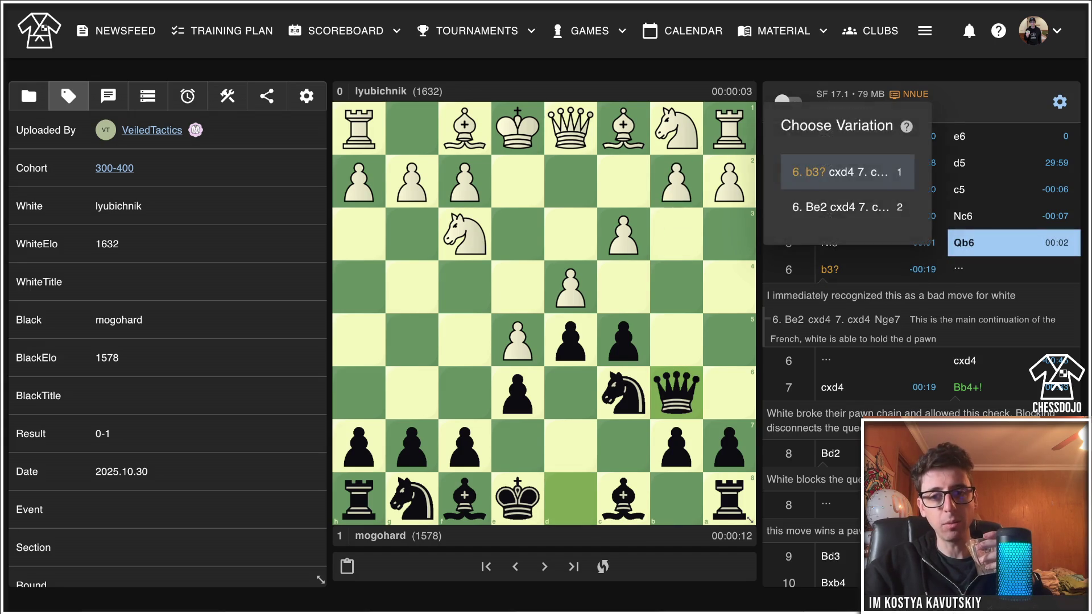
key(Return)
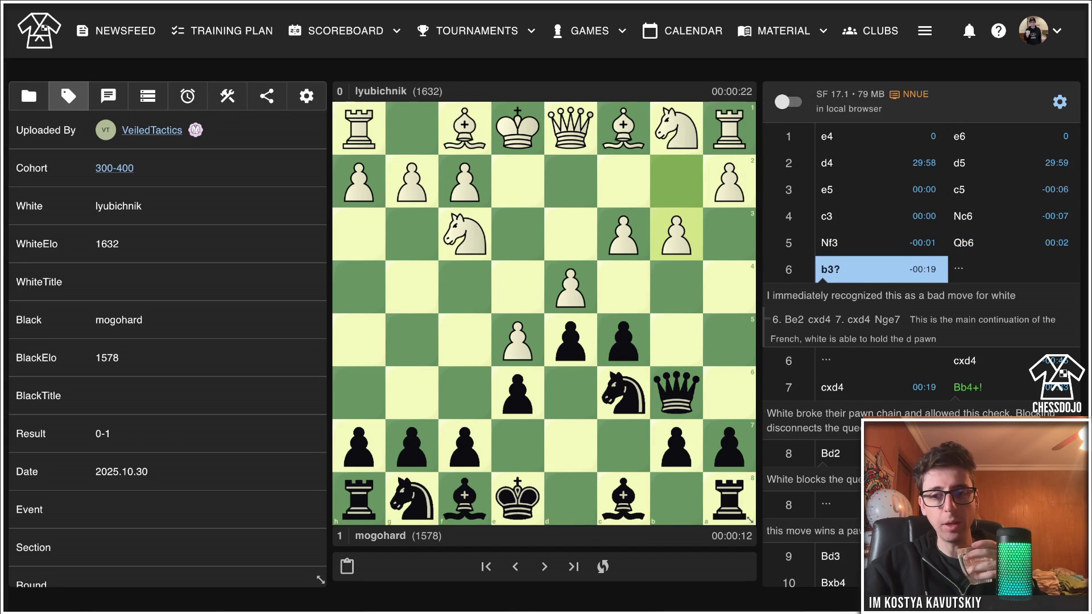
key(Right)
key(Right)
key(Right)
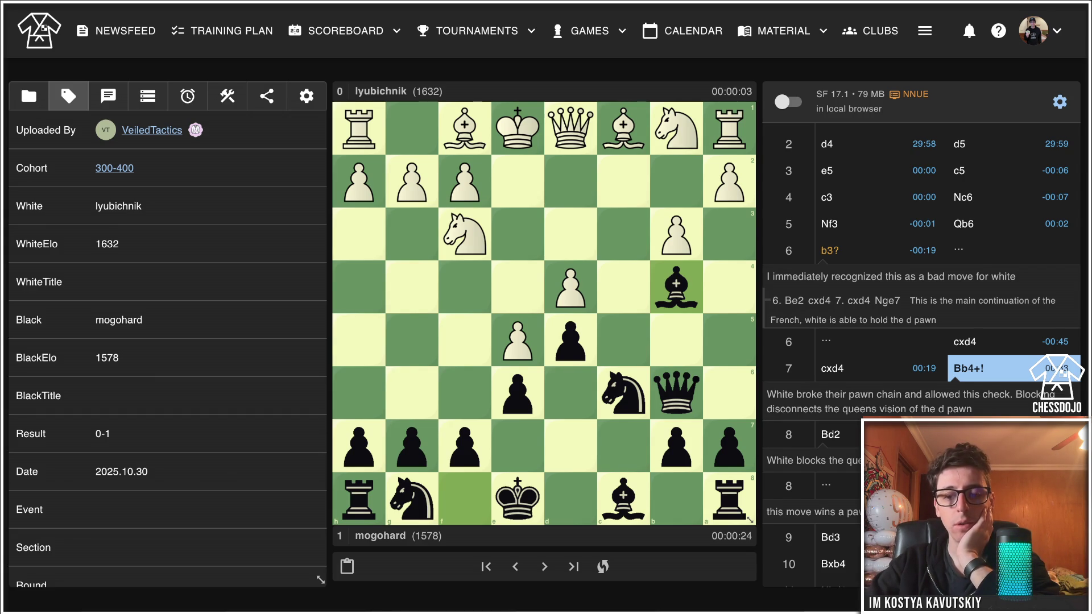
Step back one move to 7.cxd4.
key(Left)
Draw an f6–d4 arrow at 8...Nxd4, then return to 8.Bd2 with annotations cleared.
key(Right)
key(Right)
key(Right)
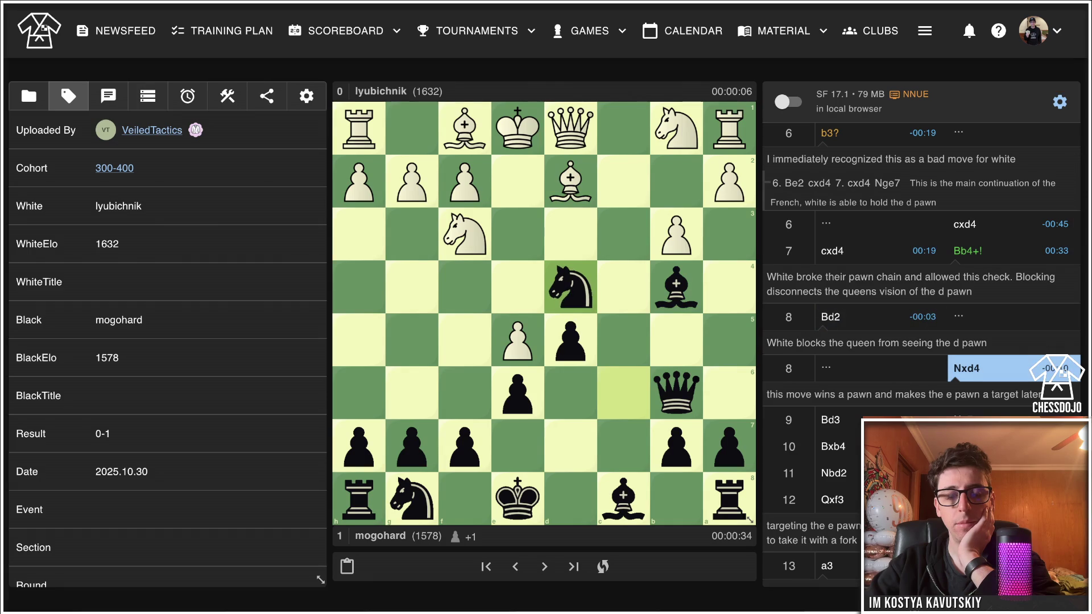
key(Left)
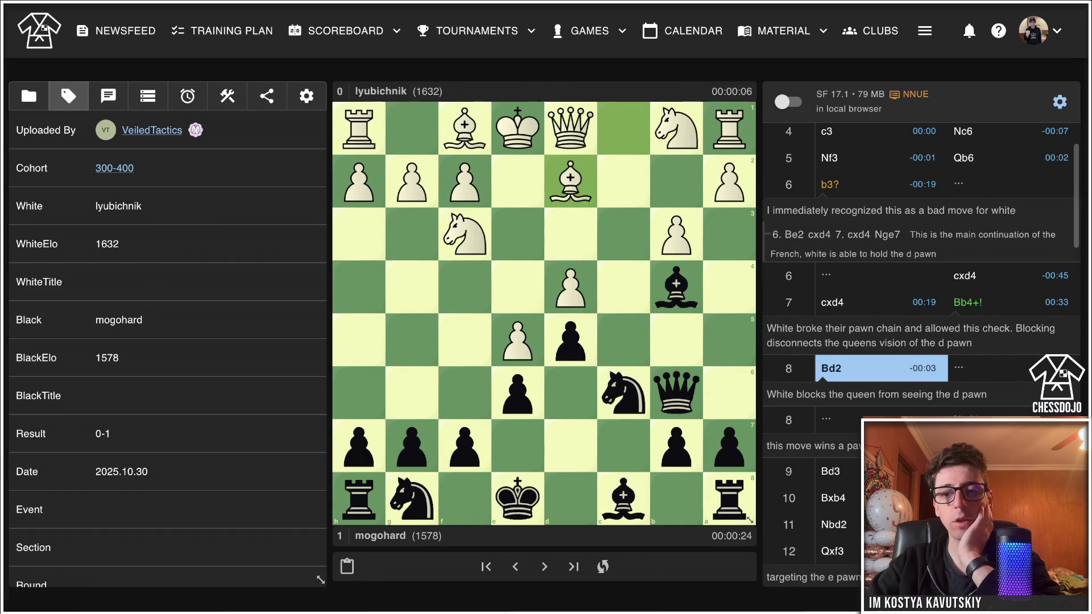
key(Right)
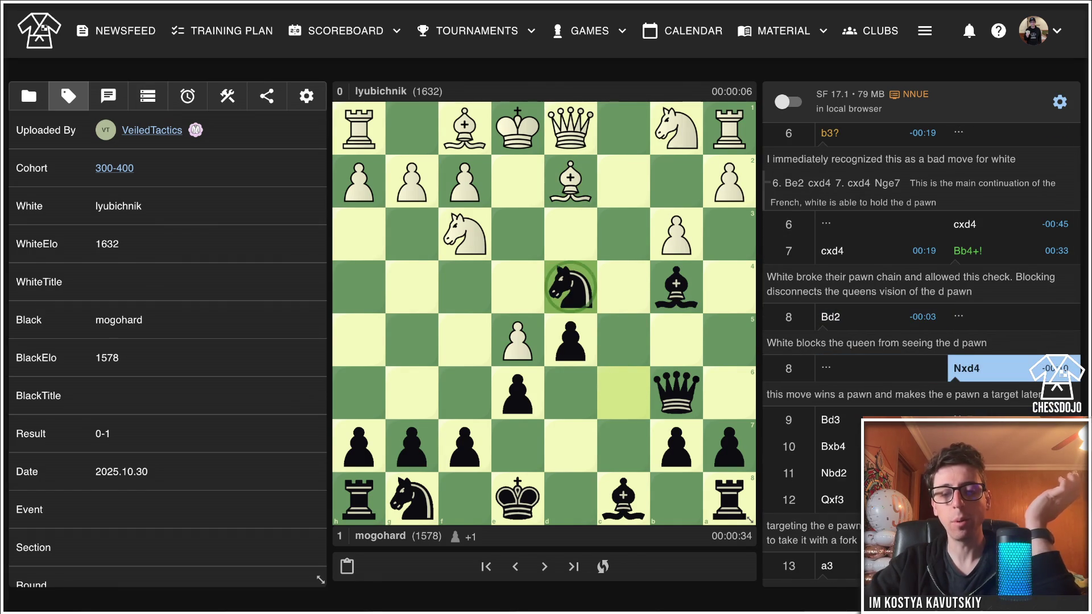
drag(624, 392, 571, 287)
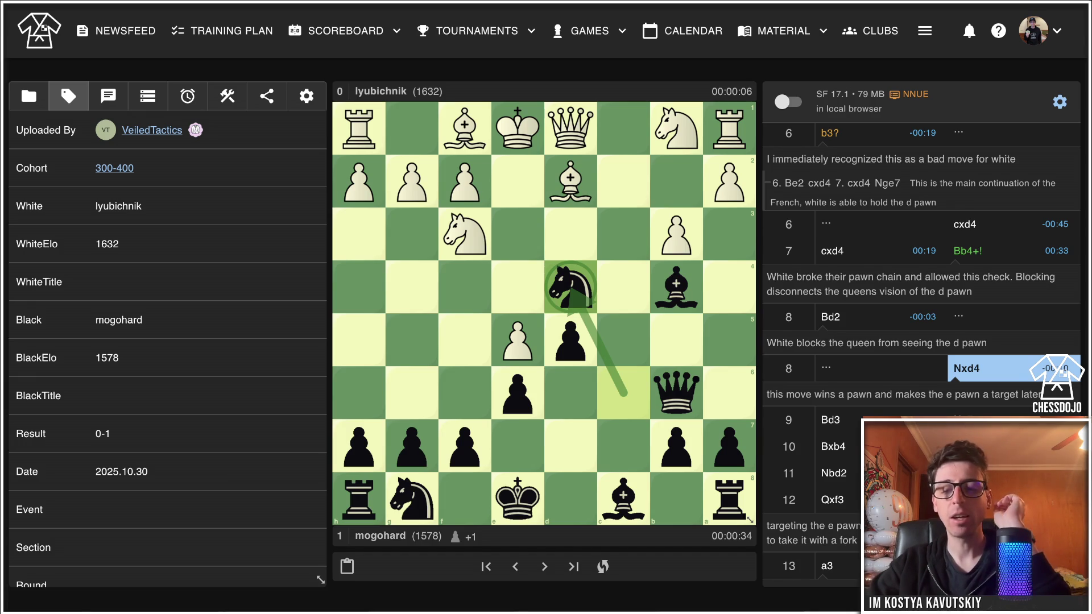
key(Left)
right_click(465, 128)
right_click(570, 233)
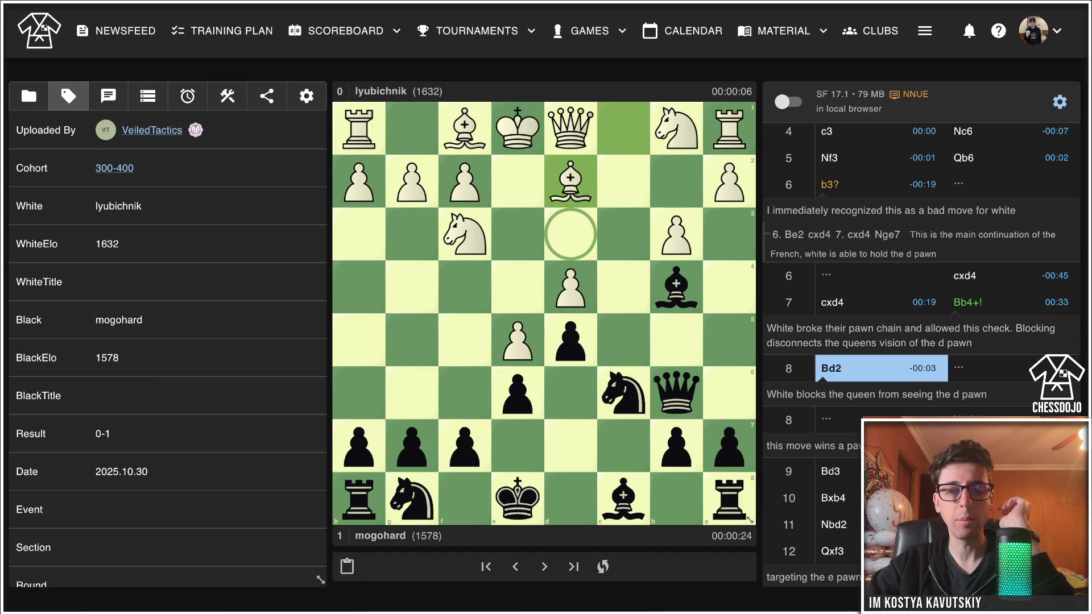
click(358, 445)
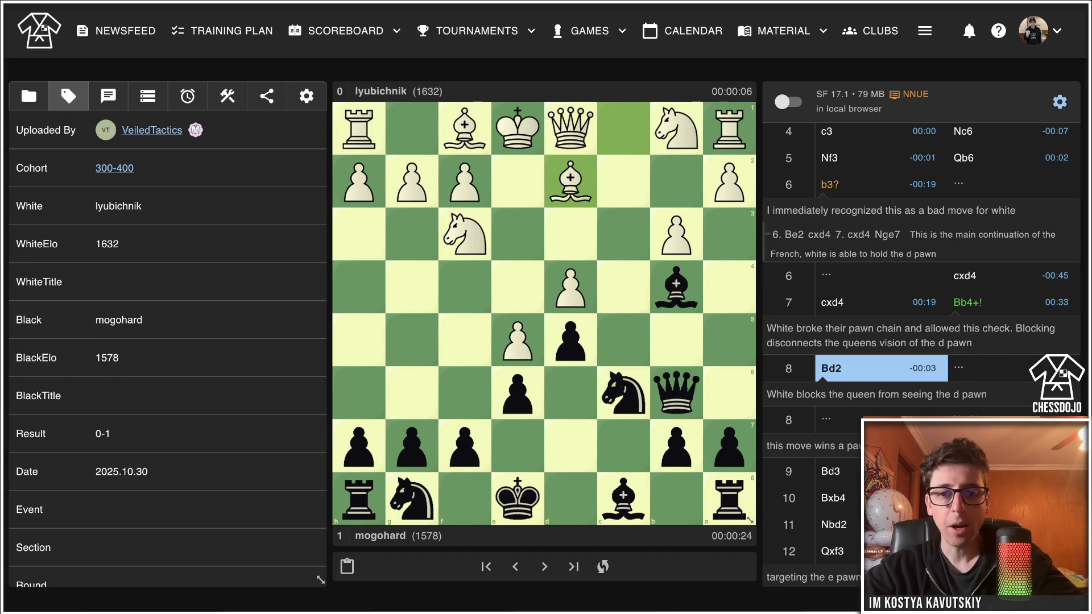
key(Left)
key(Left)
key(Left)
Return to 7...Bb4+ and move the white king to e2, creating the 8.Ke2 side line.
key(Right)
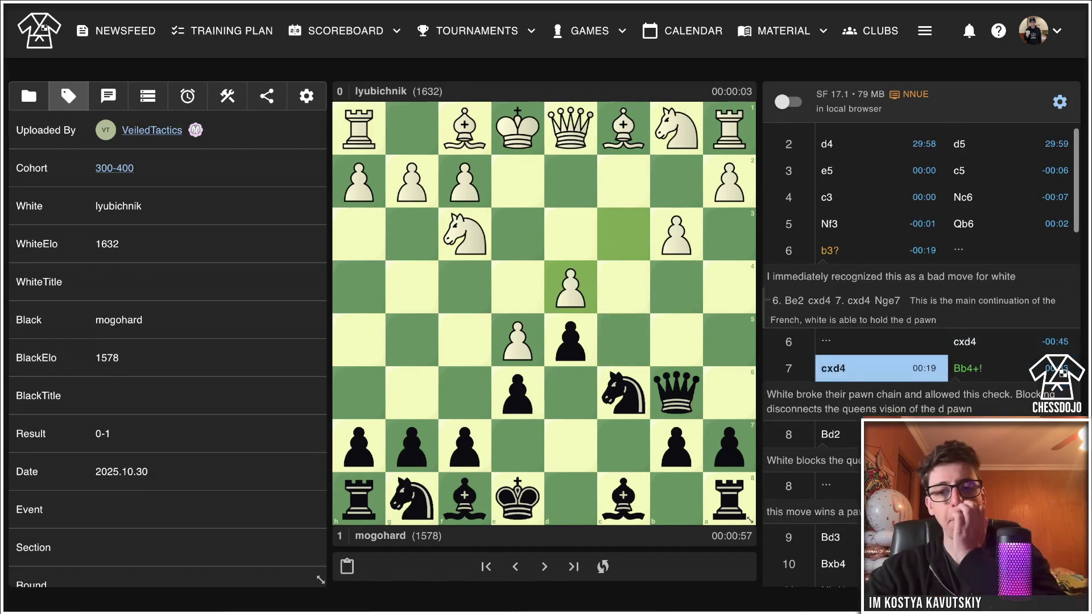
key(Right)
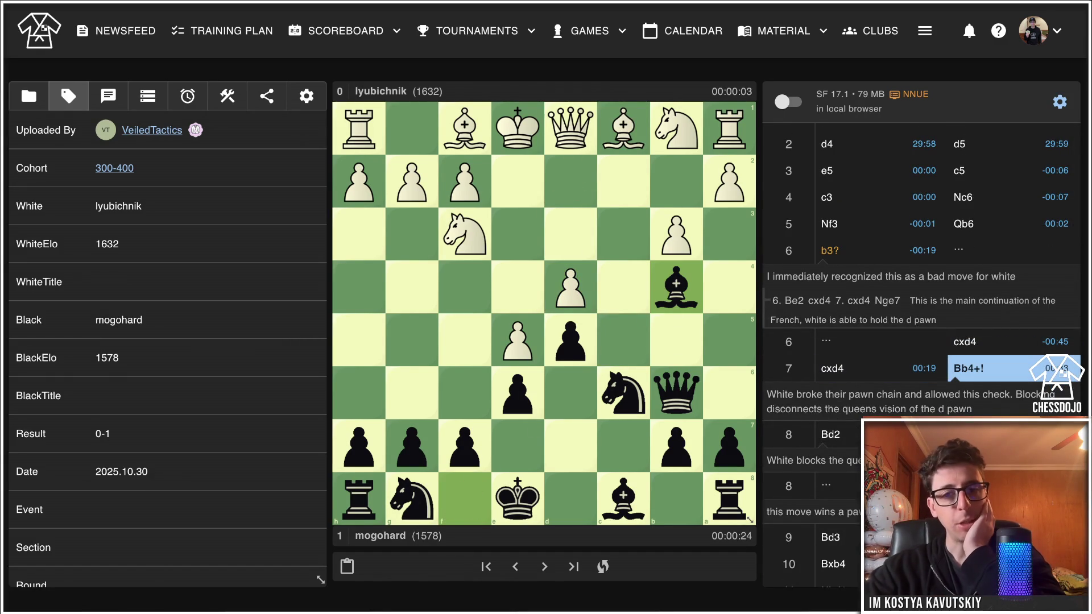
key(Right)
key(Left)
key(Left)
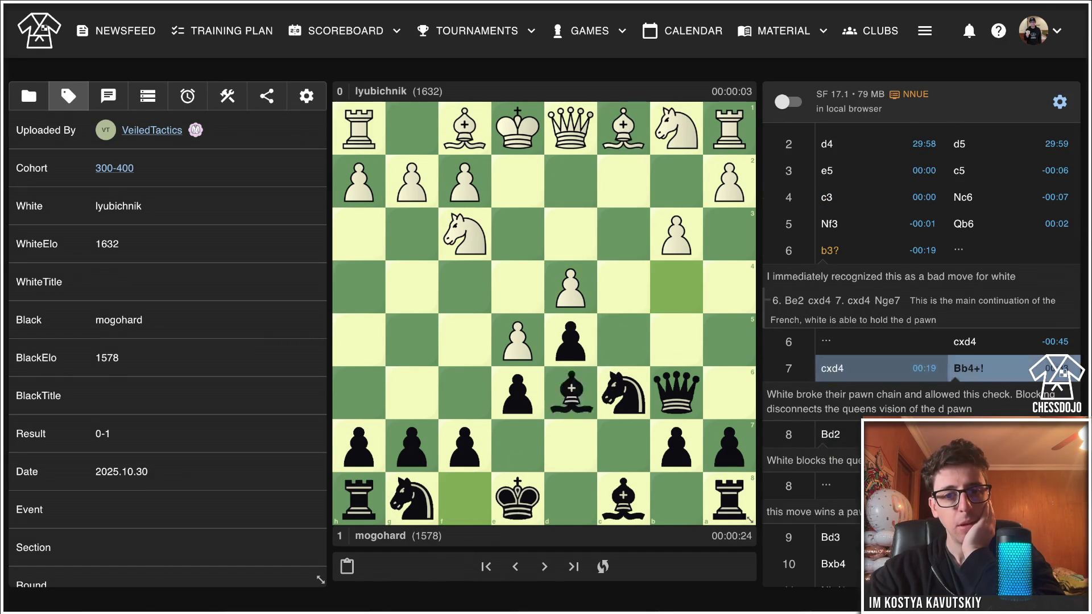
key(Right)
key(Right)
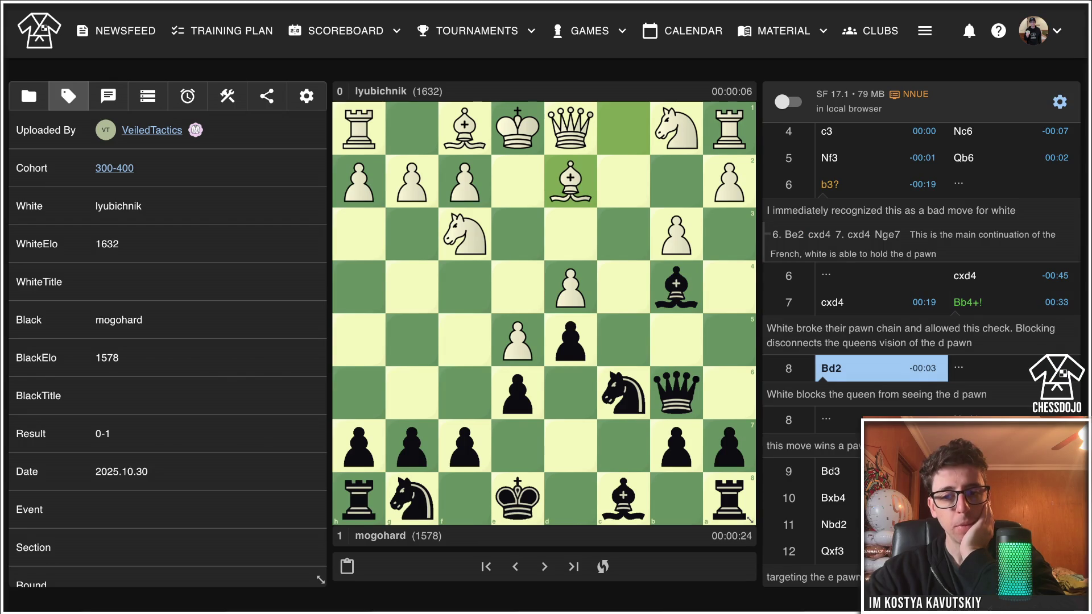
key(Right)
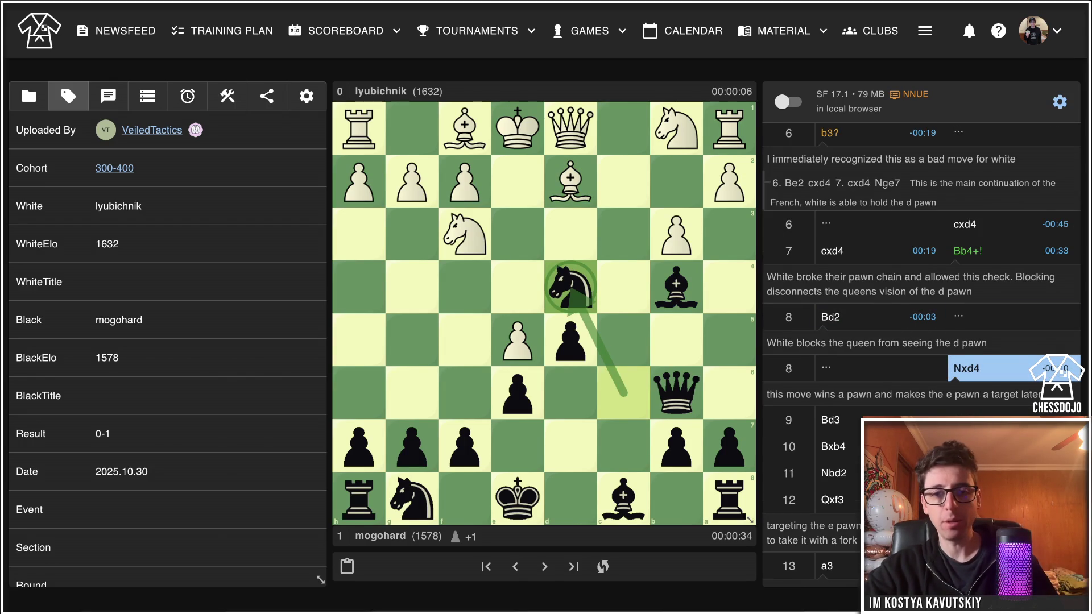
key(Right)
key(Left)
key(Left)
key(Left)
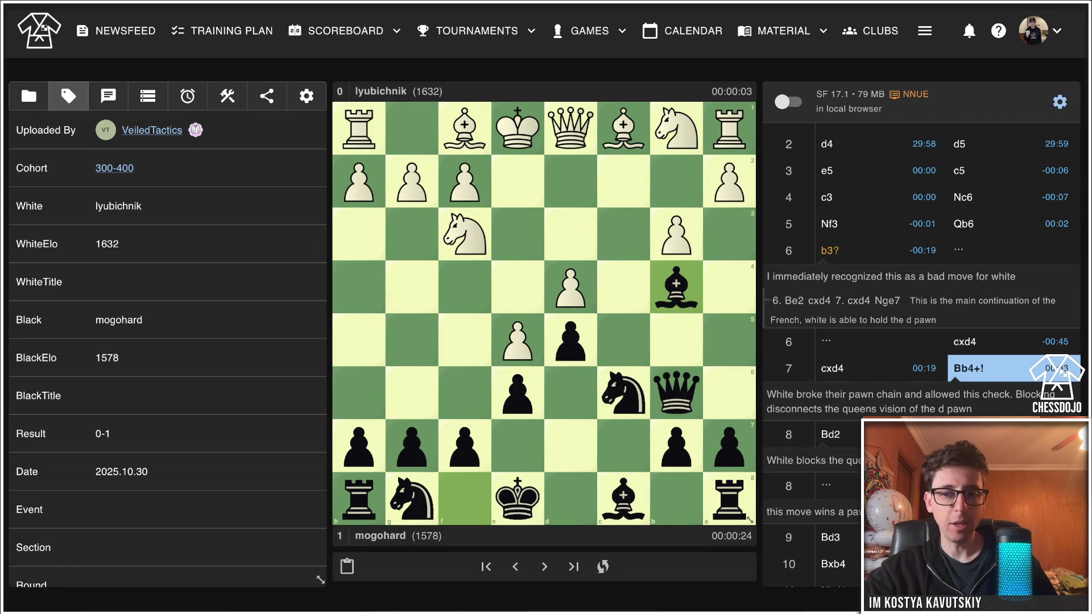
click(517, 128)
click(517, 181)
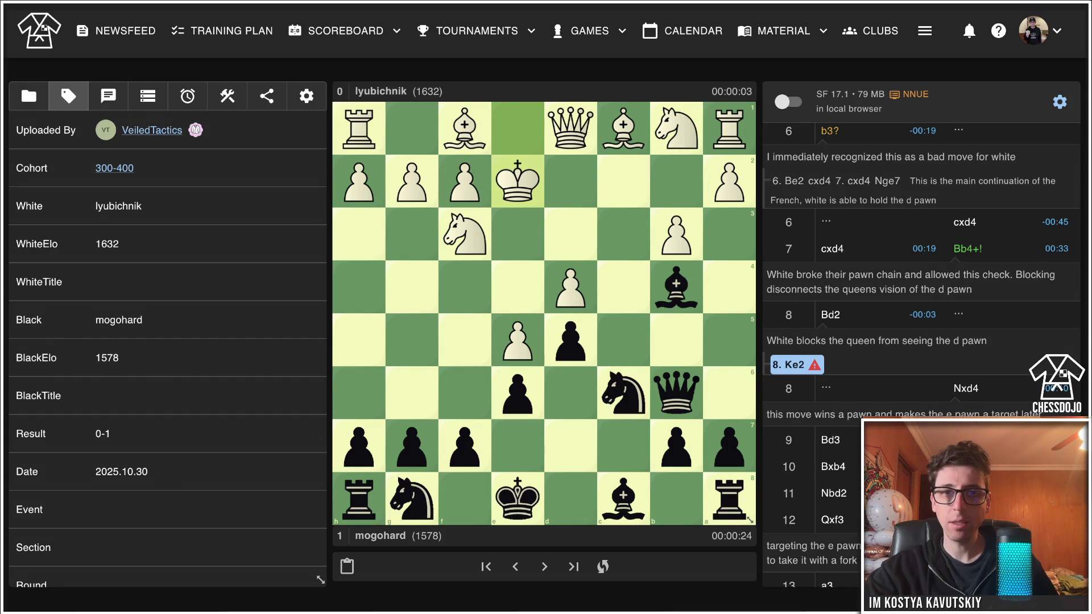
With Stockfish on, add the side line 8.Nbd2 Bc3 after 7...Bb4+.
key(Left)
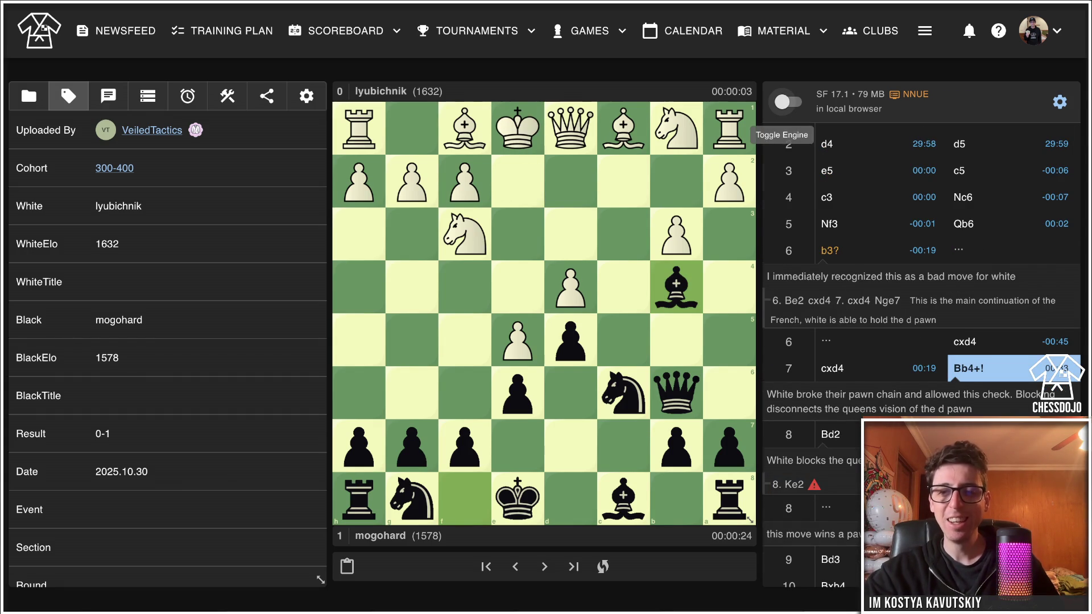
click(788, 102)
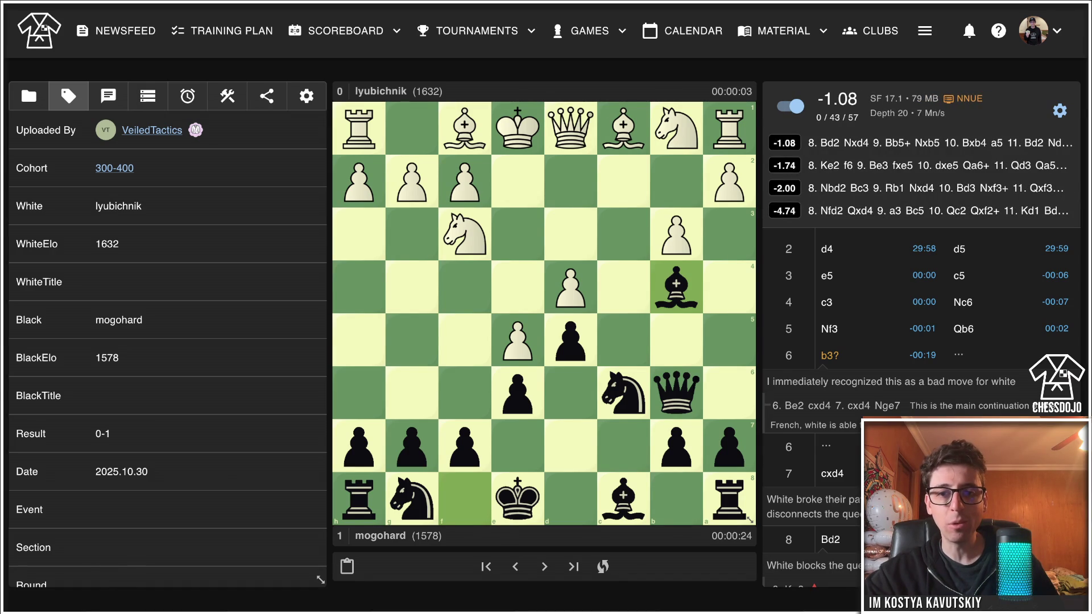
drag(676, 128, 570, 181)
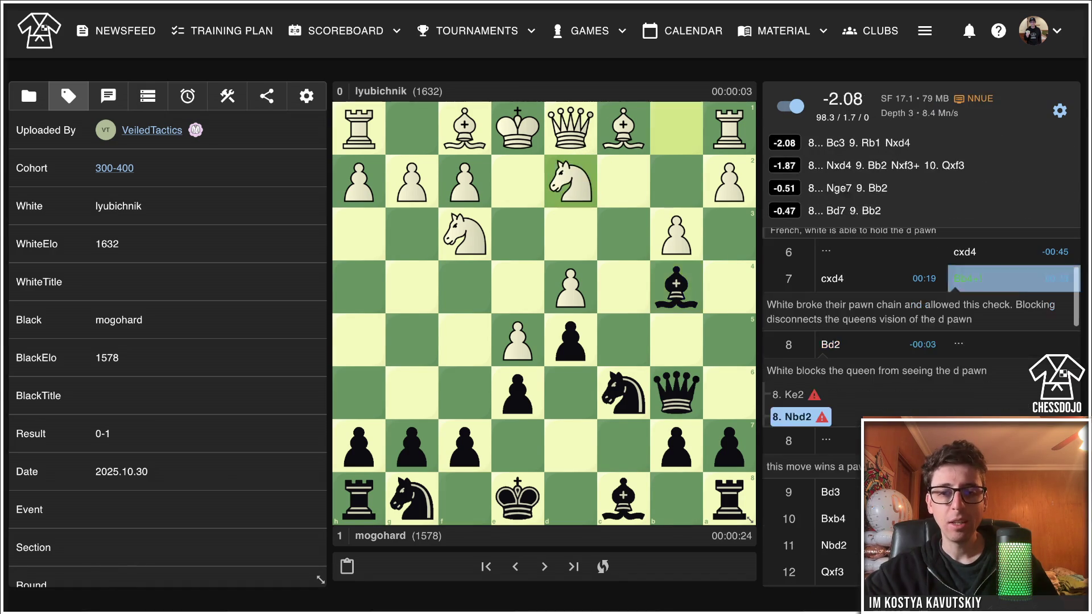
mouse_move(676, 287)
mouse_down()
mouse_move(613, 231)
mouse_move(623, 233)
mouse_up()
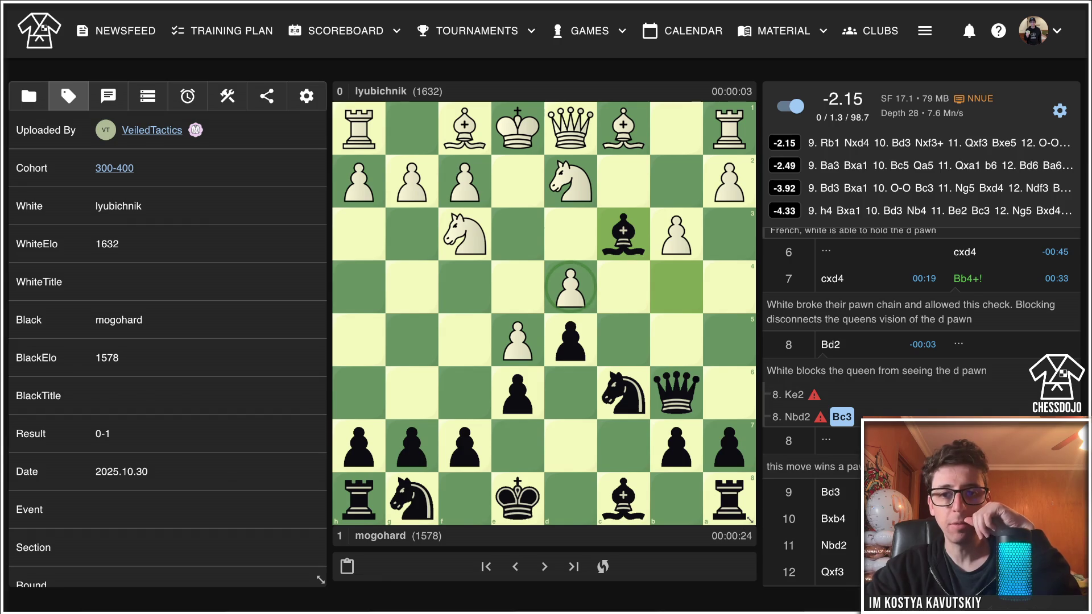
Extend the 8.Ke2 line with 8...f6, circle the e5 pawn, and turn the engine off.
key(Left)
click(788, 394)
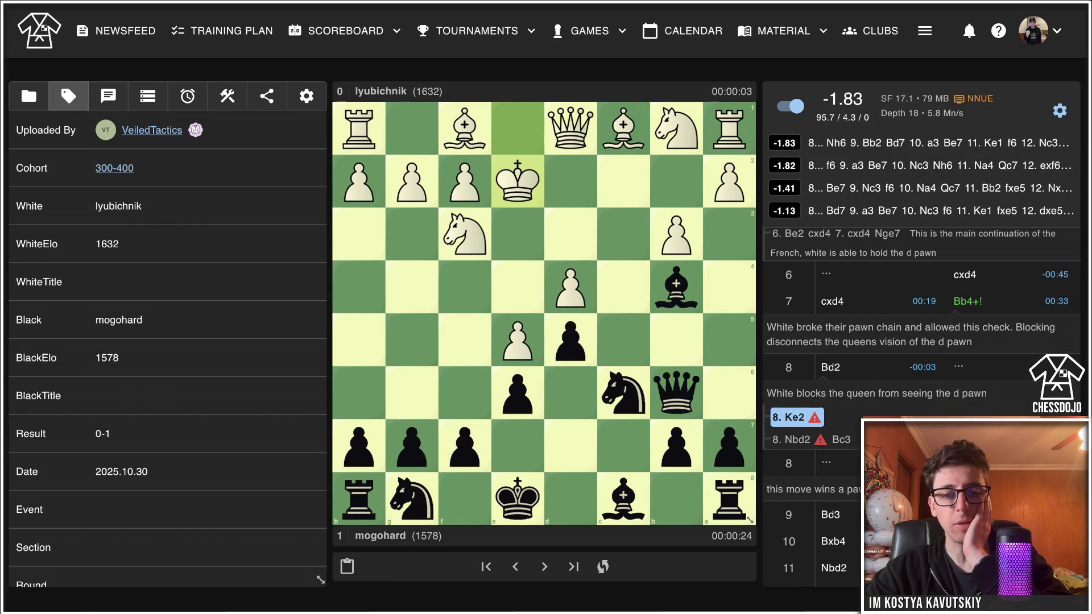
click(465, 447)
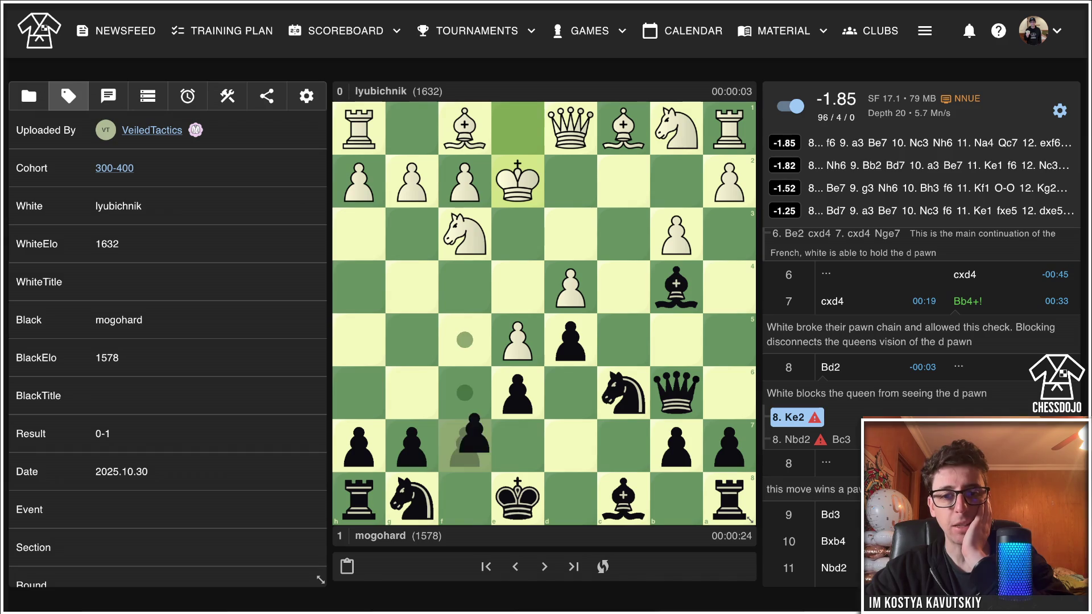
click(464, 392)
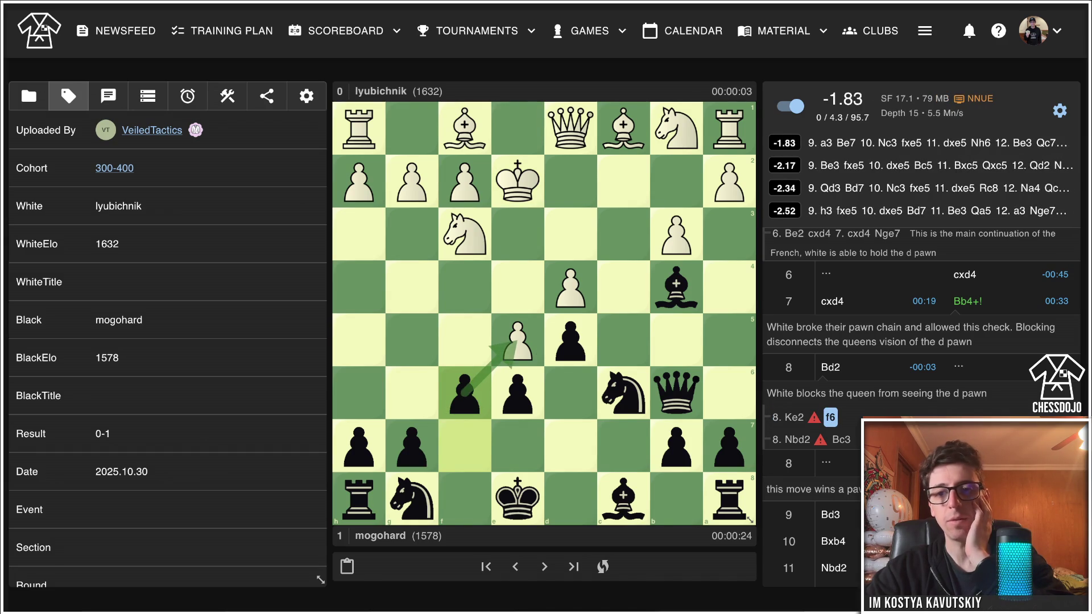
right_click(517, 339)
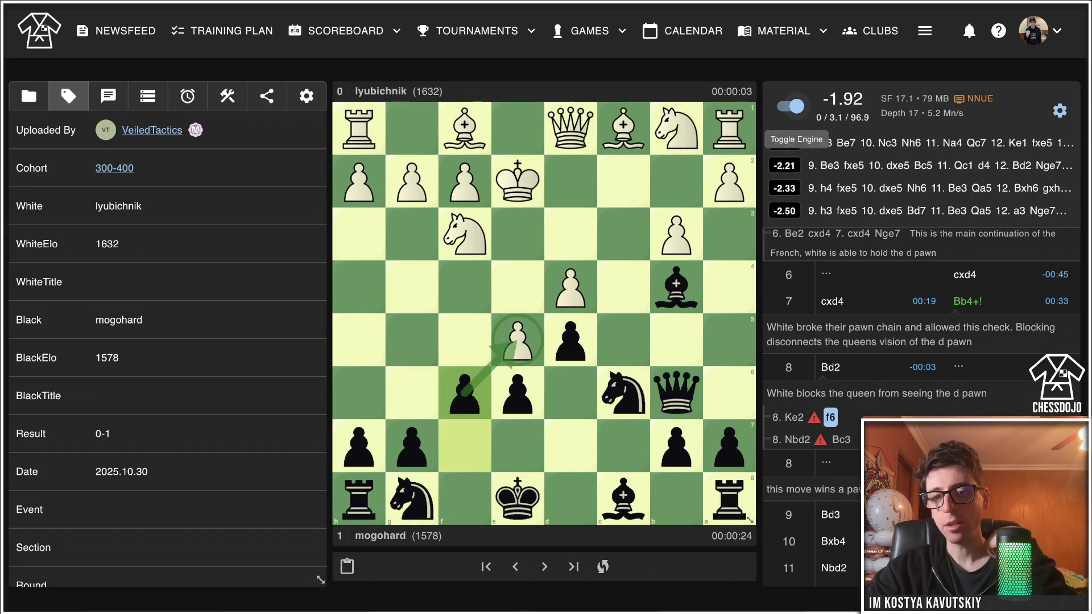
click(790, 106)
key(Left)
key(Left)
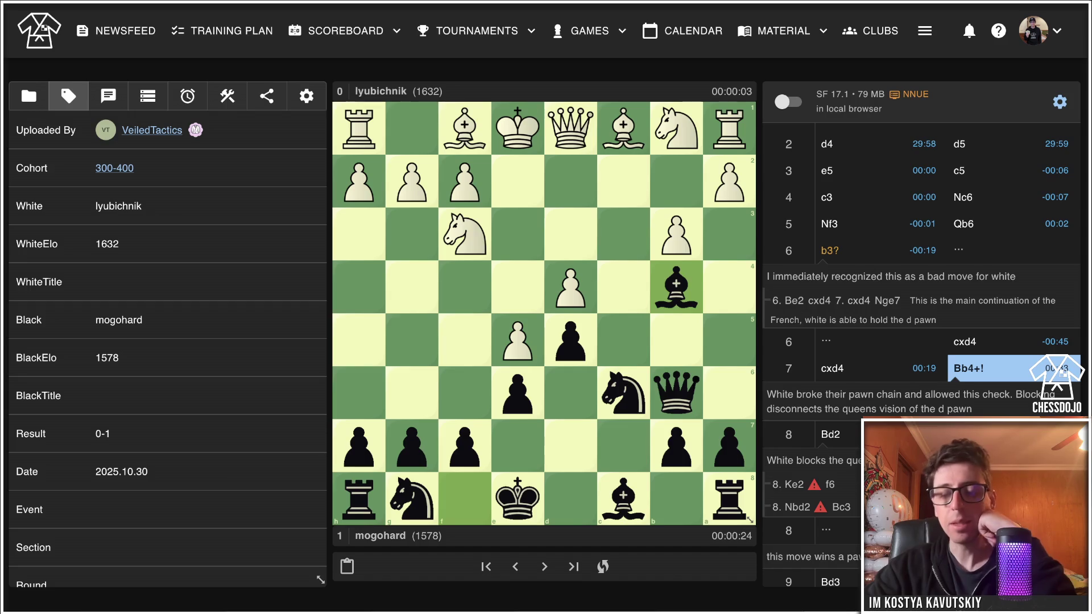
Choose the main line 8.Bd2 and advance through Nxd4 and 9.Bd3 to 9...Ne7.
key(Right)
key(Return)
key(Right)
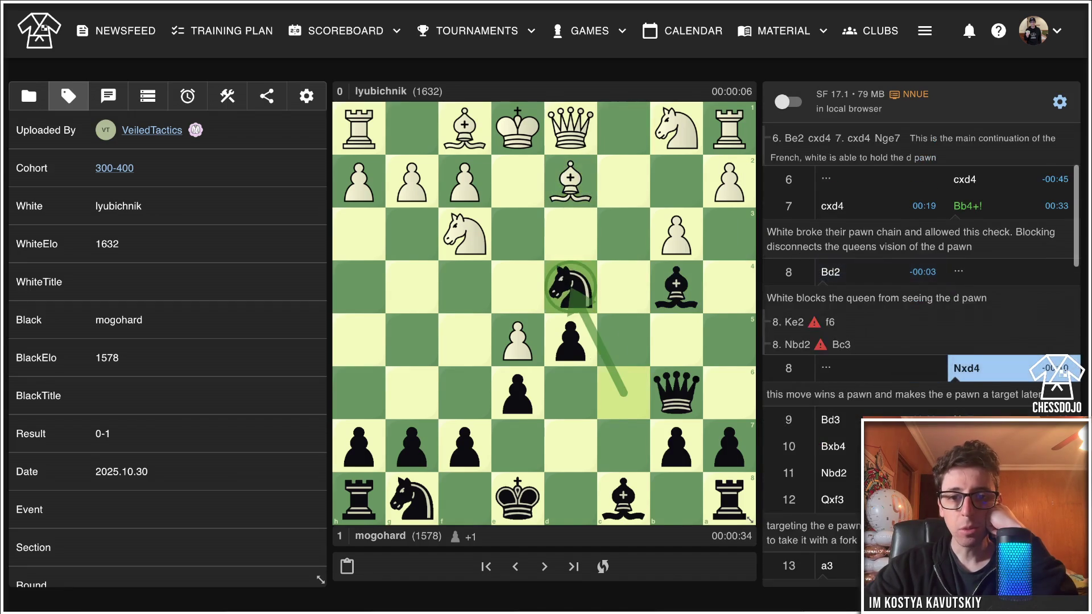
key(Right)
key(Right)
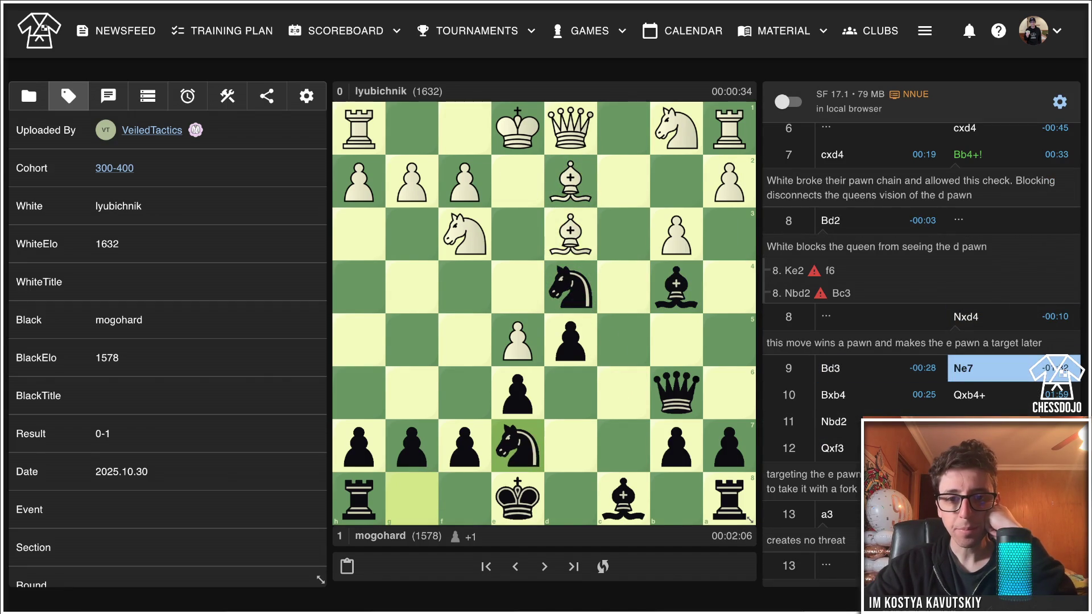
Play the game forward from 10...Qxb4+ to 17...O-O.
key(Right)
key(Right)
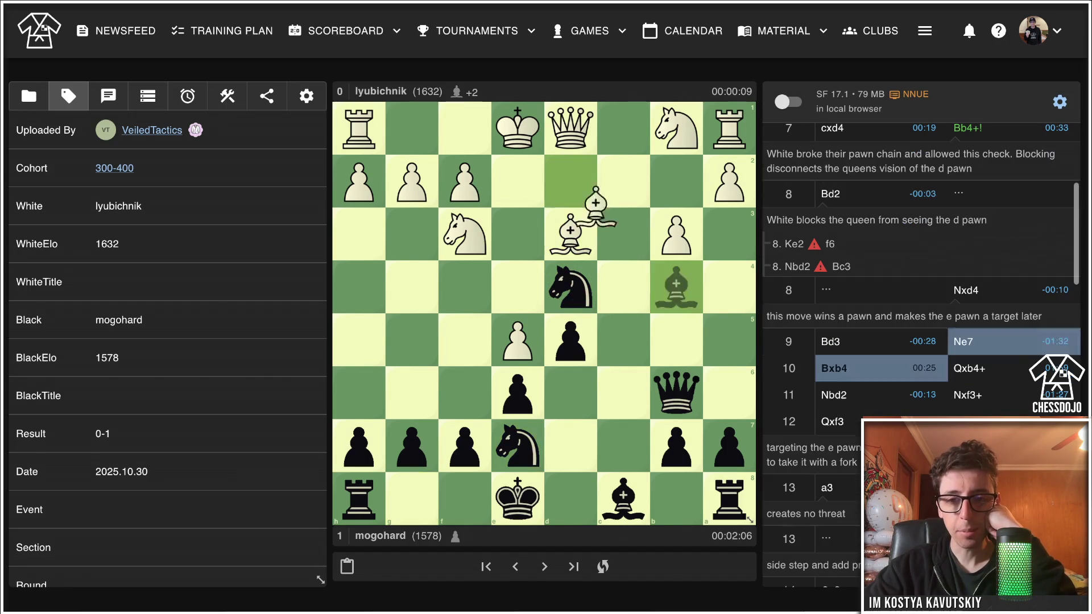
key(Right)
key(Right)
key(Right)
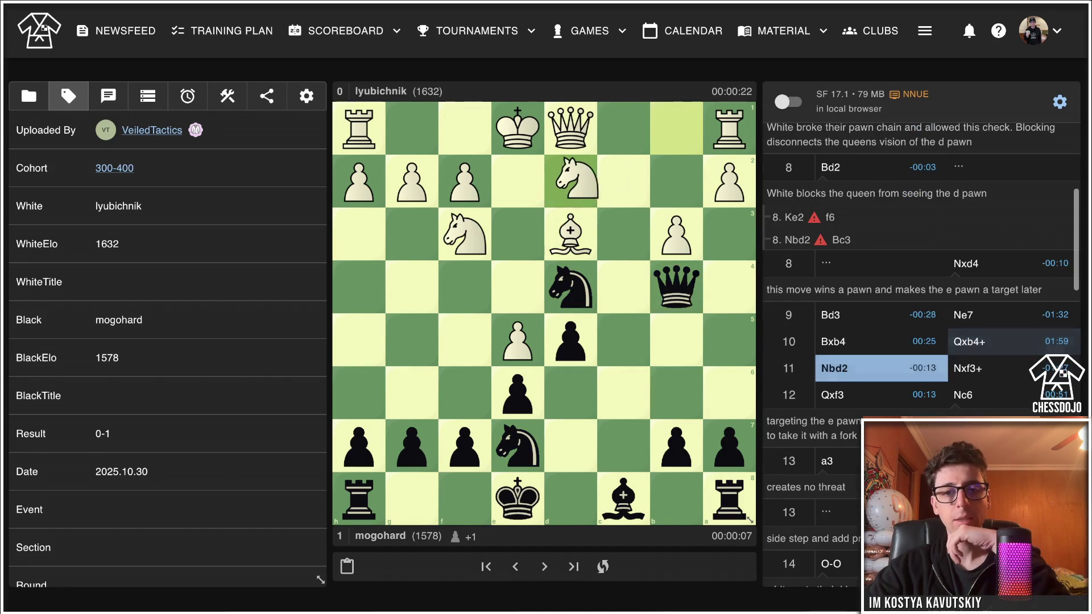
key(Right)
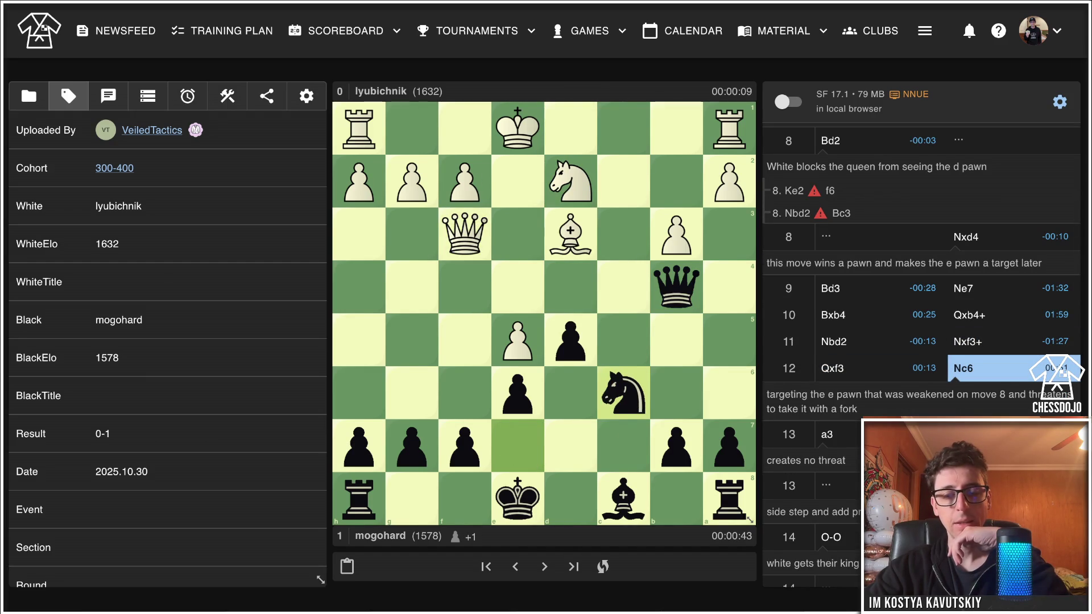
key(Right)
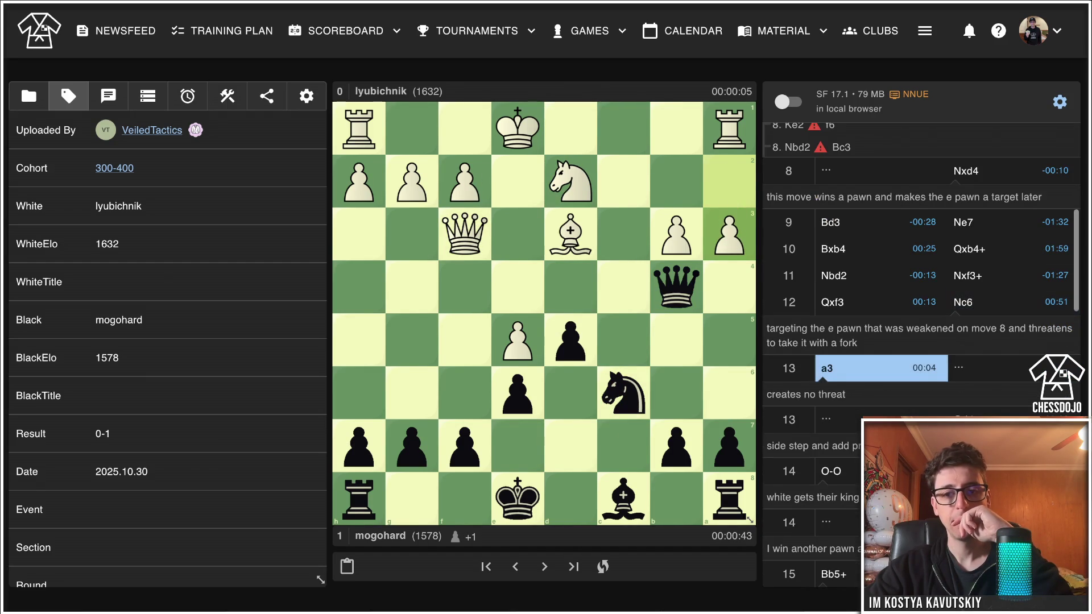
key(Right)
key(Right)
key(Right)
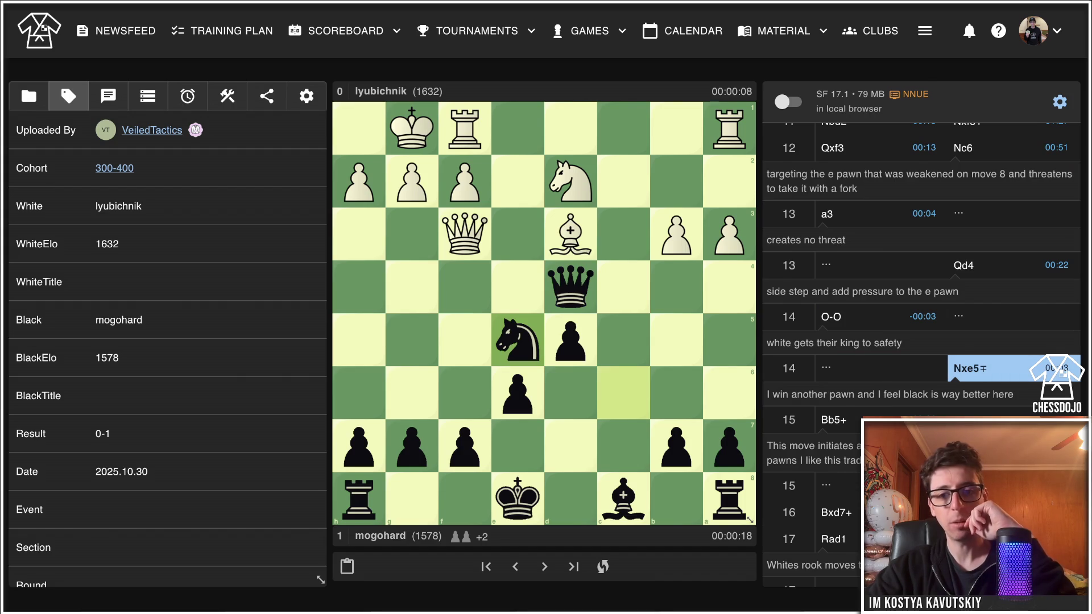
key(Right)
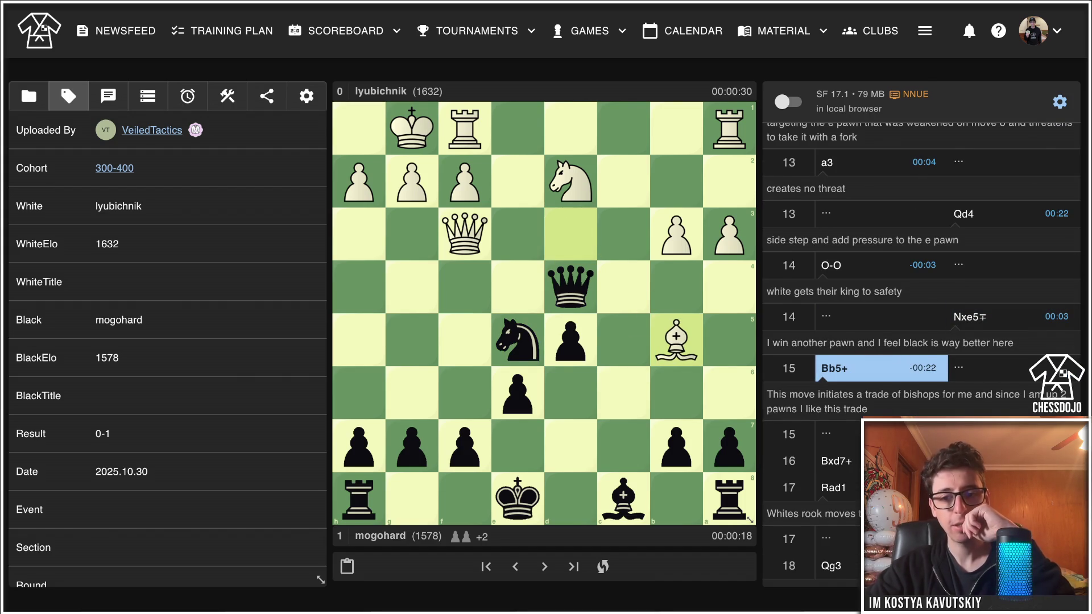
key(Right)
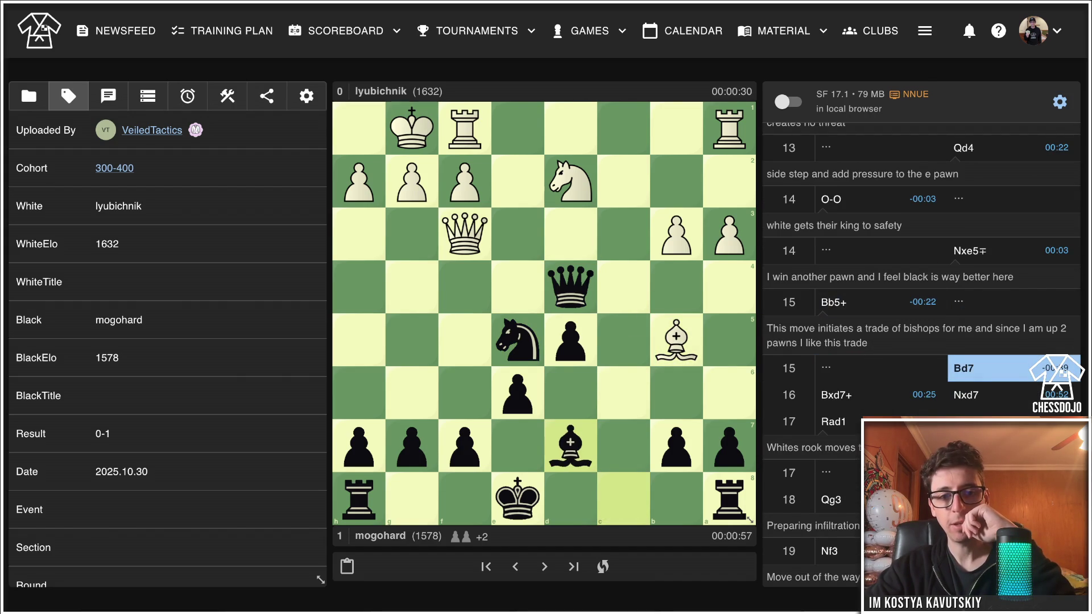
key(Right)
key(Right)
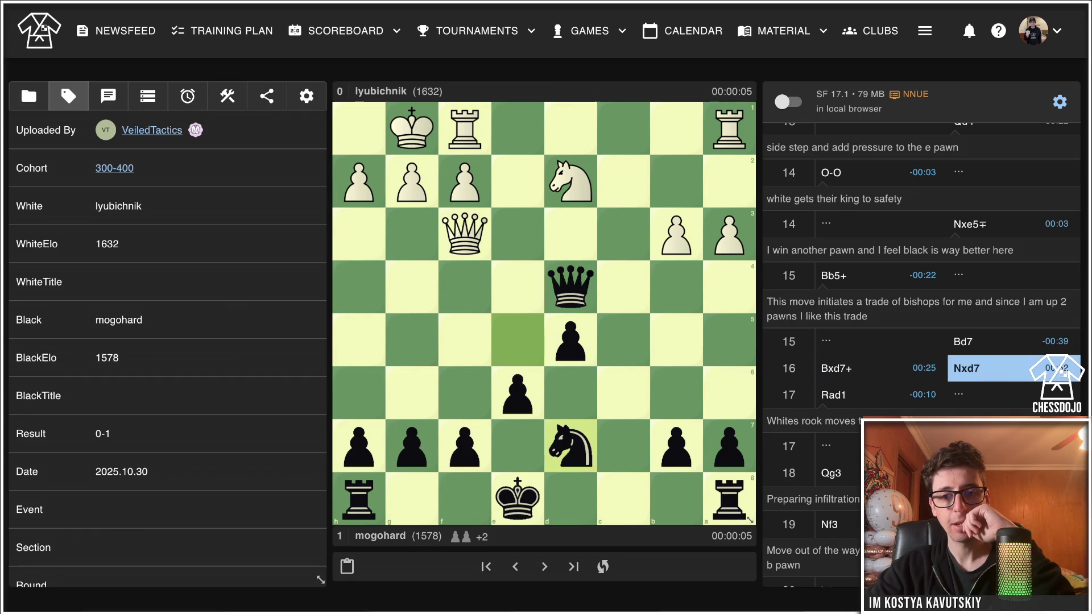
key(Right)
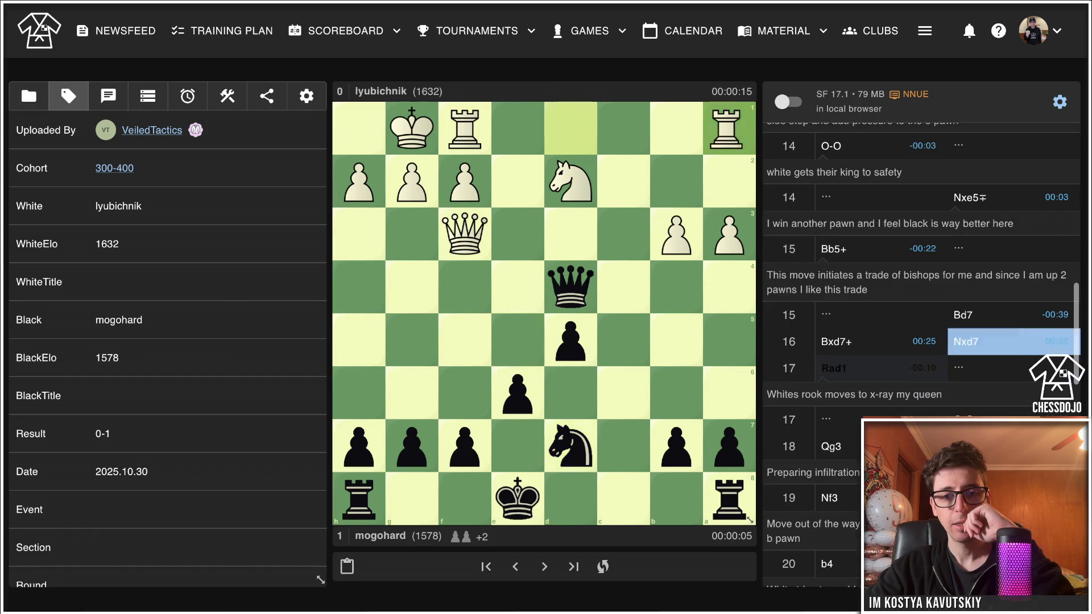
key(Right)
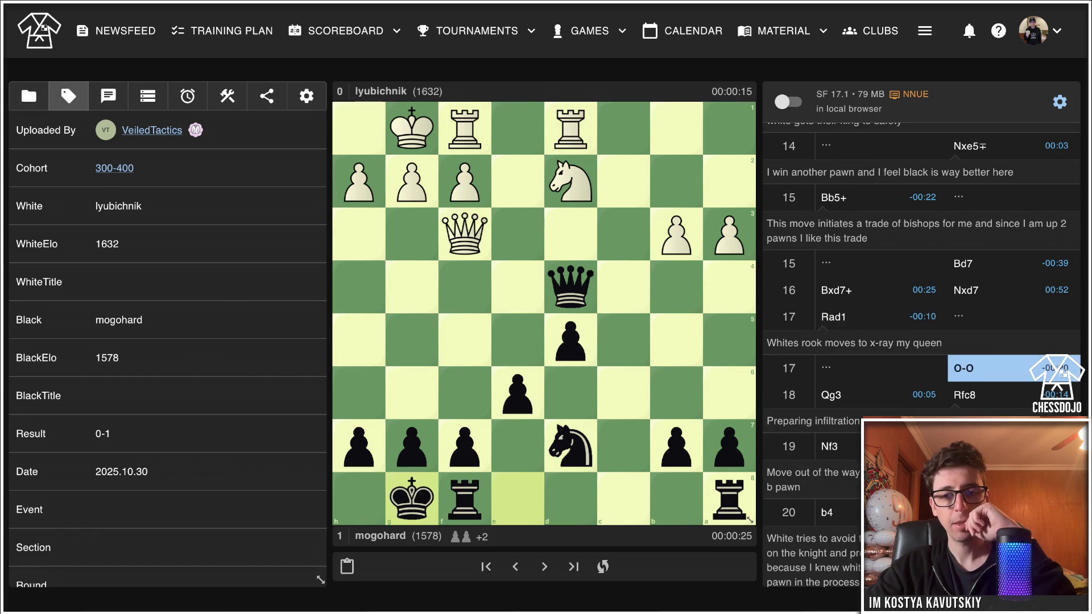
Continue the main line from 18.Qg3 through 23...a5! to 29.Re1.
key(Right)
key(Right)
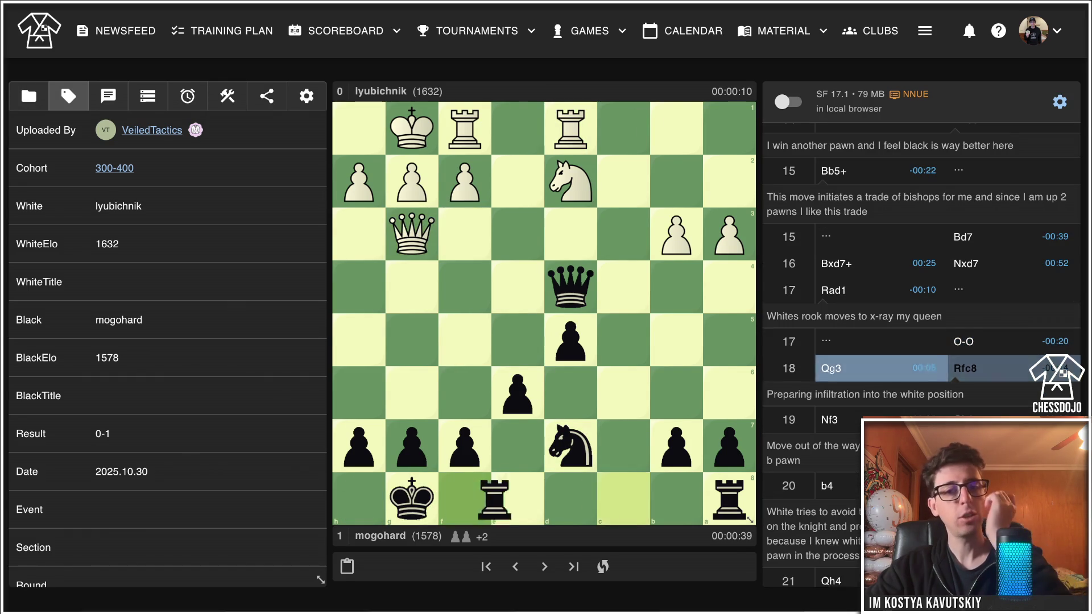
key(Right)
key(Right)
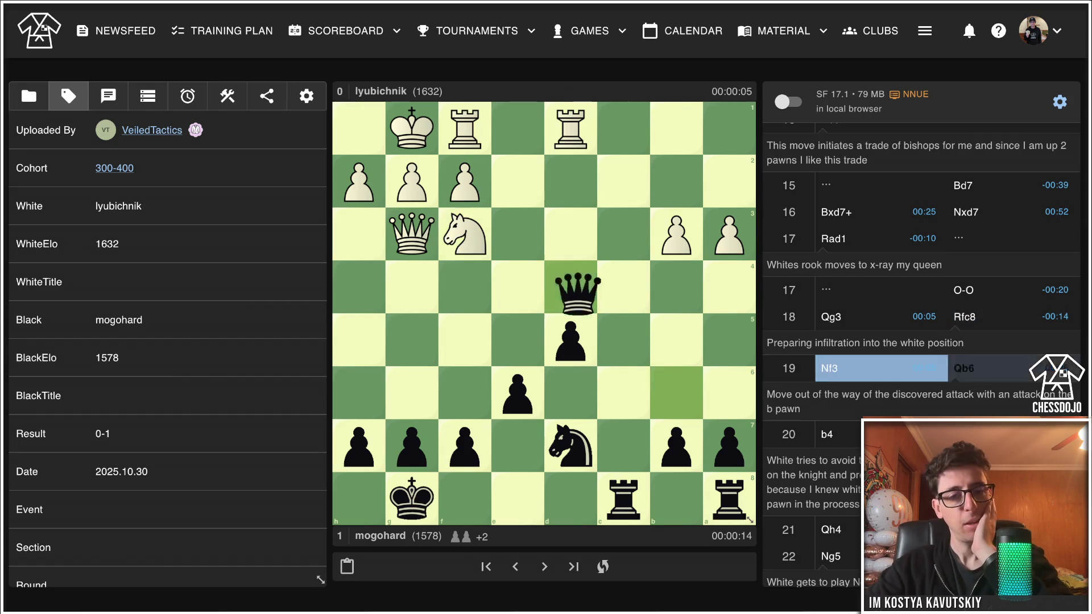
key(Right)
key(Right)
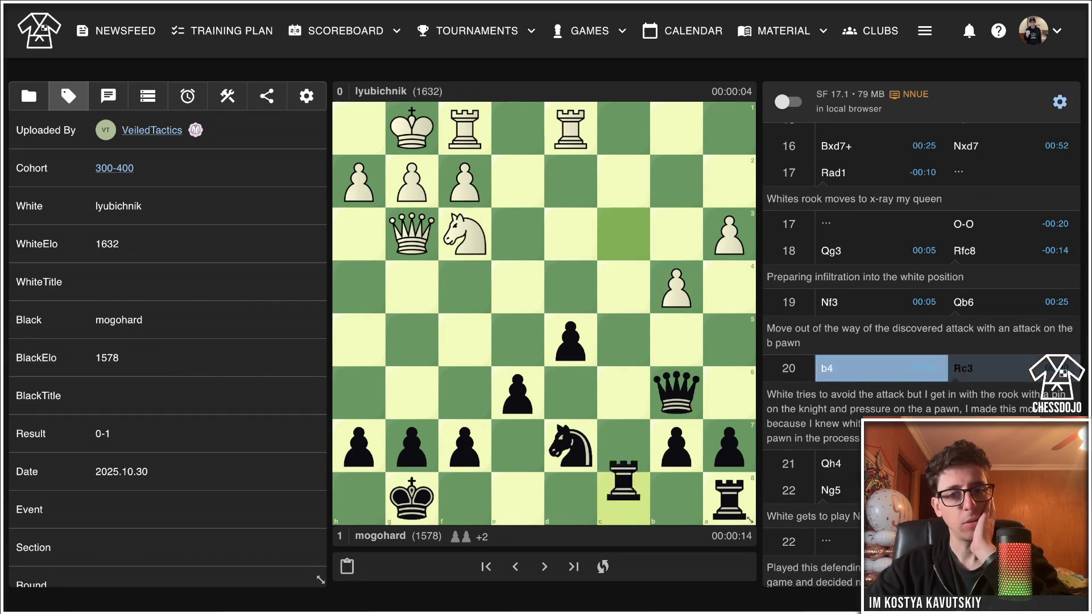
key(Right)
key(Right)
key(Right)
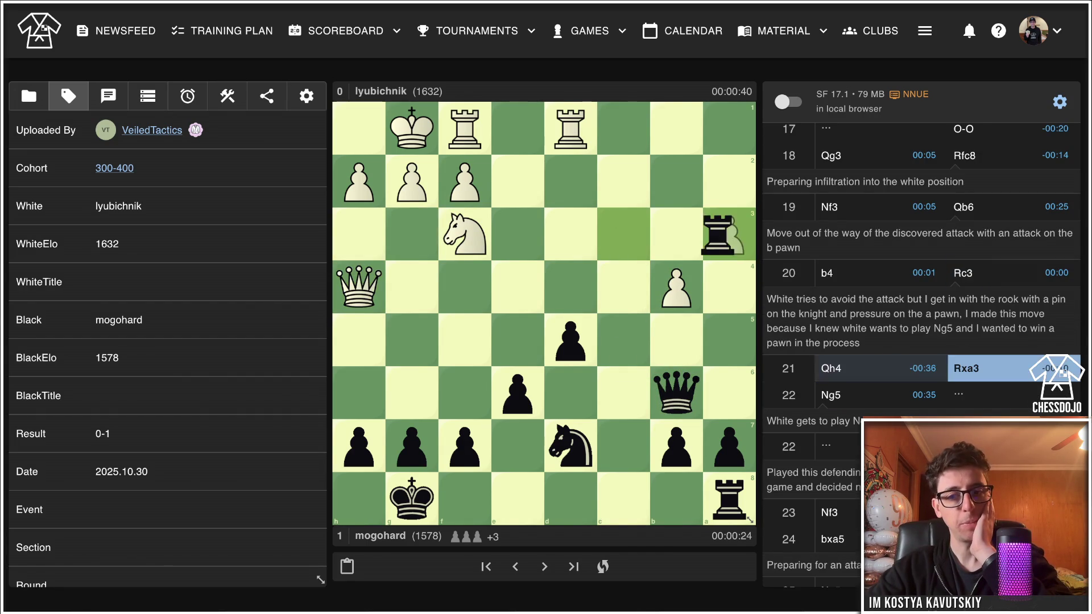
key(Right)
key(Right)
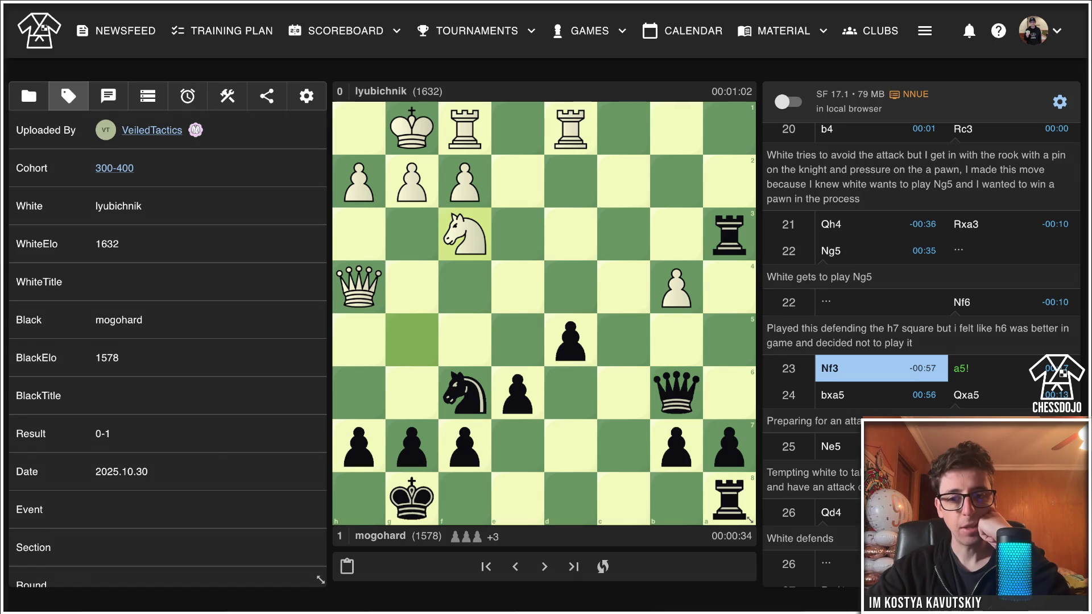
key(Right)
key(Right)
key(Right)
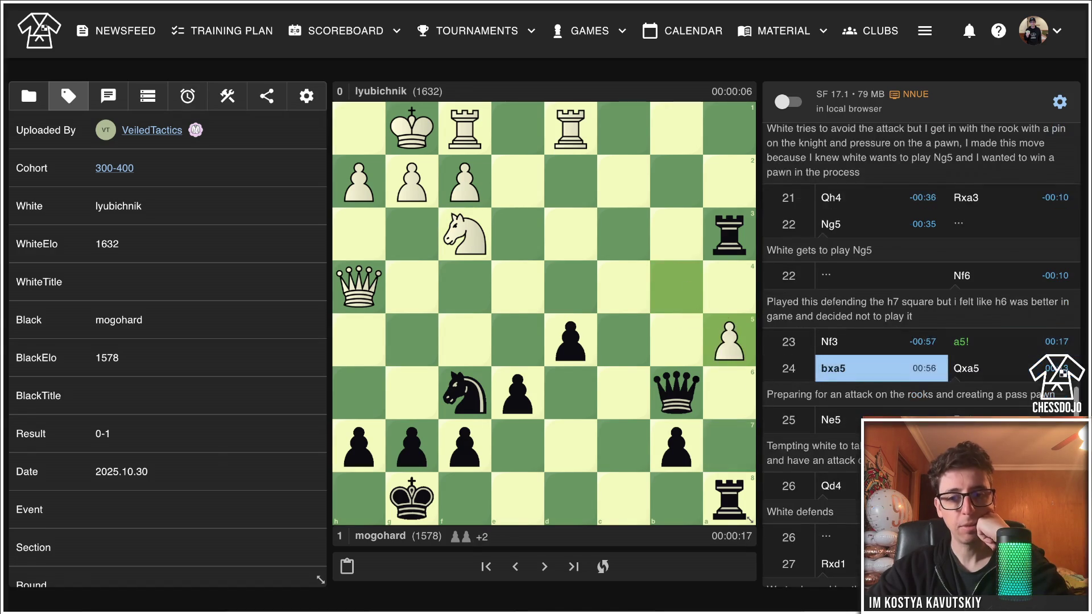
key(Right)
key(Right)
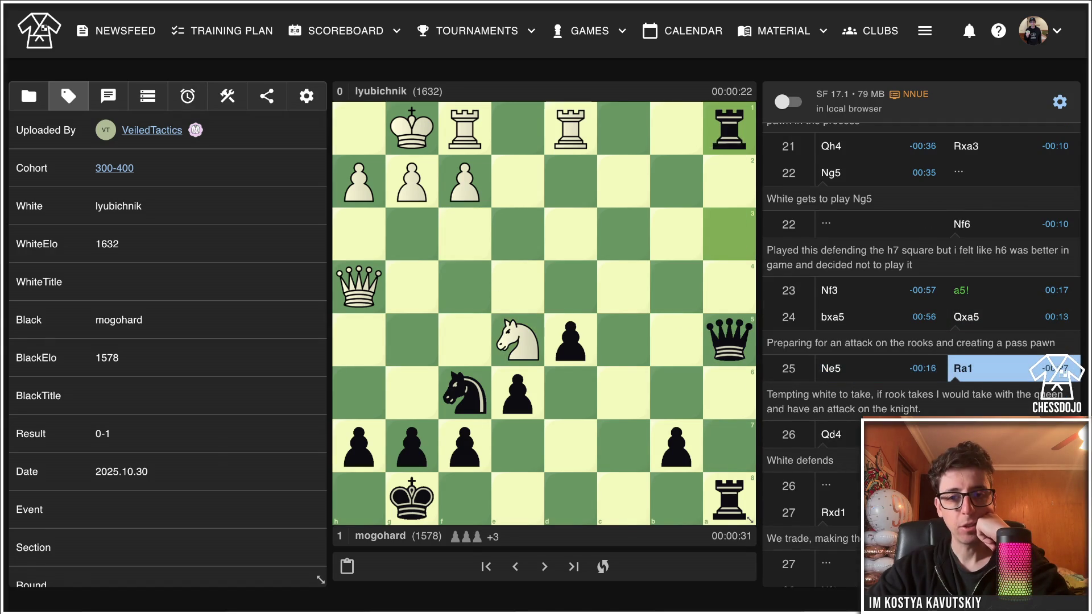
key(Right)
key(Right)
key(Right)
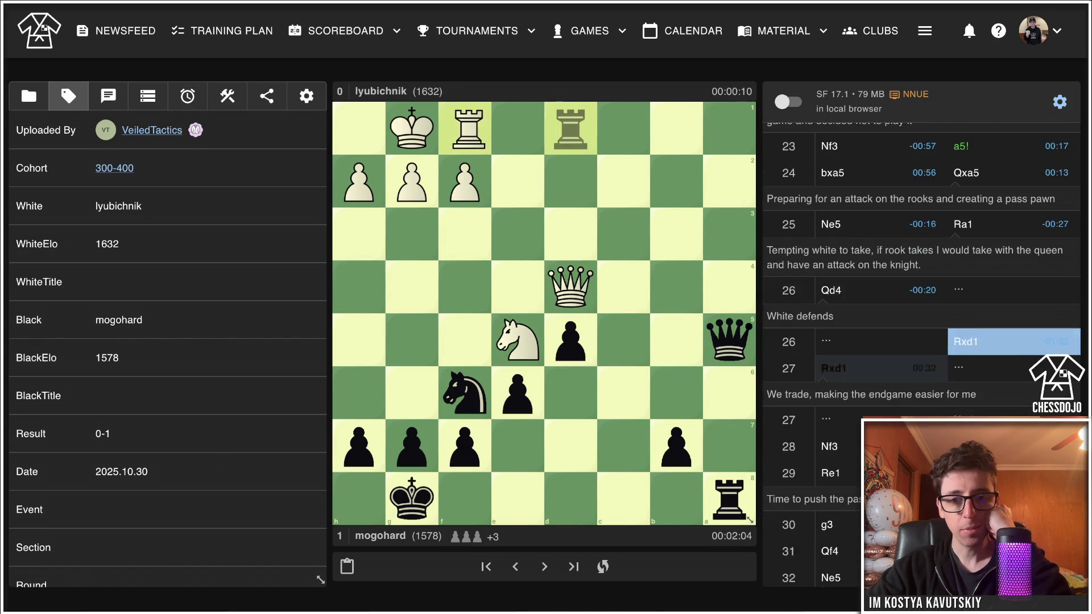
key(Right)
key(Right)
key(Right)
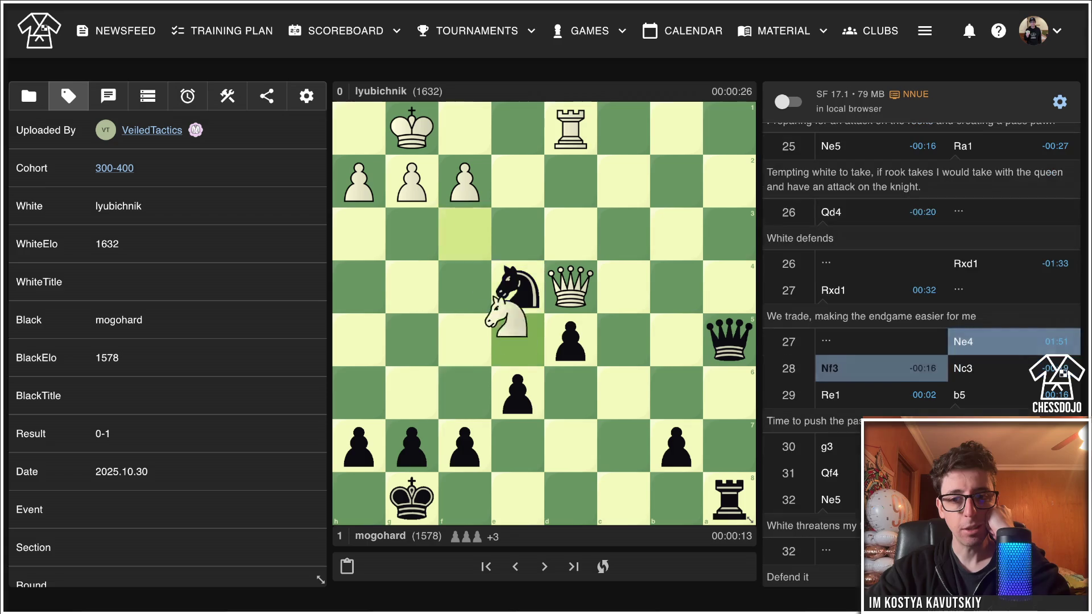
key(Right)
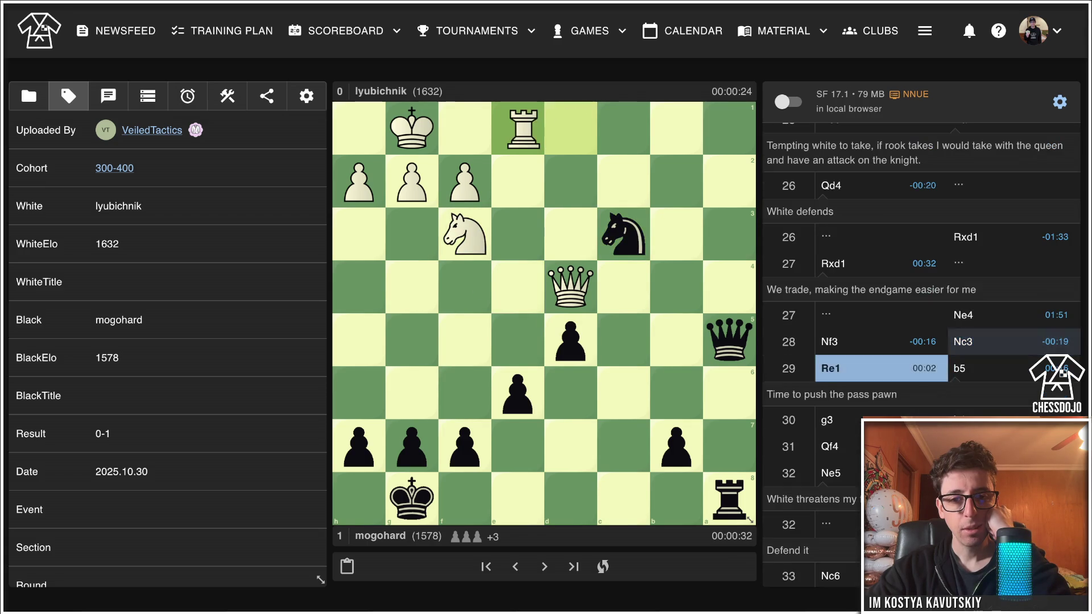
key(Right)
Go back to 28.Nf3 and play the black queen to c3 as the 28...Qc3 variation.
key(Left)
key(Left)
key(Left)
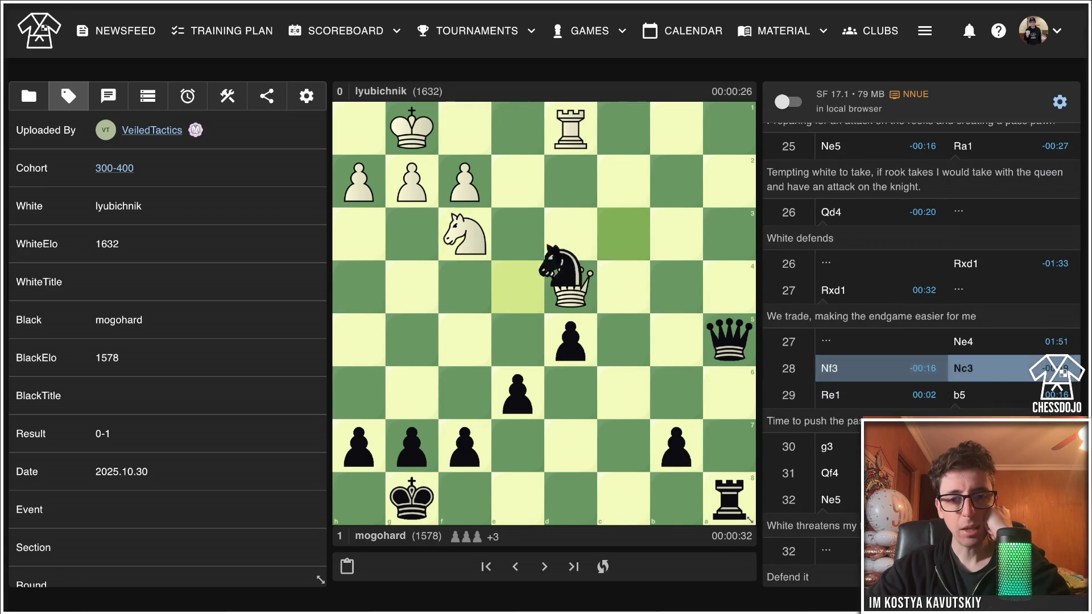
key(Right)
key(Left)
drag(728, 333, 624, 233)
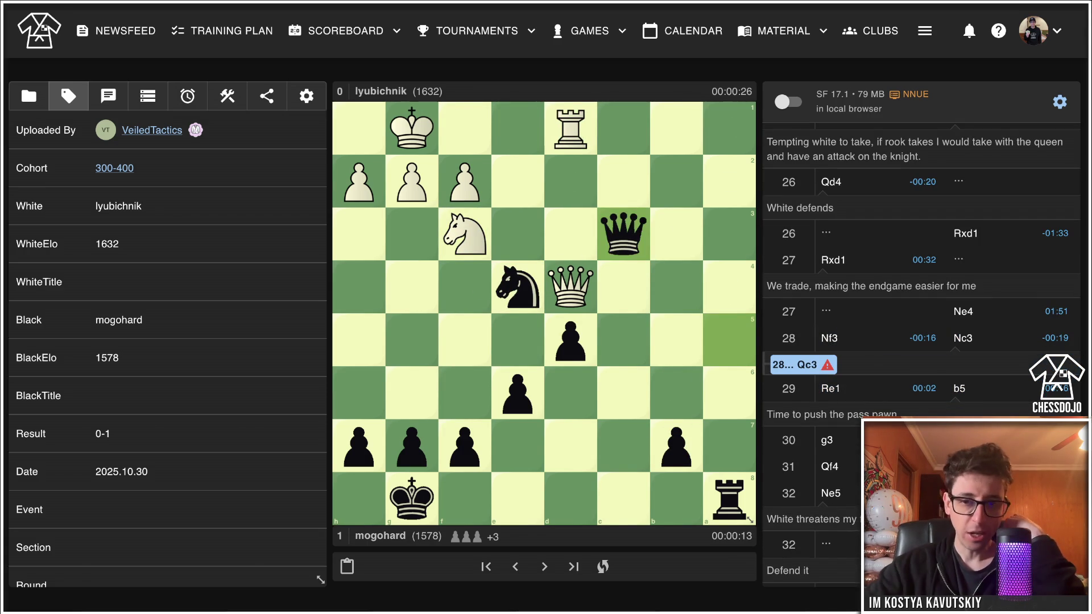
Draw an e4–c3 arrow, circle the queen on e4, and add 29.Qb6 Qc2 to the variation.
drag(570, 286, 623, 233)
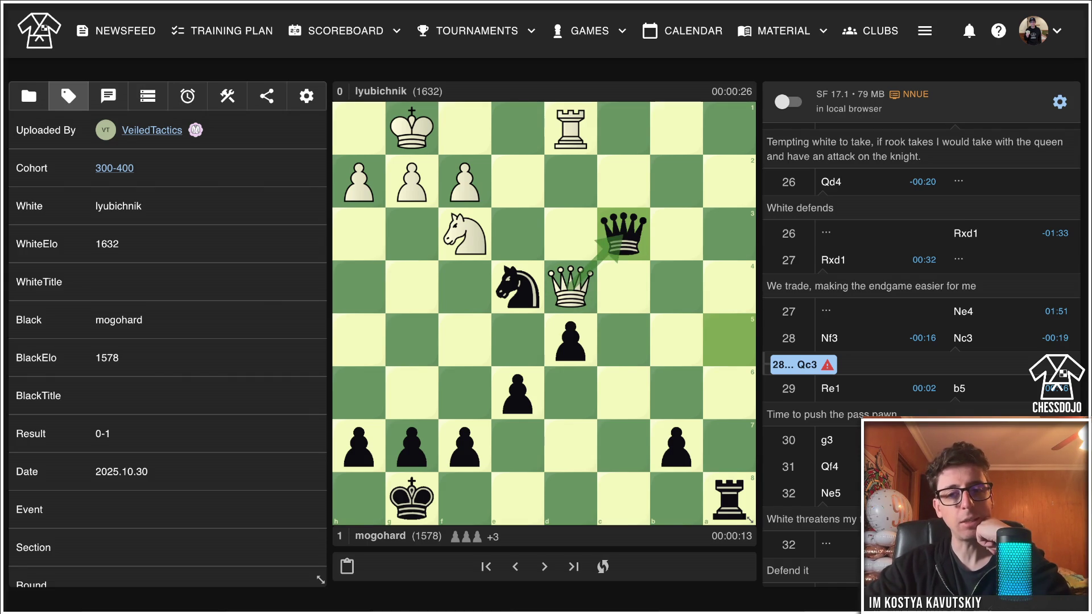
right_click(570, 287)
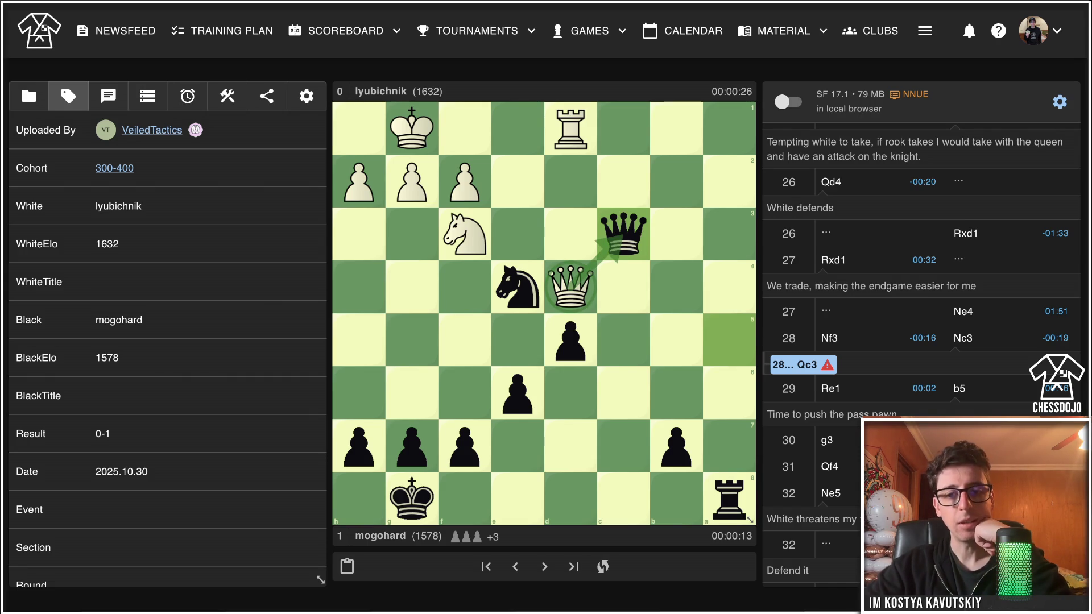
mouse_move(570, 286)
mouse_down()
mouse_move(638, 390)
mouse_move(676, 392)
mouse_up()
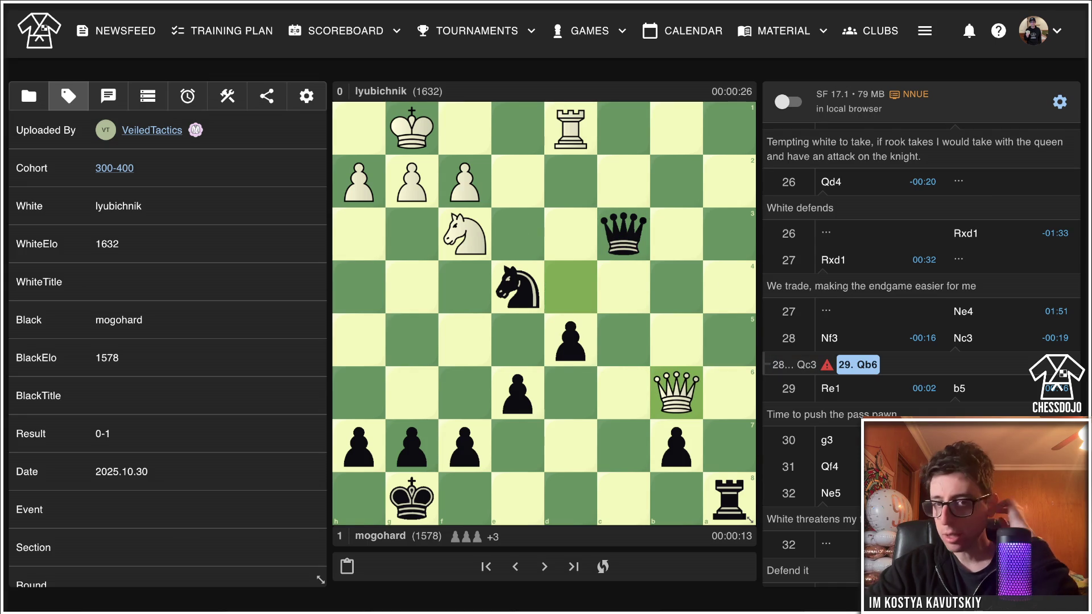
key(Left)
key(Right)
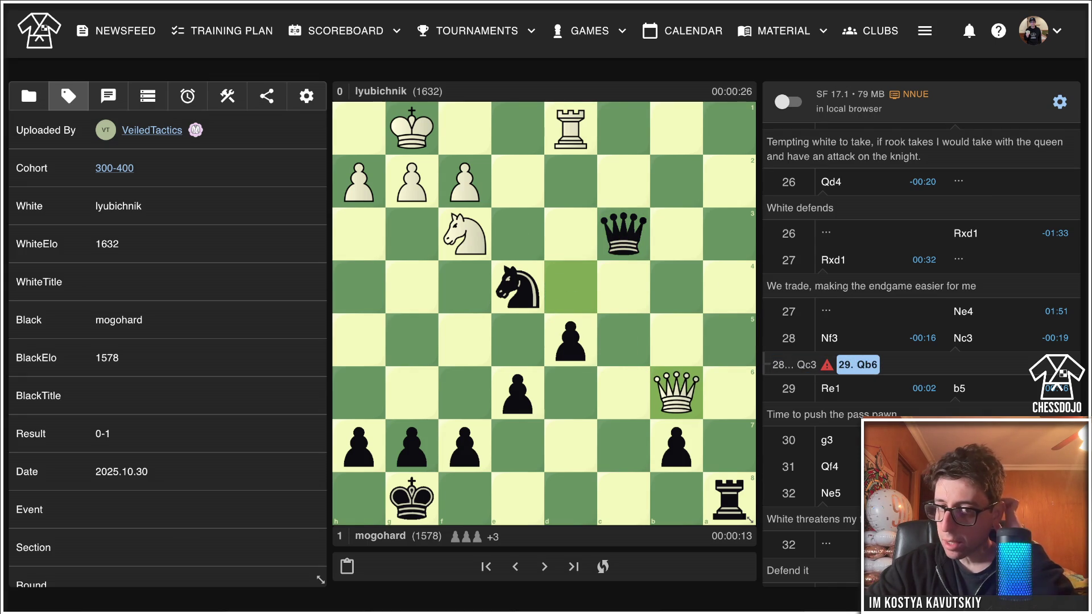
drag(624, 233, 624, 180)
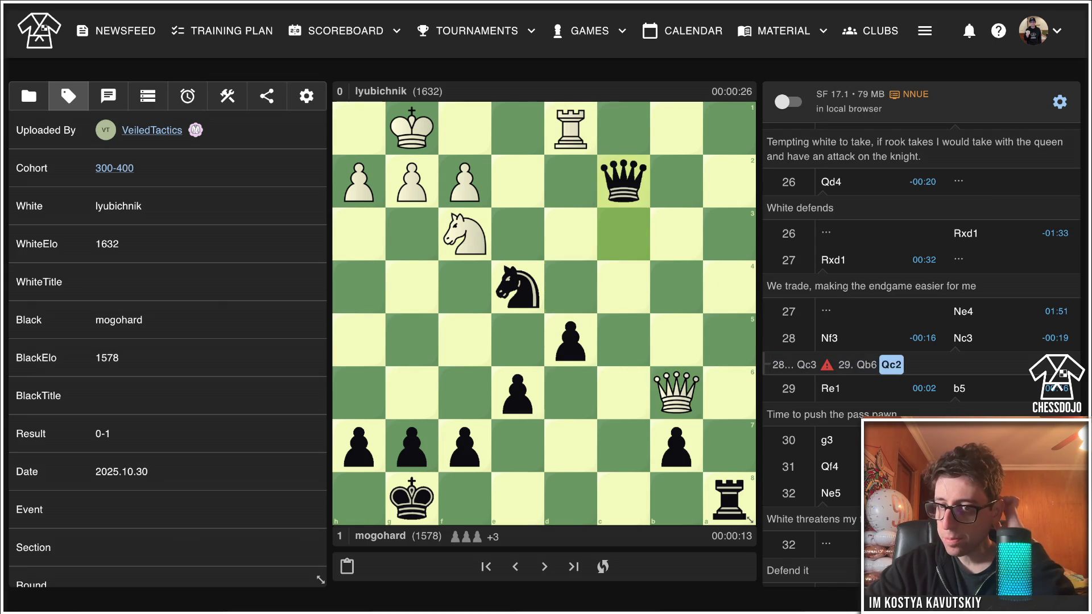
Return to the main line, continuing past 28...Nc3 to 29.Re1.
key(Left)
key(Left)
key(Left)
key(Right)
key(Right)
key(Right)
key(Right)
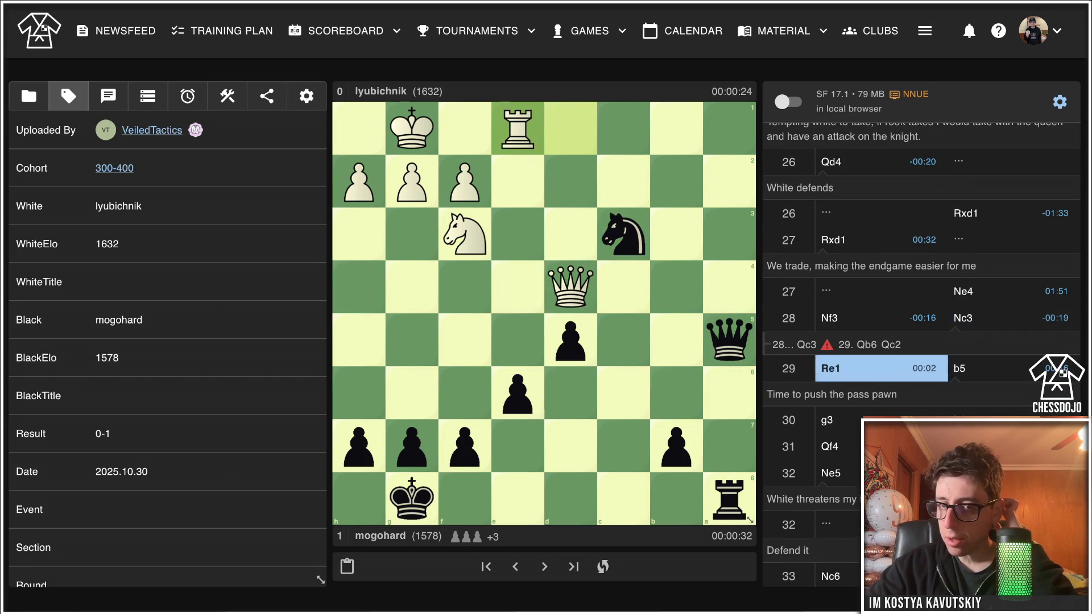
Step through the endgame to 34...Qxb4 35.Nxb4 and draw an a-file arrow from the rook.
key(Right)
key(Right)
key(Right)
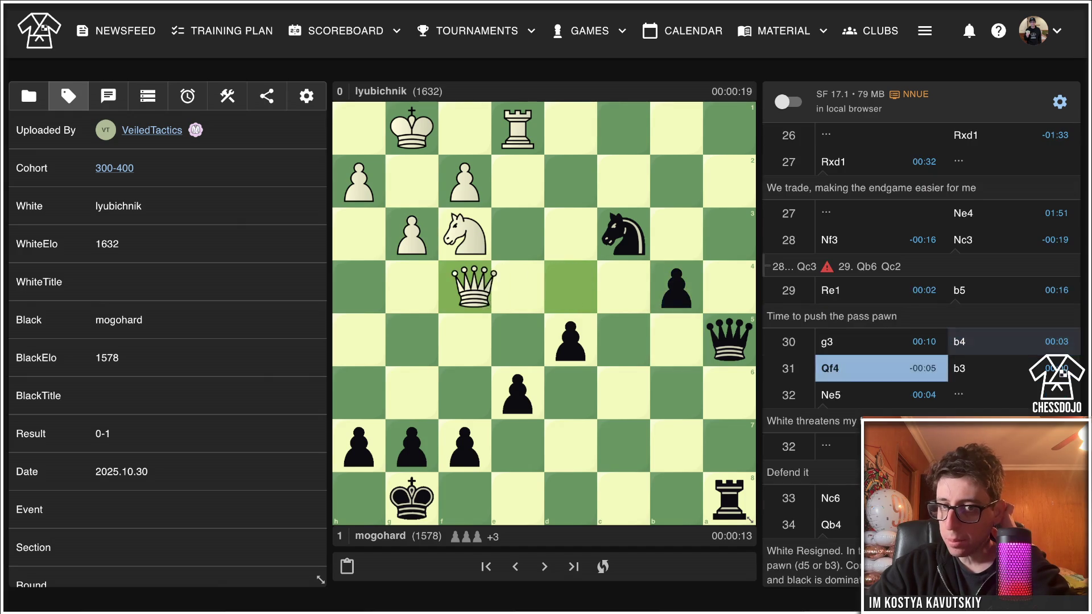
key(Right)
key(Right)
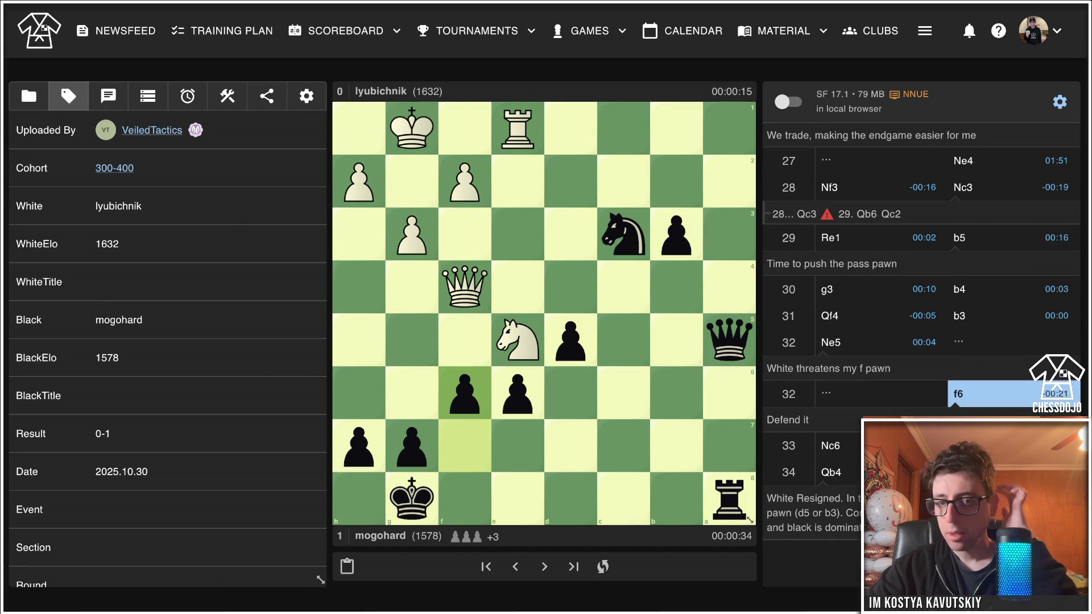
key(Right)
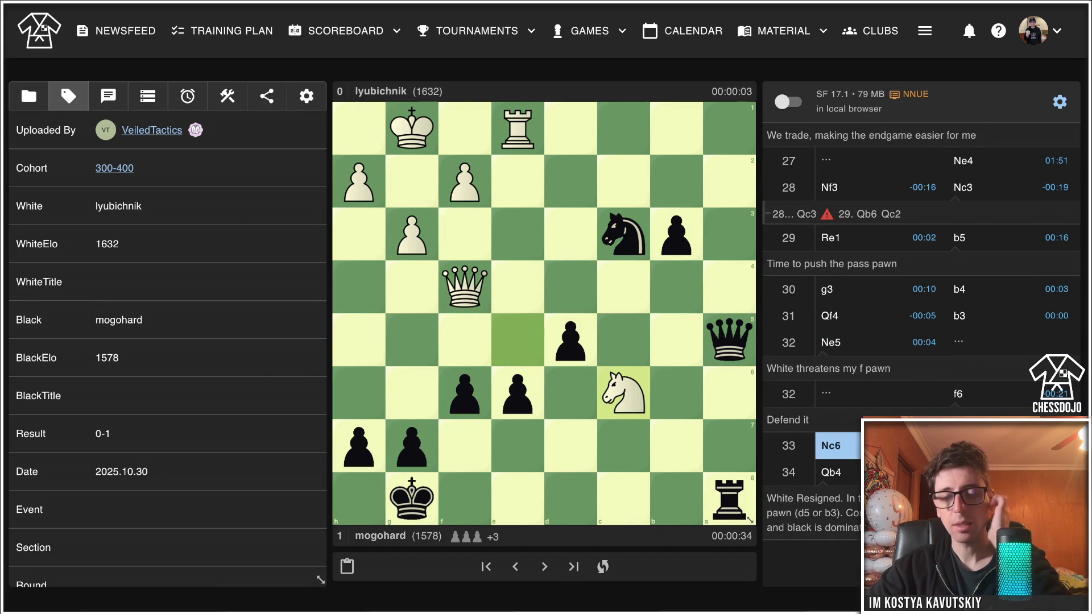
key(Right)
key(Right)
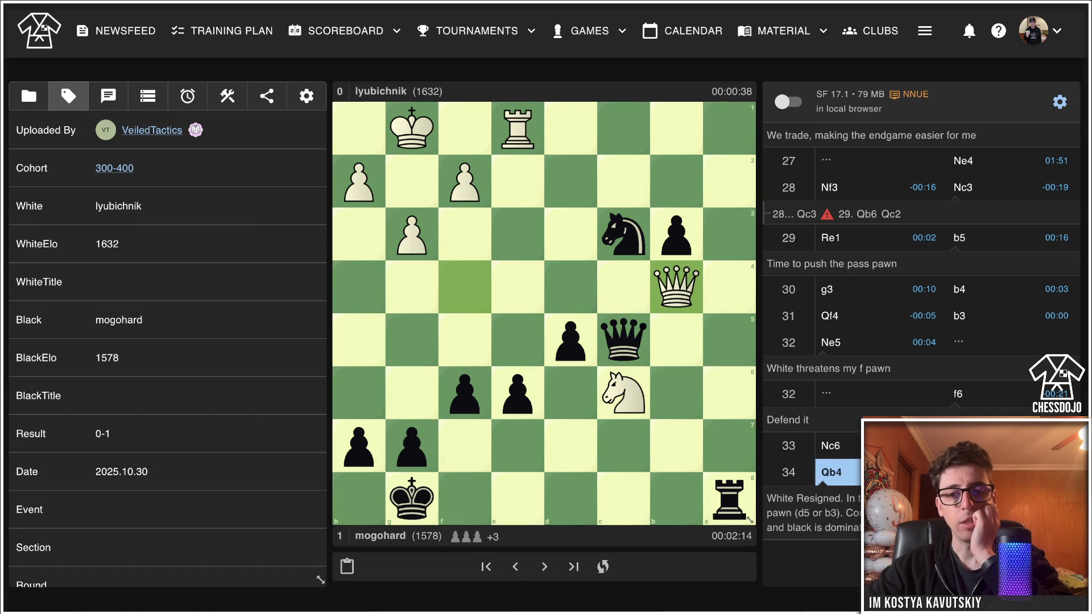
key(Right)
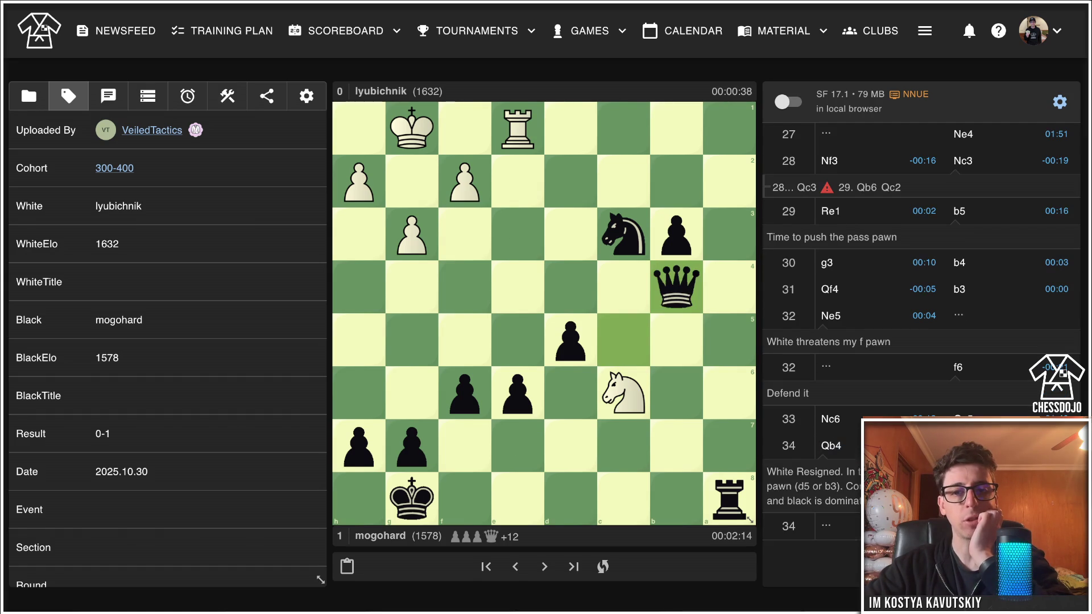
key(Right)
key(Right)
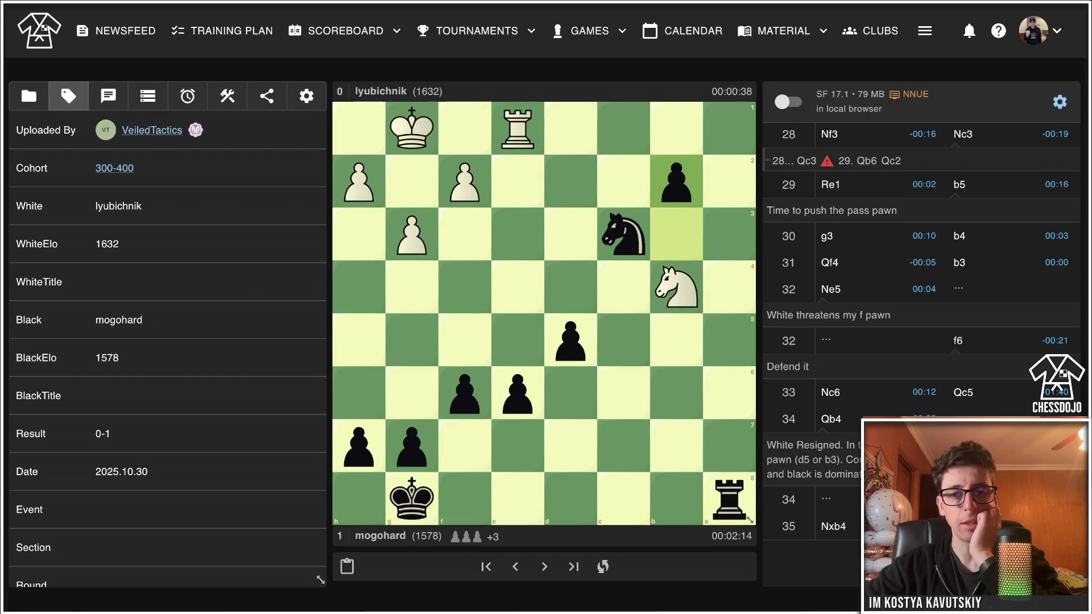
drag(729, 498, 729, 128)
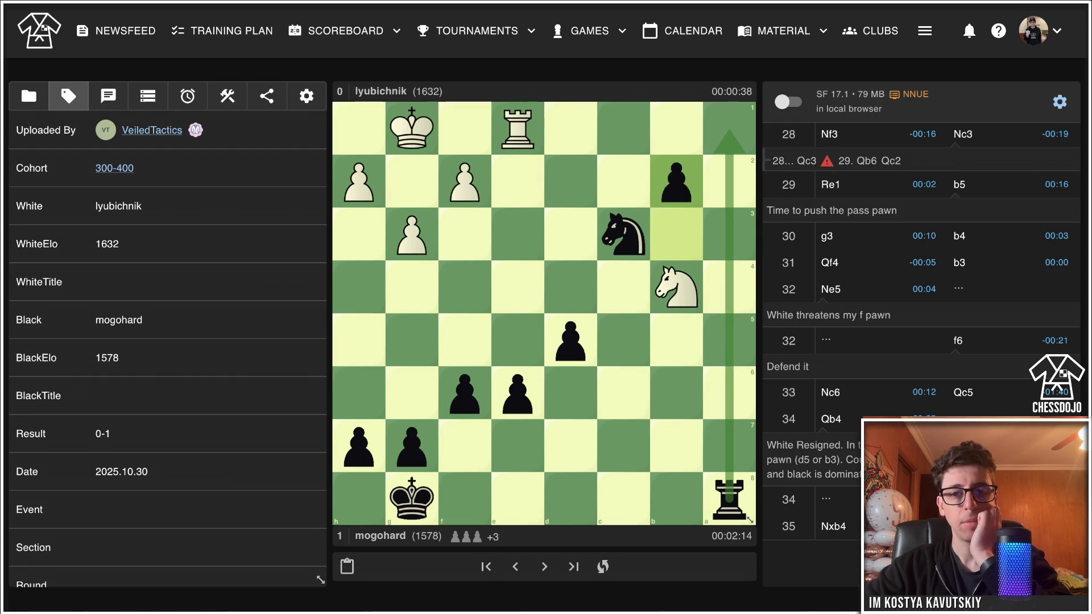
scroll(921, 284, up, 15)
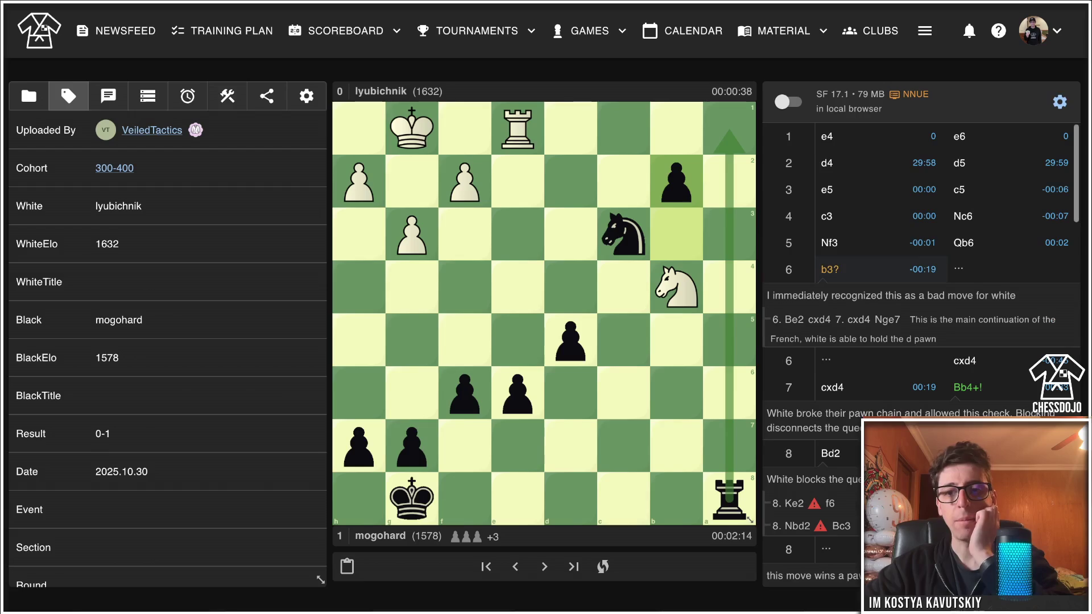
Jump back to 5.Nf3 and replay the main line 6.b3 Bb4+ 8.Bd2 through 8...Nxd4.
click(852, 243)
click(1013, 243)
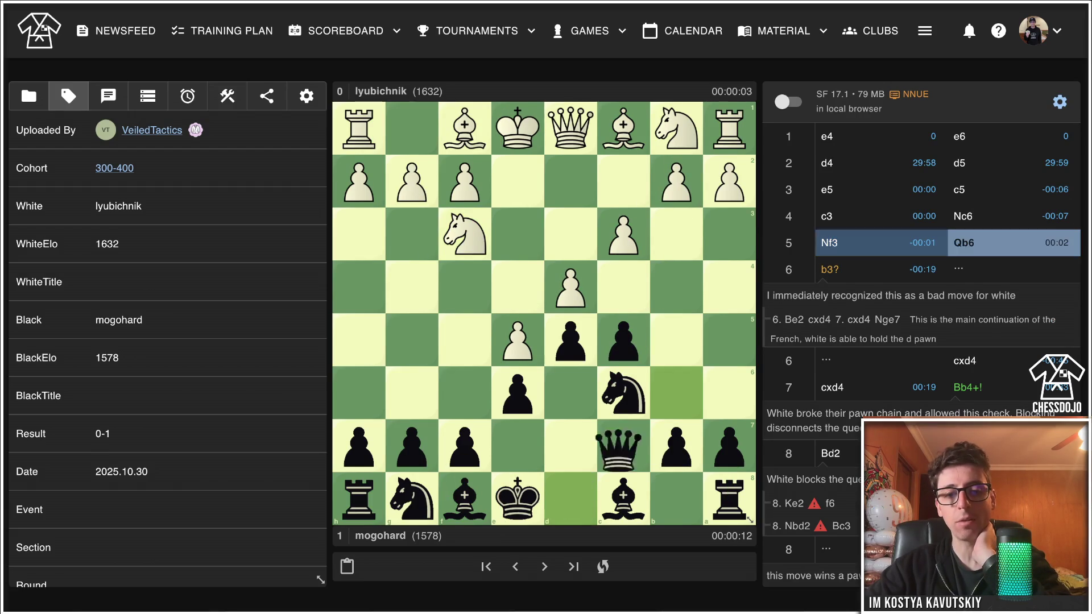
key(Right)
key(Right)
key(Right)
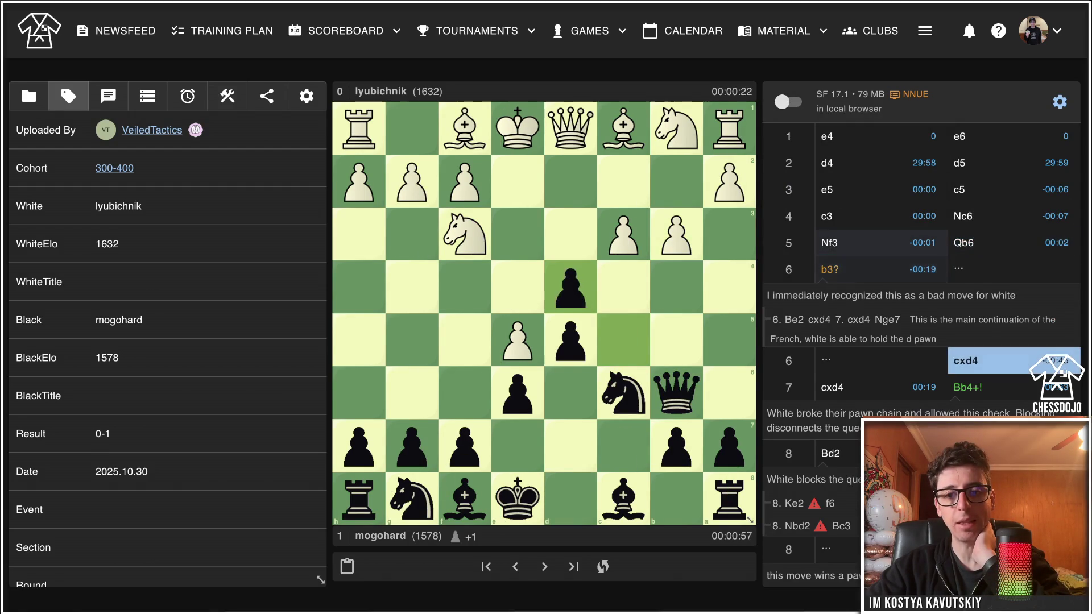
key(Left)
key(Left)
key(Left)
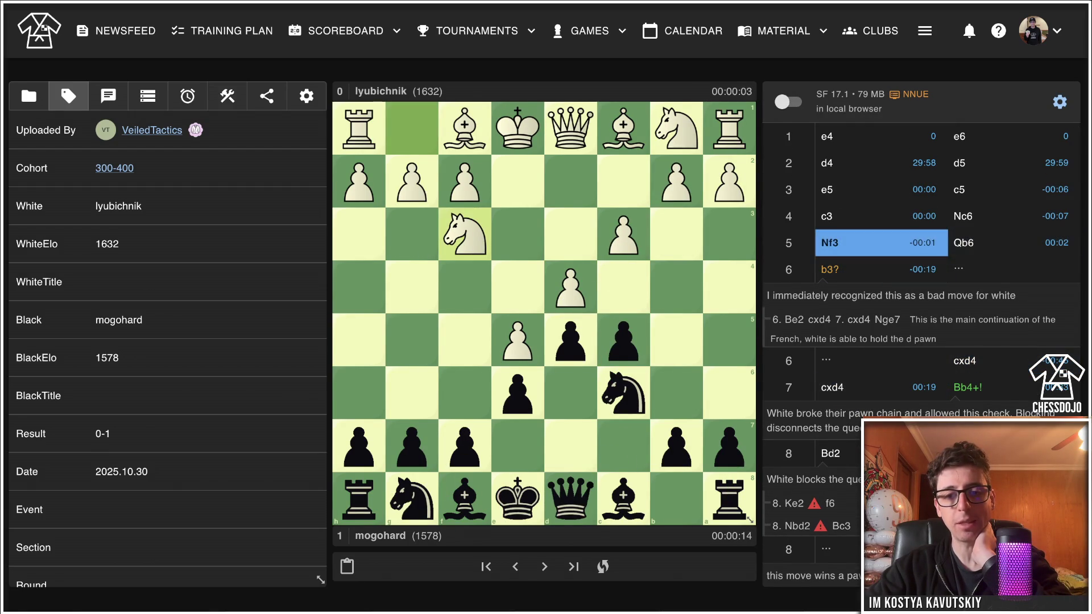
key(Right)
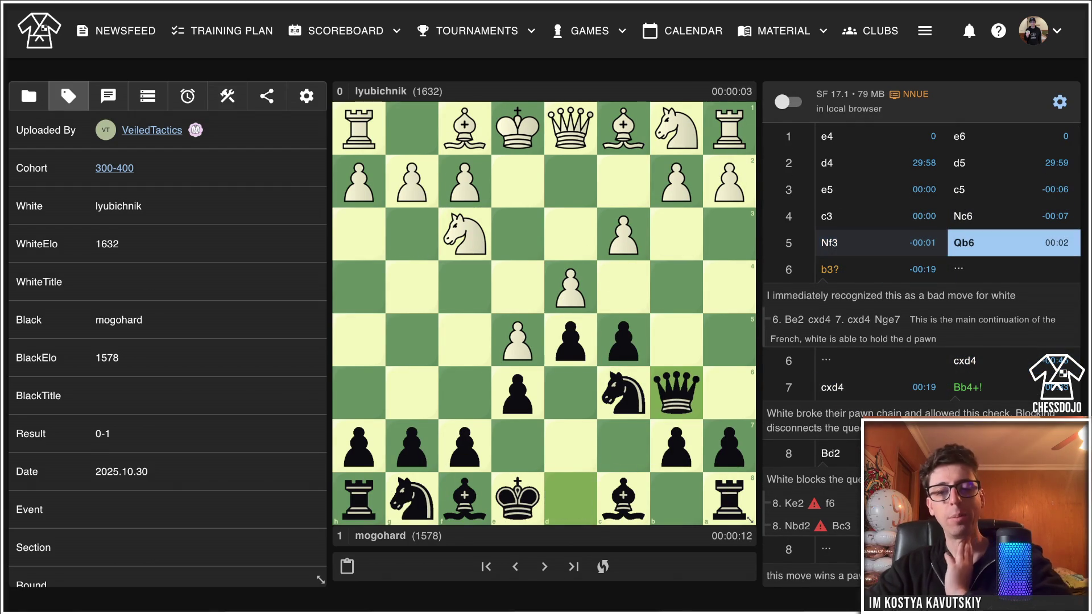
key(Right)
key(Return)
key(Right)
key(Right)
key(Right)
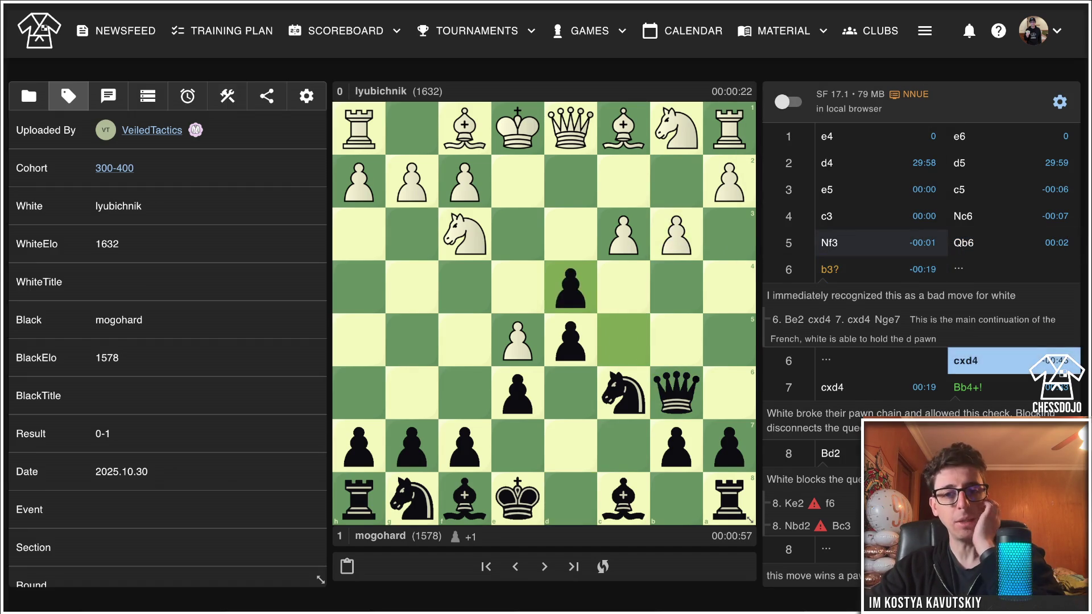
key(Right)
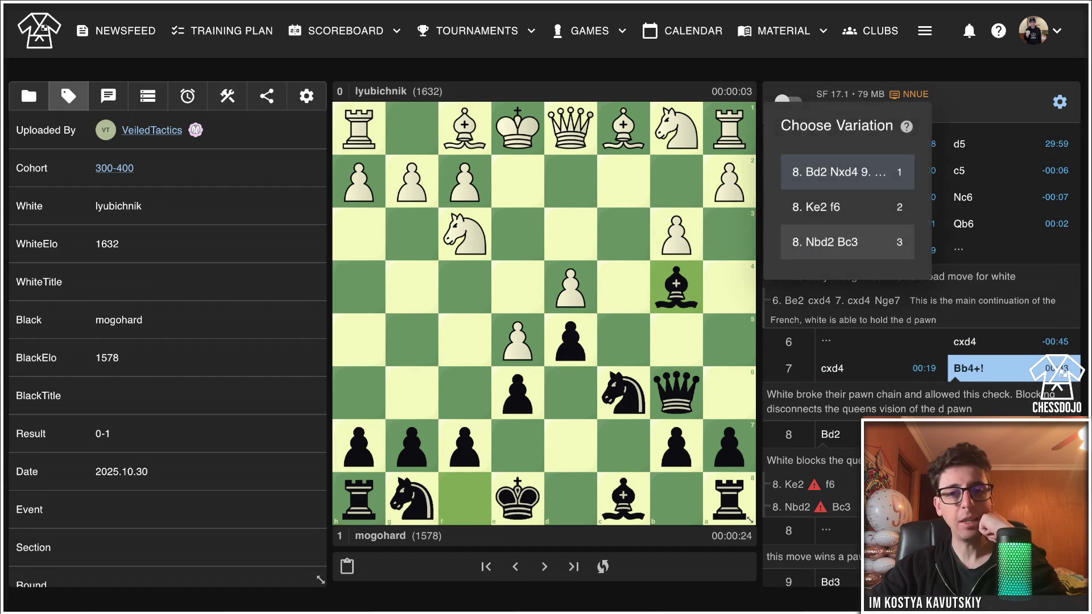
key(Return)
key(Right)
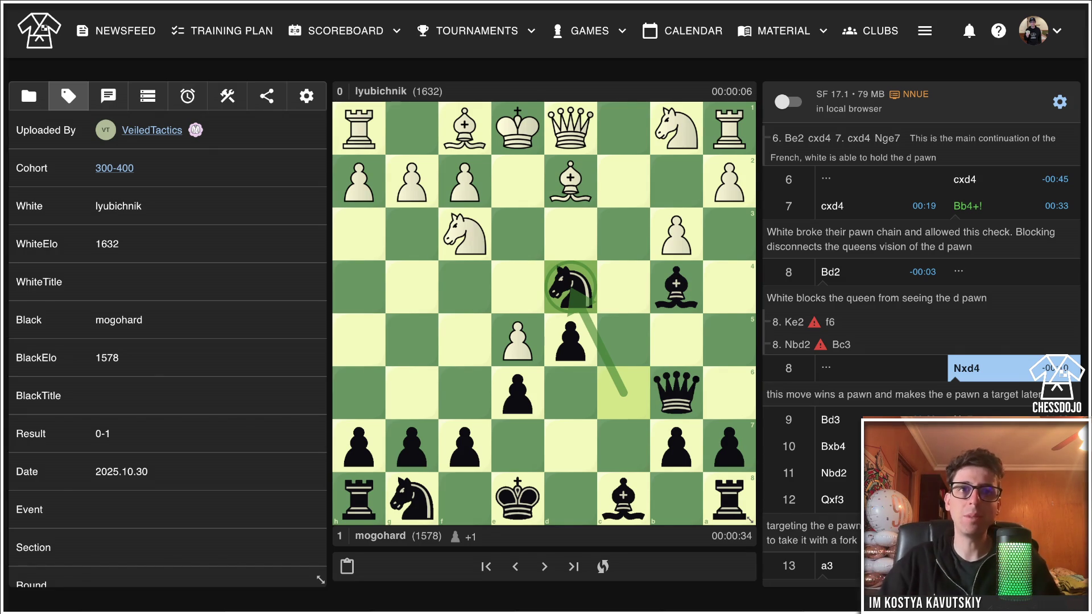
key(Left)
key(Left)
key(Left)
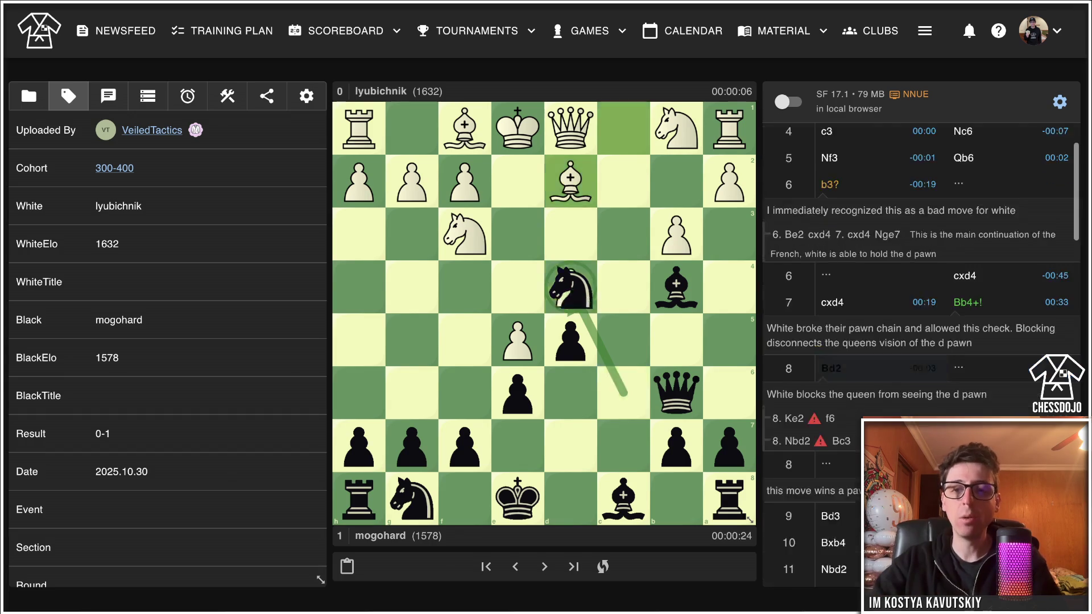
After 5...Qb6, enter 6. Bd3 cxd4 7. O-O dxc3 8. Nxc3, ending back at 6...cxd4.
key(Right)
key(Return)
key(Left)
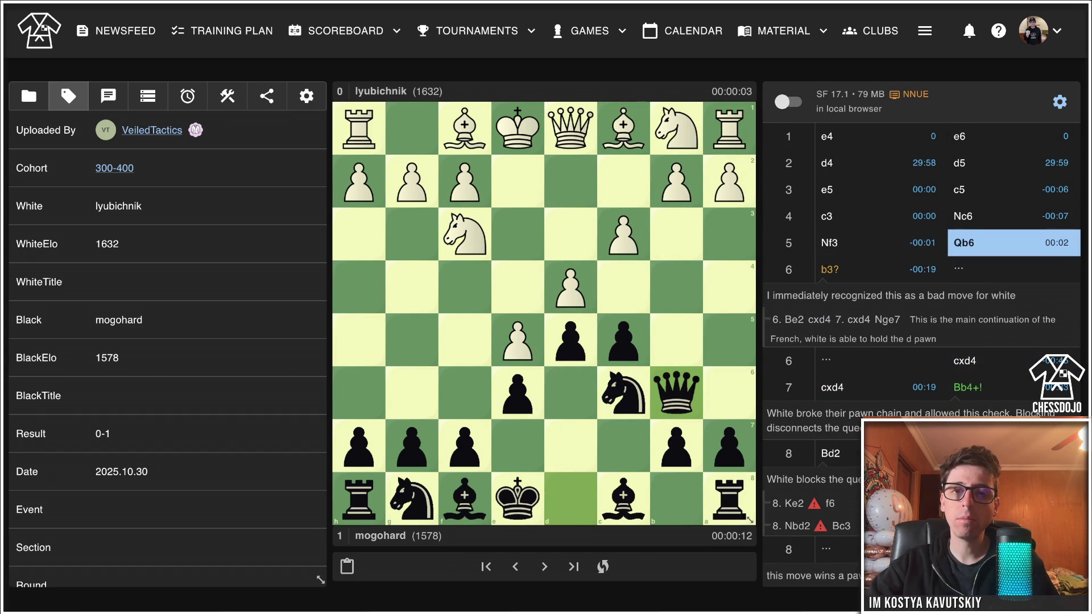
drag(464, 128, 570, 233)
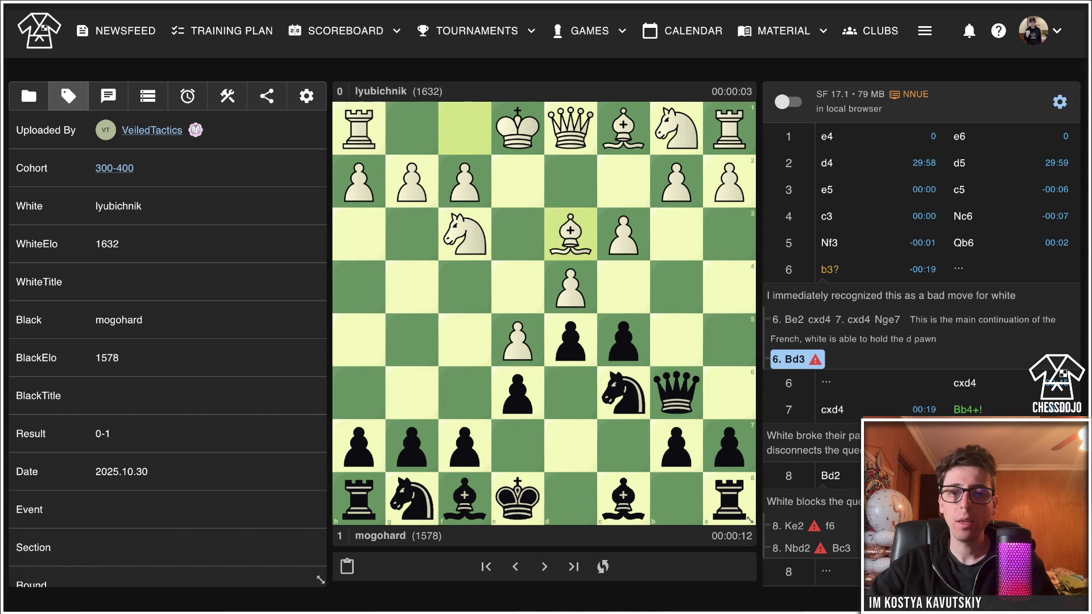
mouse_move(623, 339)
mouse_down()
mouse_move(620, 290)
mouse_move(570, 287)
mouse_up()
drag(517, 128, 411, 128)
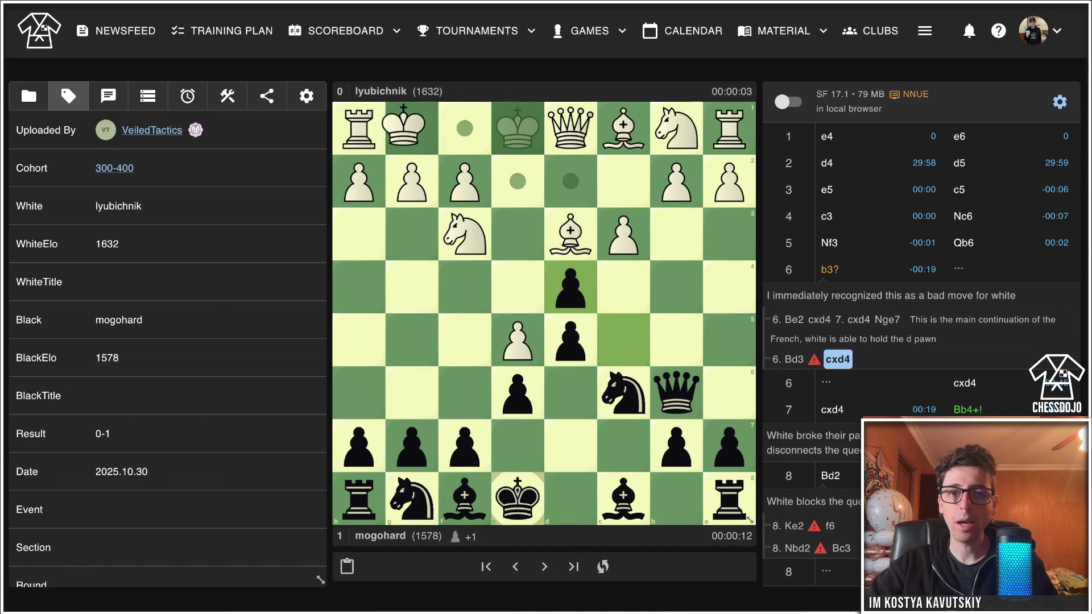
mouse_move(571, 287)
mouse_down()
mouse_move(592, 245)
mouse_move(623, 233)
mouse_up()
mouse_move(677, 128)
mouse_down()
mouse_move(676, 162)
mouse_move(623, 233)
mouse_up()
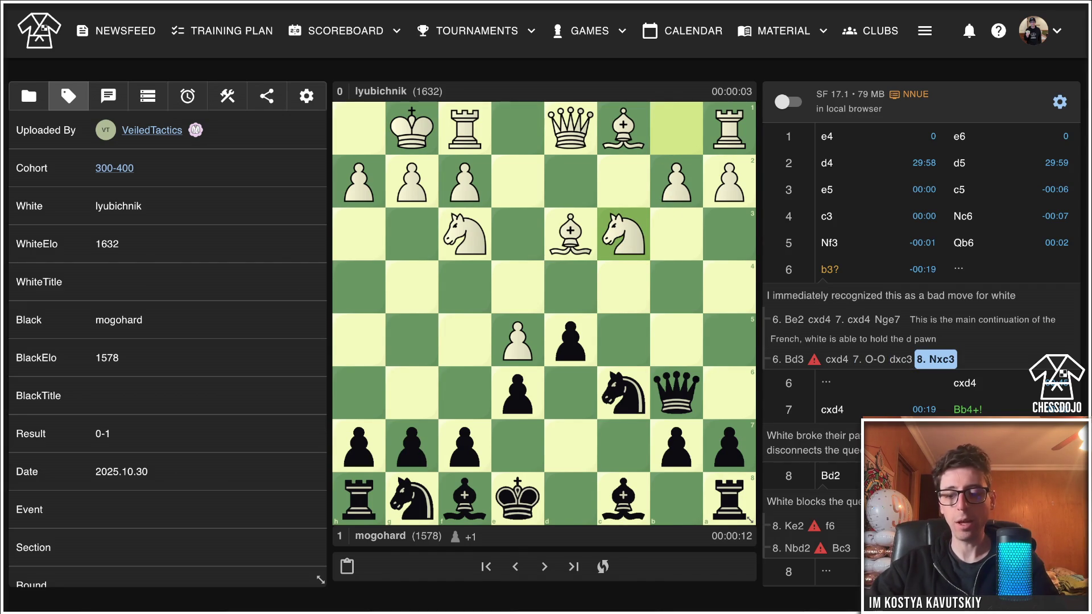
key(Left)
key(Left)
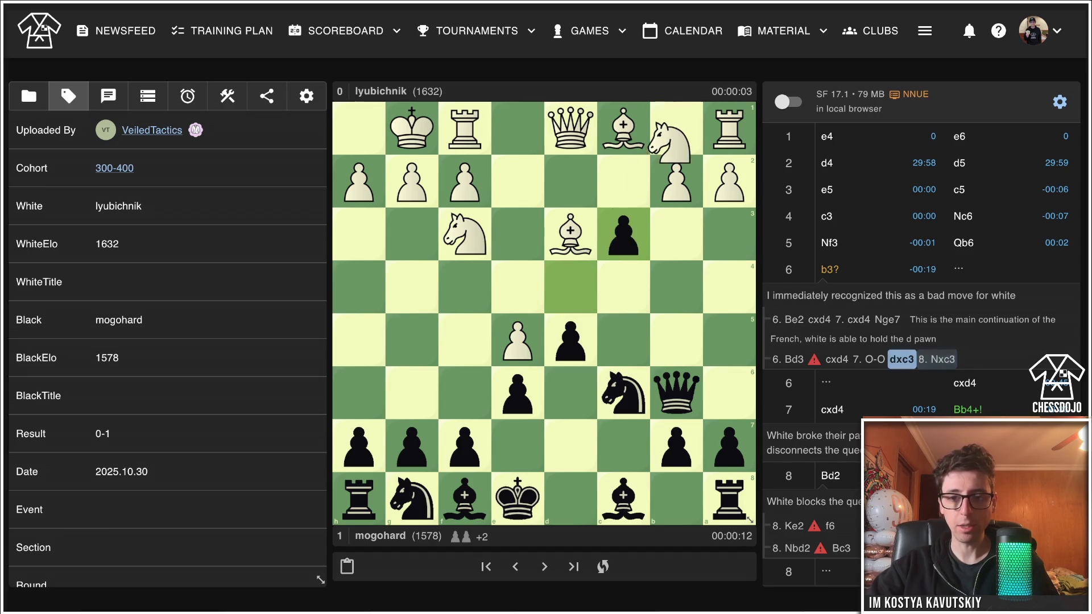
key(Left)
key(Left)
key(Left)
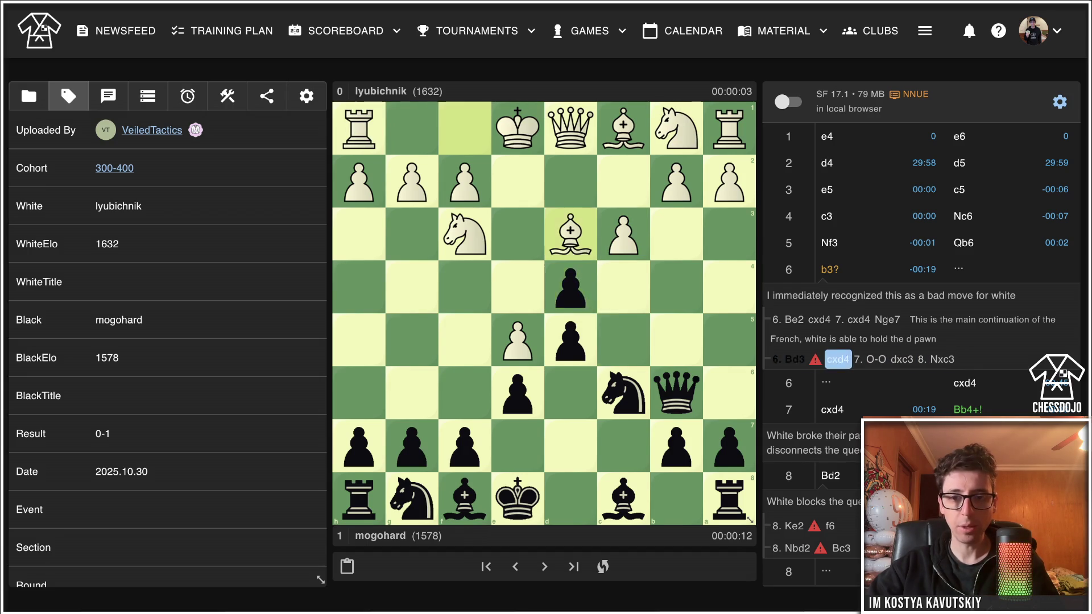
Play 6. a3 as a second side variation after 5...Qb6.
click(729, 182)
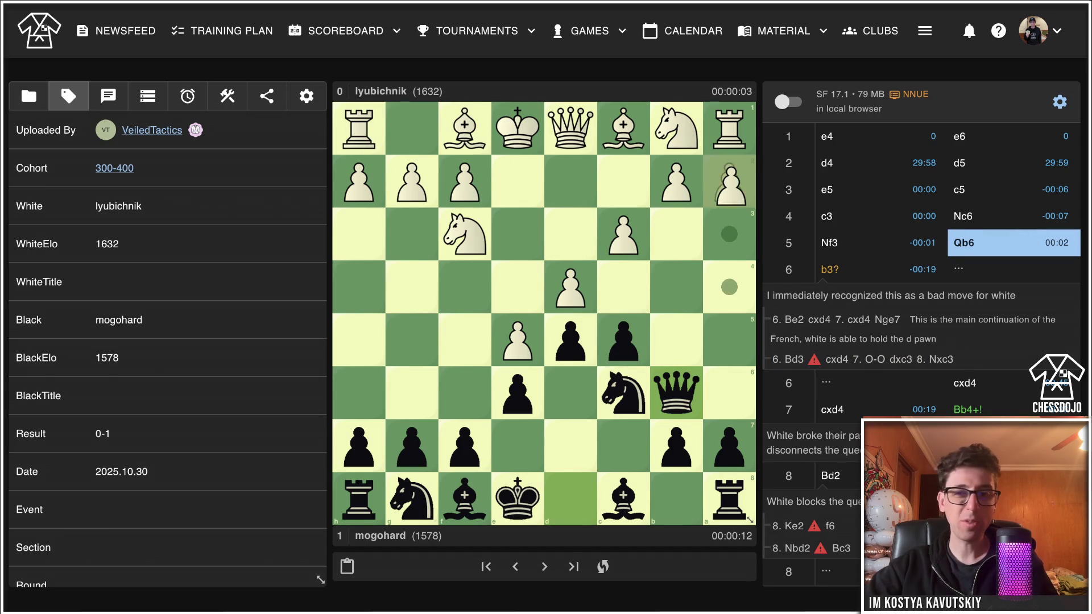
click(729, 234)
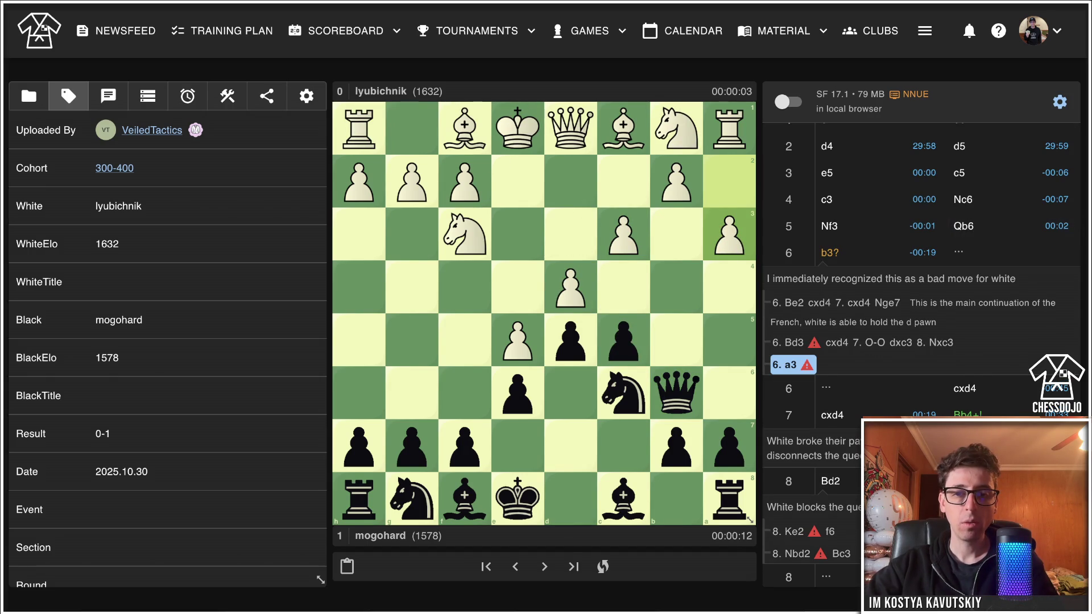
drag(729, 234, 676, 287)
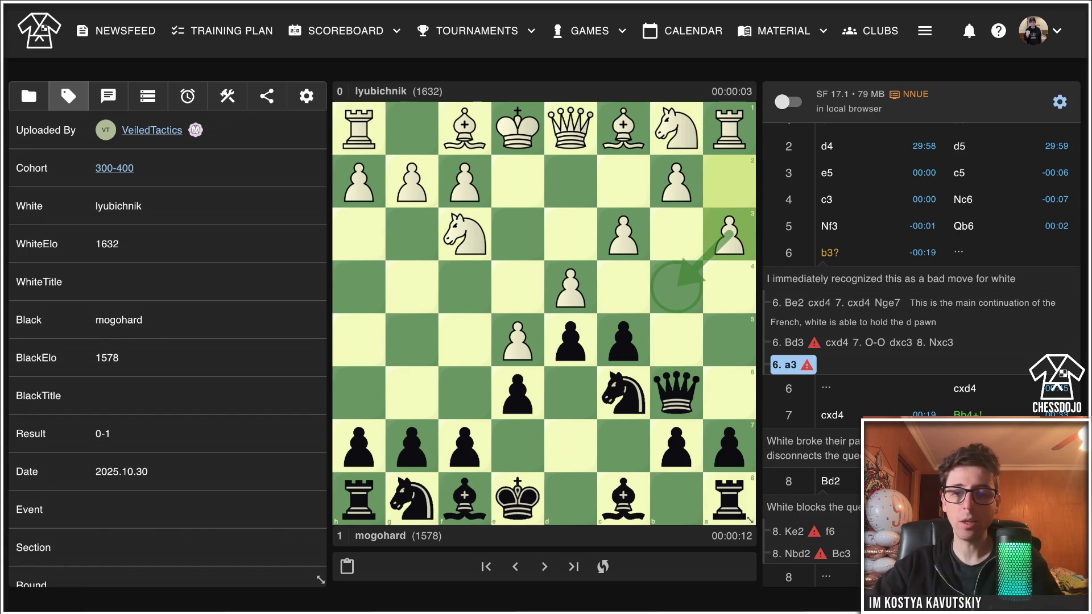
key(Left)
key(Right)
key(Right)
key(Right)
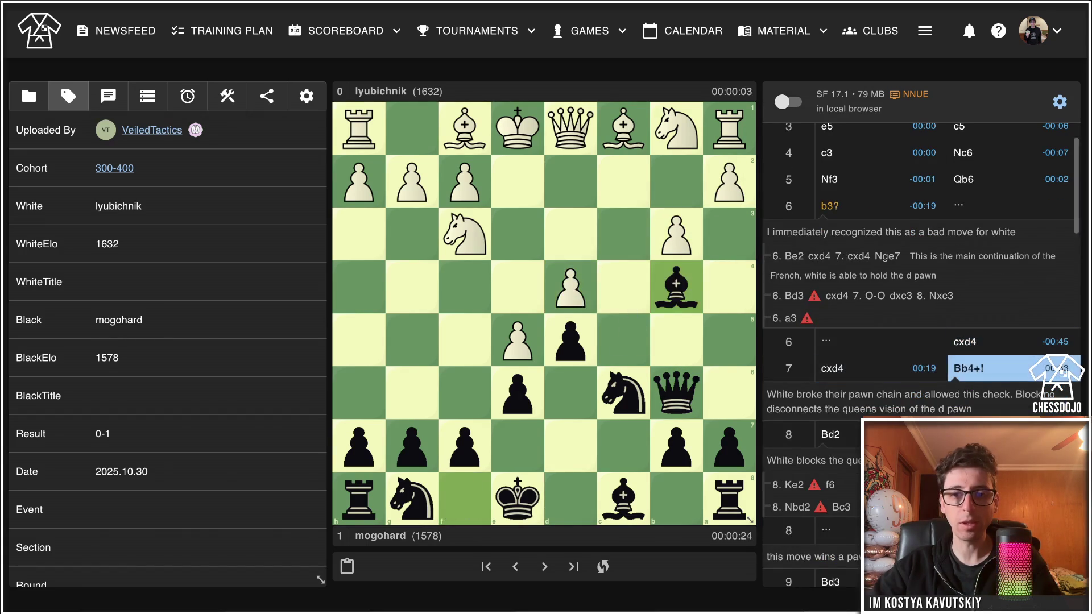
key(Left)
key(Left)
key(Left)
key(Right)
key(Return)
key(Left)
Extend the 6. a3 line with the d4 pawn exchange, 7...Nge7, 8. b4 Nf5 9. Bb2.
drag(729, 181, 729, 233)
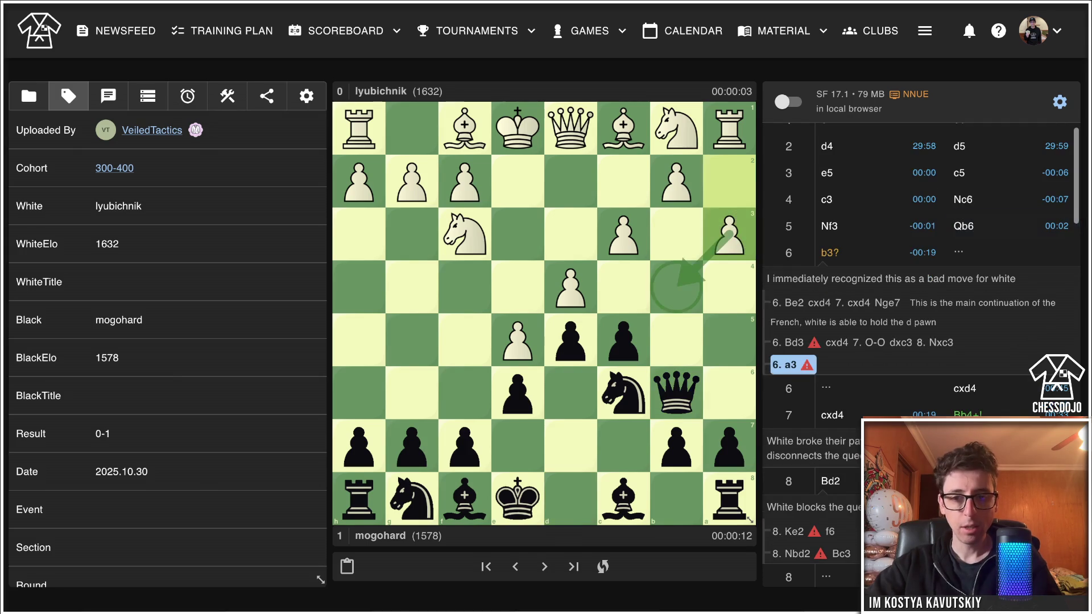
mouse_move(623, 341)
mouse_down()
mouse_move(600, 330)
mouse_move(571, 287)
mouse_up()
drag(623, 233, 570, 287)
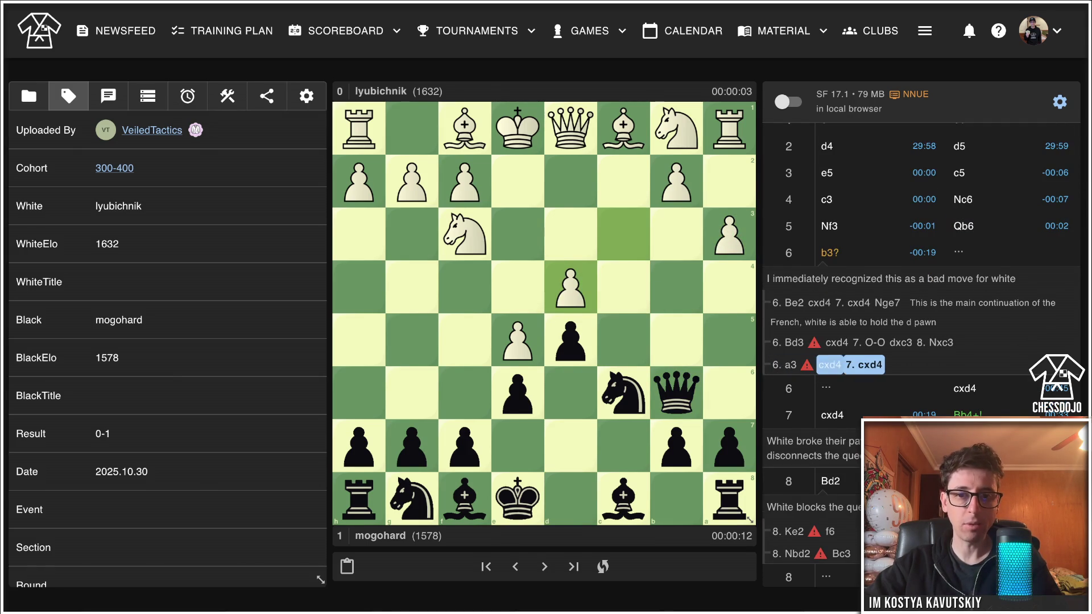
drag(412, 498, 517, 446)
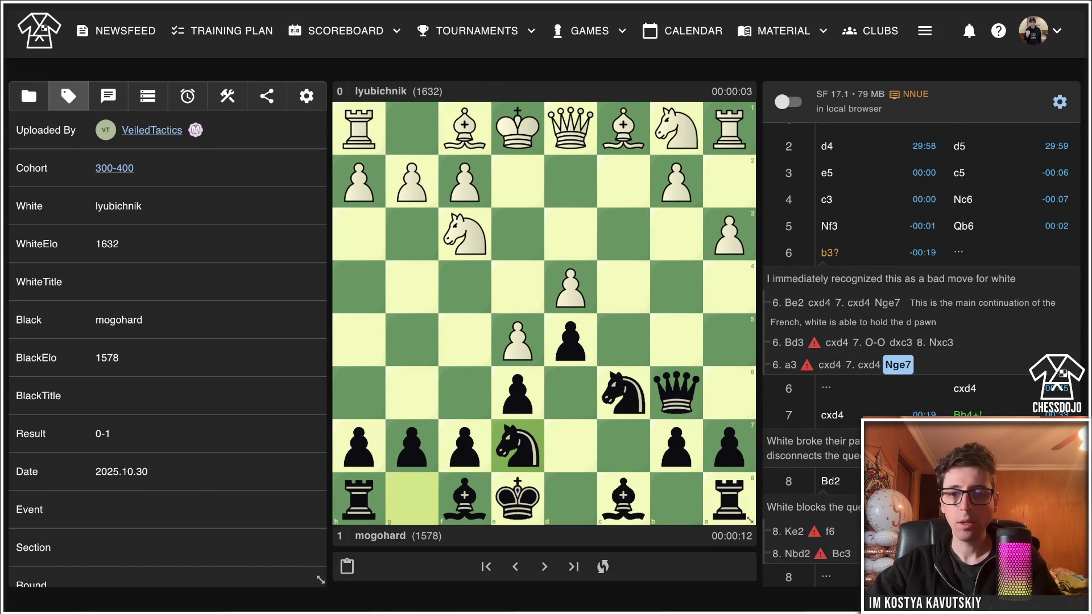
mouse_move(623, 128)
mouse_down()
mouse_move(514, 202)
mouse_move(623, 128)
mouse_up()
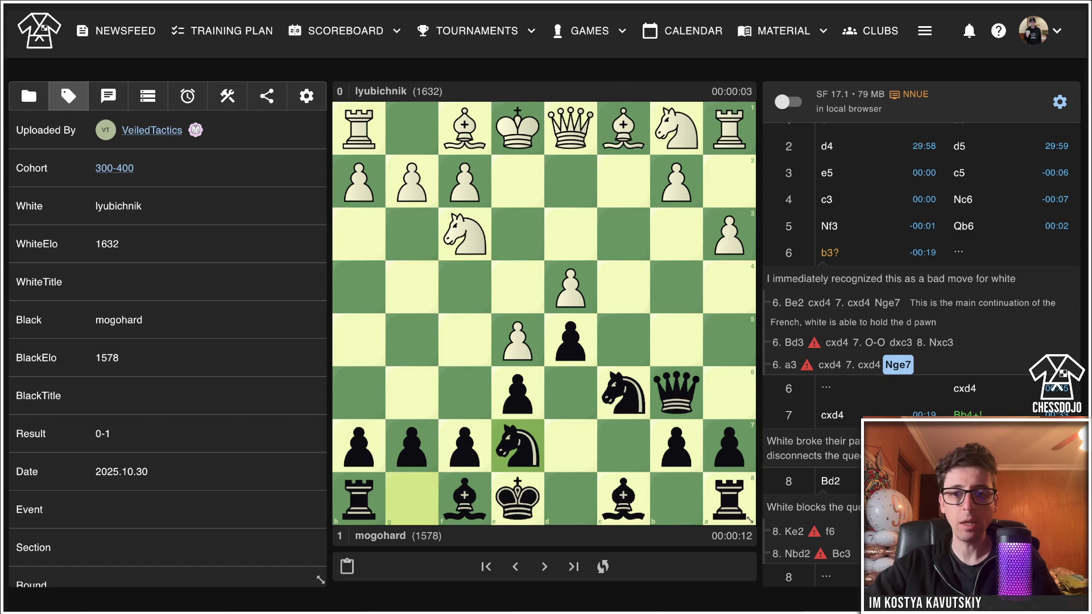
mouse_move(676, 182)
mouse_down()
mouse_move(684, 322)
mouse_move(676, 287)
mouse_up()
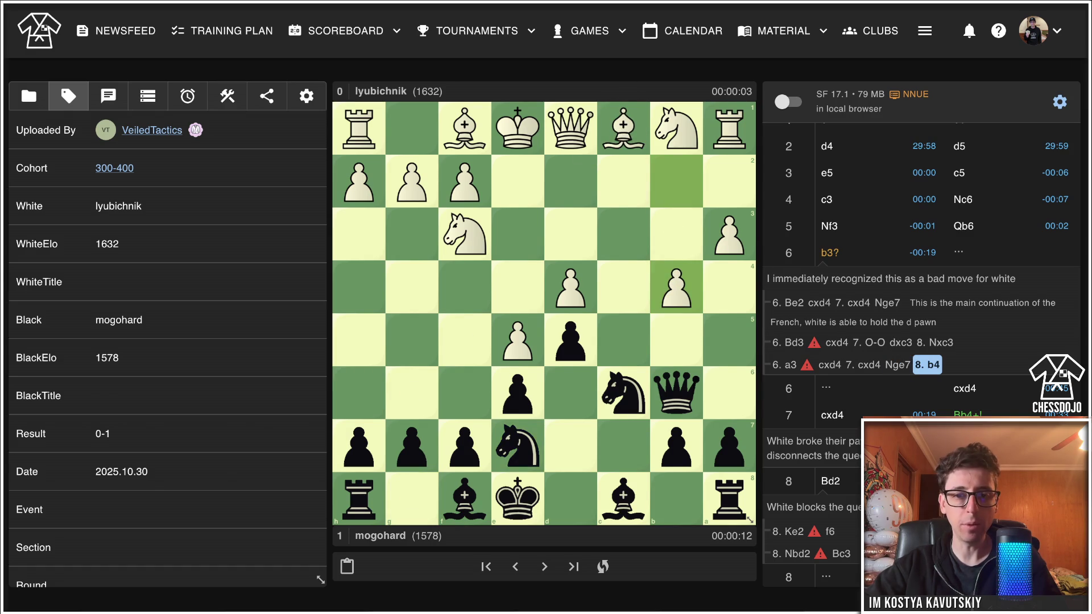
drag(518, 447, 464, 341)
drag(623, 128, 676, 180)
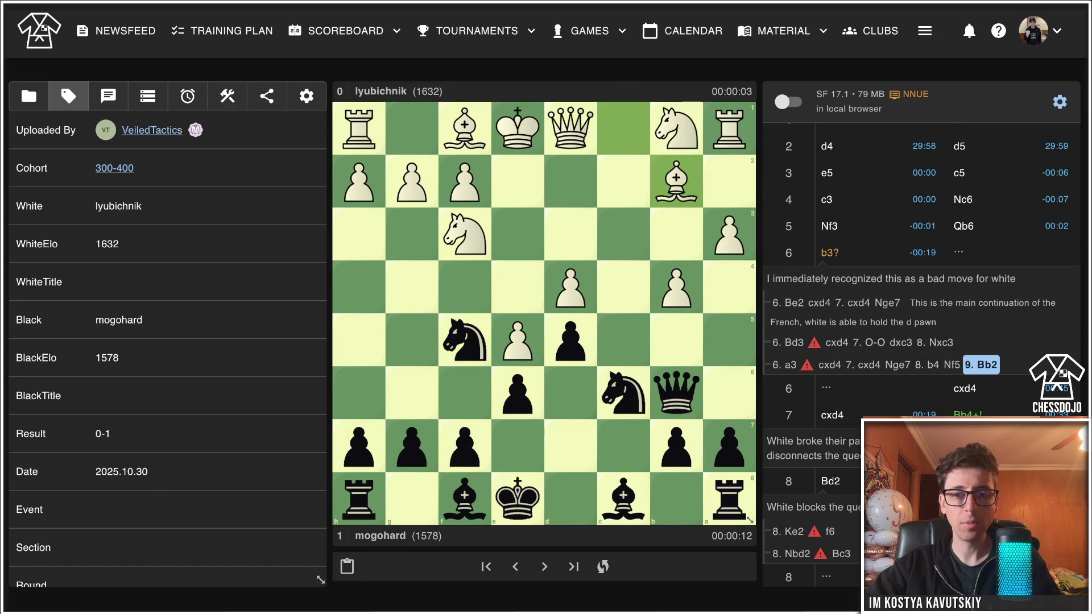
Circle White's d4 pawn and draw arrows for the bishop to e2 and kingside castling.
right_click(570, 287)
drag(465, 128, 517, 180)
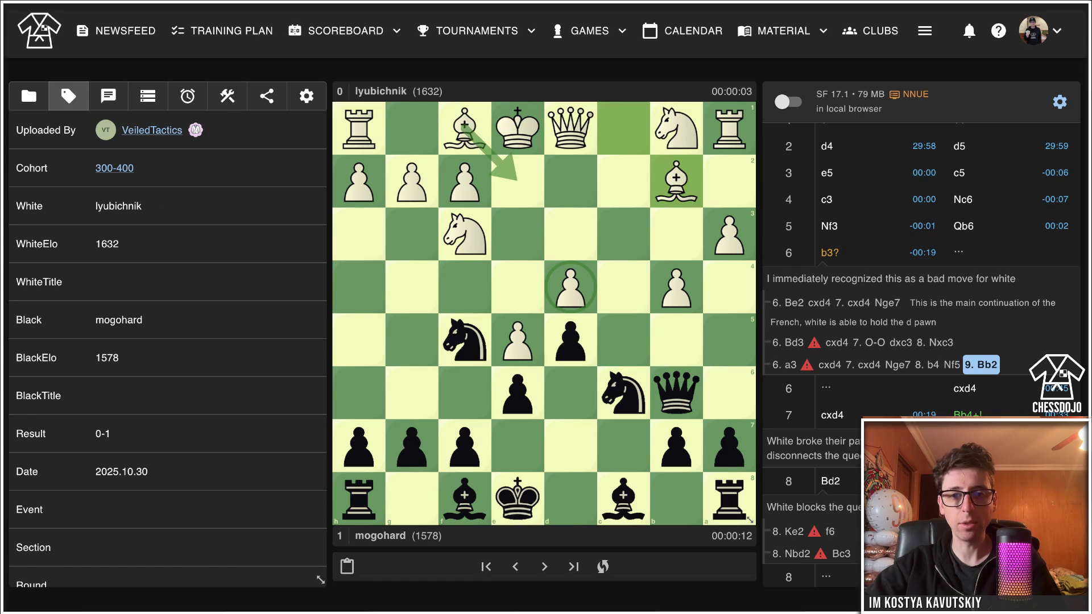
drag(518, 128, 411, 128)
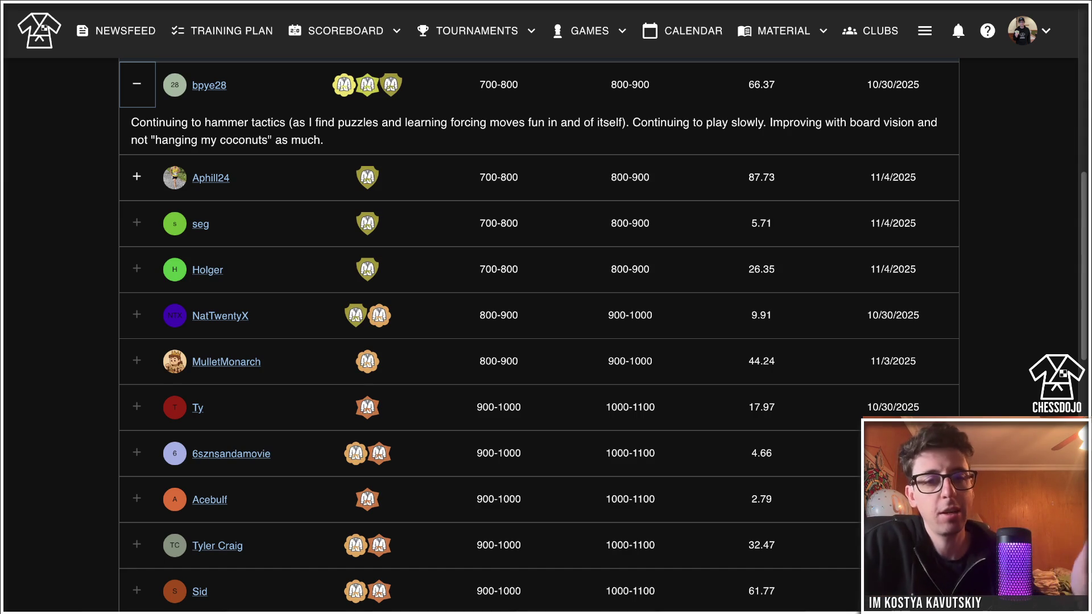
Open the student's profile showing 800-900 cohort and Lichess Classical 1580.
click(210, 85)
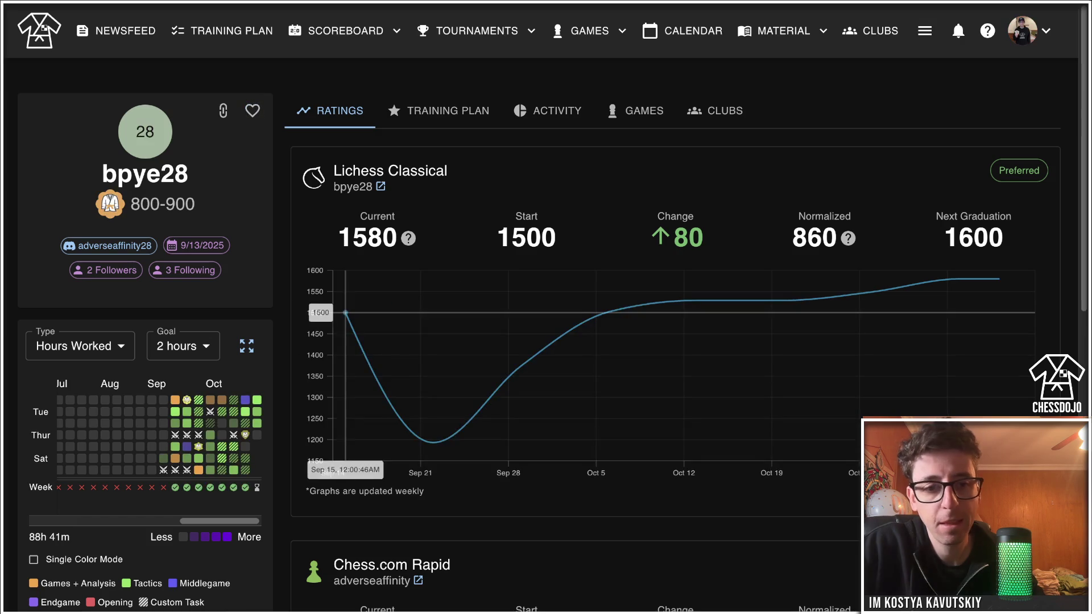
Expand the activity heatmap to the full year, then close it.
scroll(342, 455, down, 3)
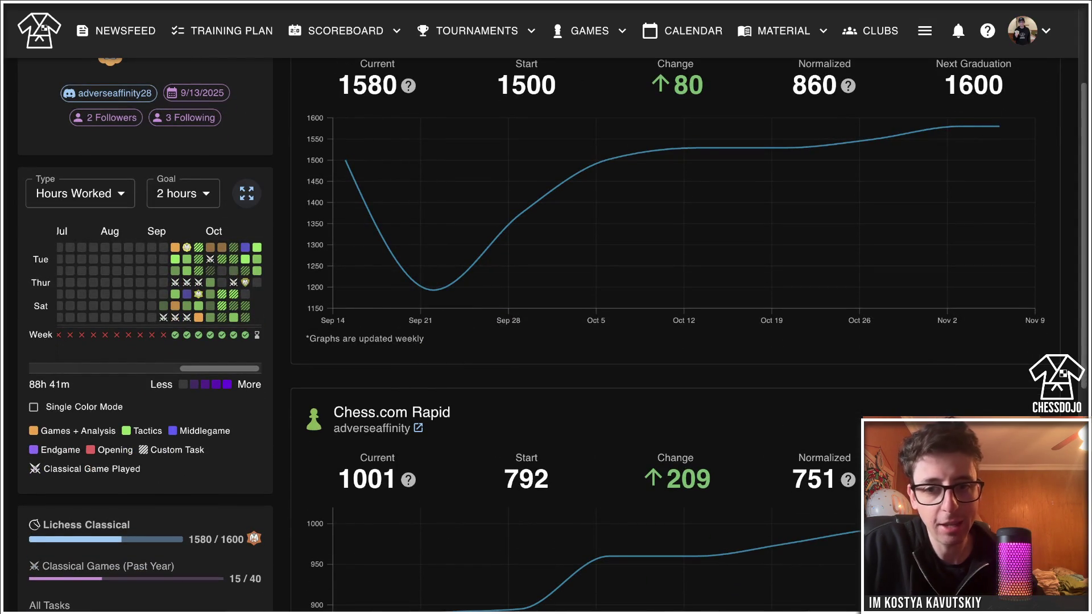
click(246, 193)
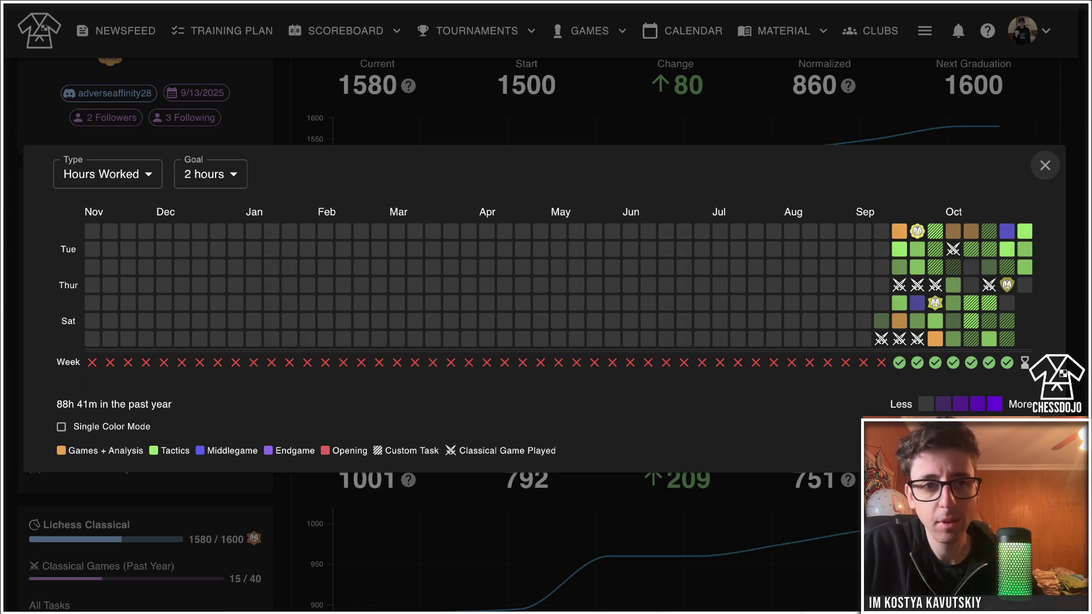
click(1045, 165)
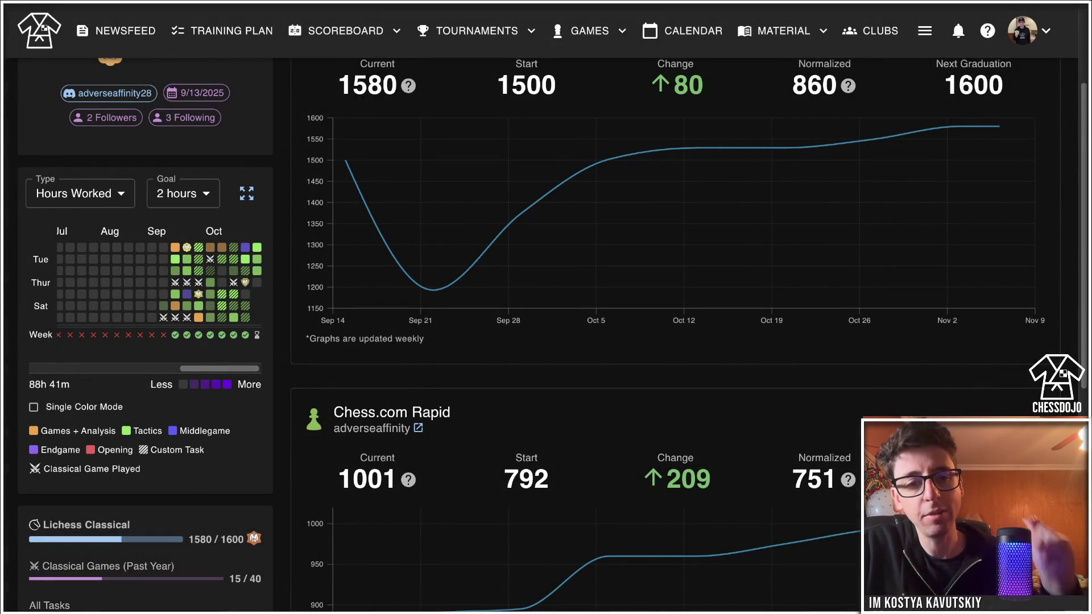
Review the Ratings tab, then show the activity breakdown with cohort score 102.05.
scroll(546, 335, down, 2)
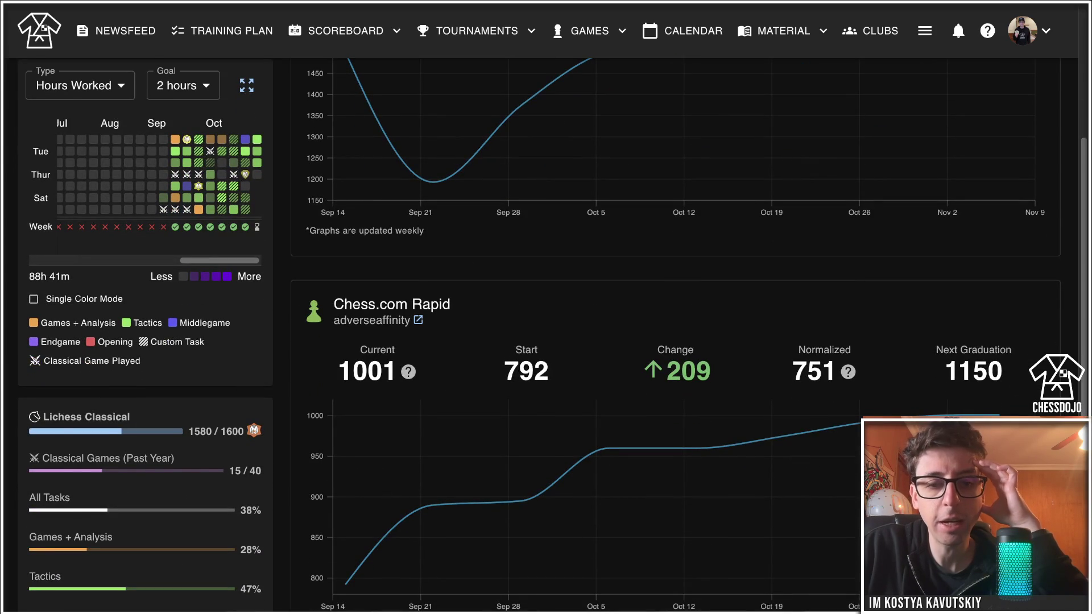
scroll(546, 336, down, 1)
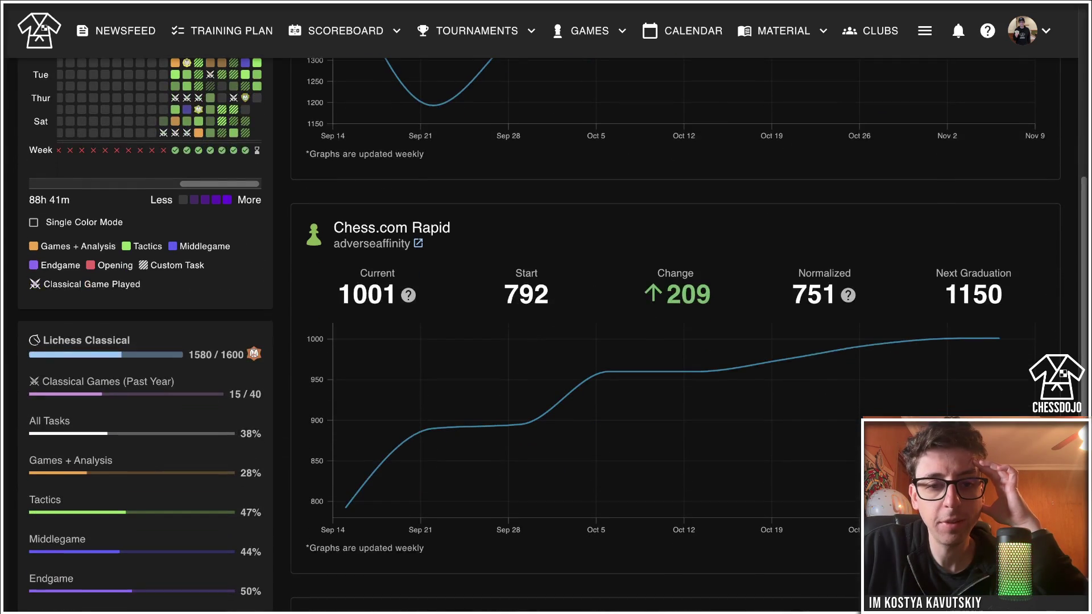
scroll(546, 335, down, 1)
scroll(546, 335, down, 1)
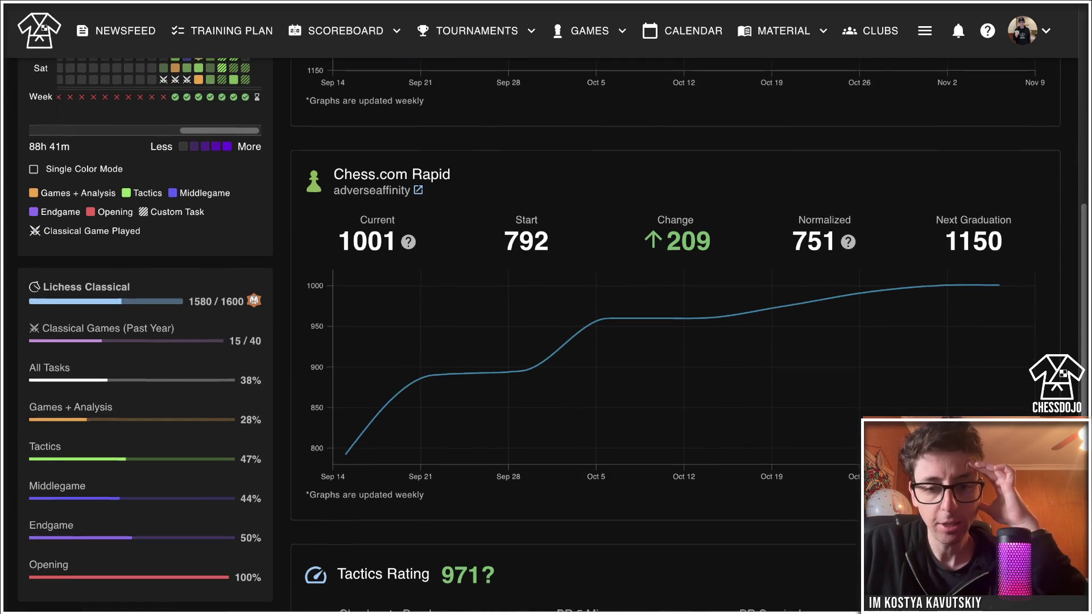
scroll(546, 335, up, 3)
scroll(546, 335, up, 5)
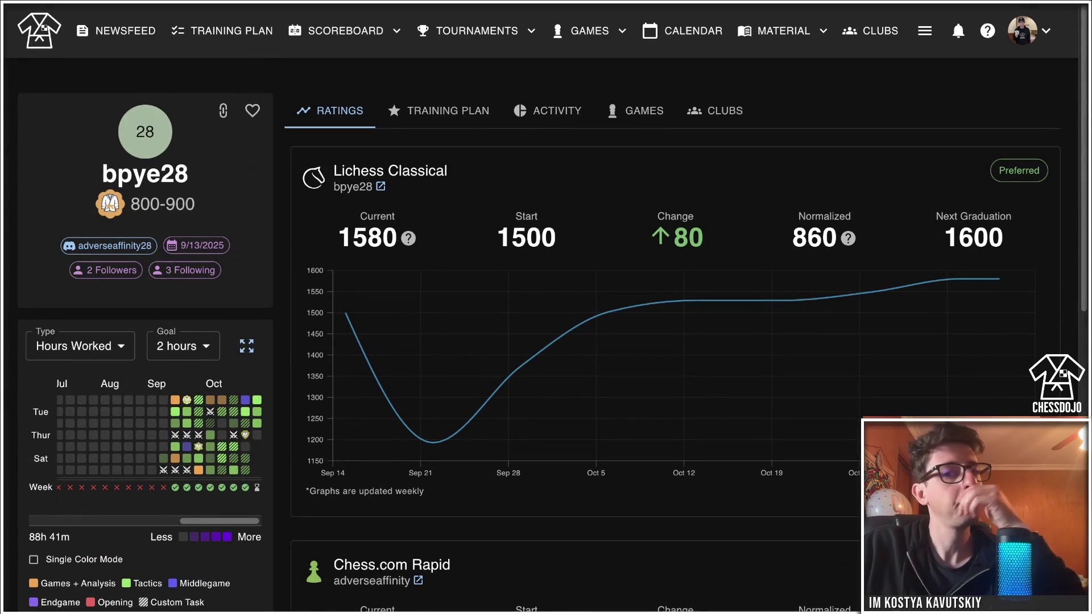
click(547, 110)
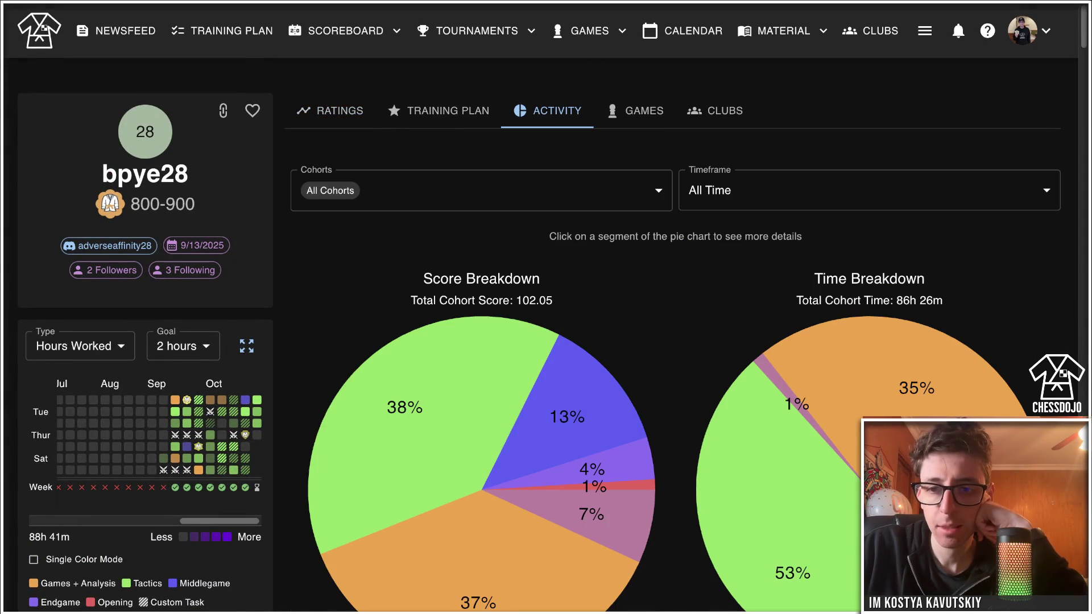
Scroll through the score and time pie charts and timeline feed, then return to the top.
scroll(481, 364, down, 2)
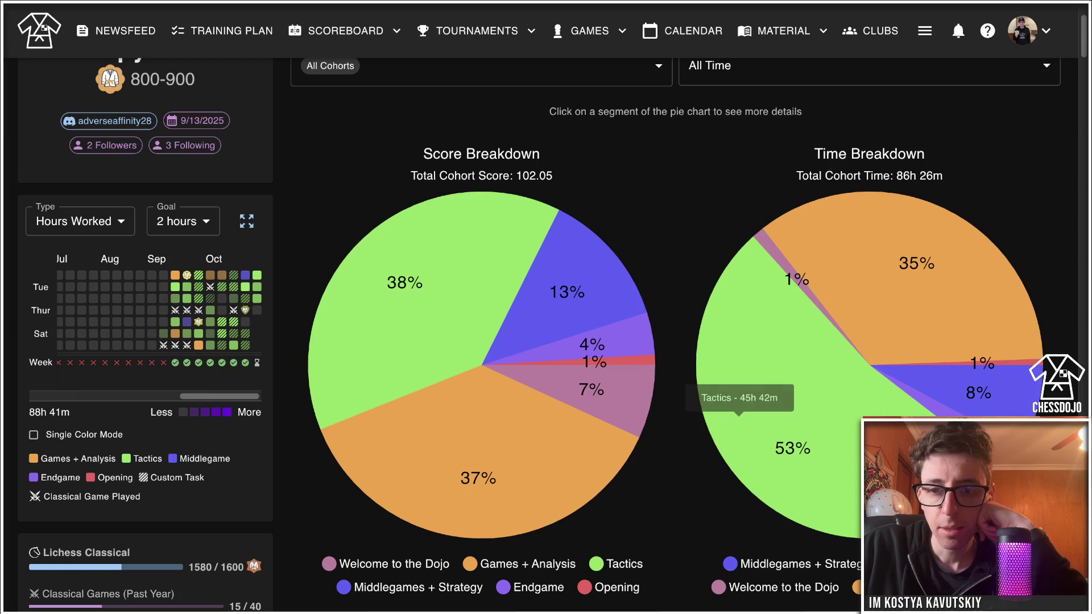
scroll(488, 449, down, 15)
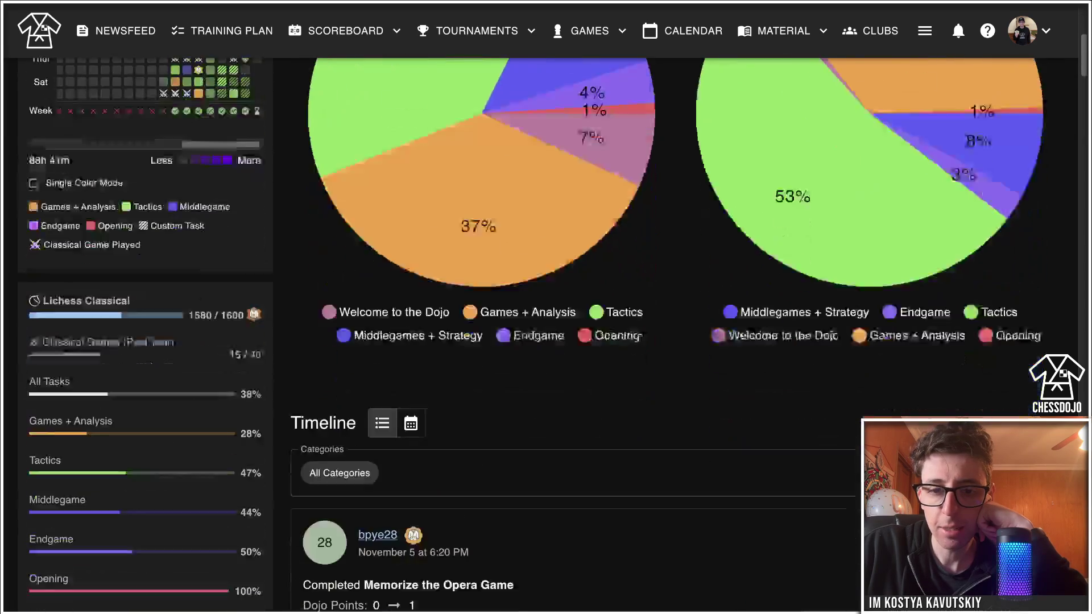
scroll(546, 336, down, 10)
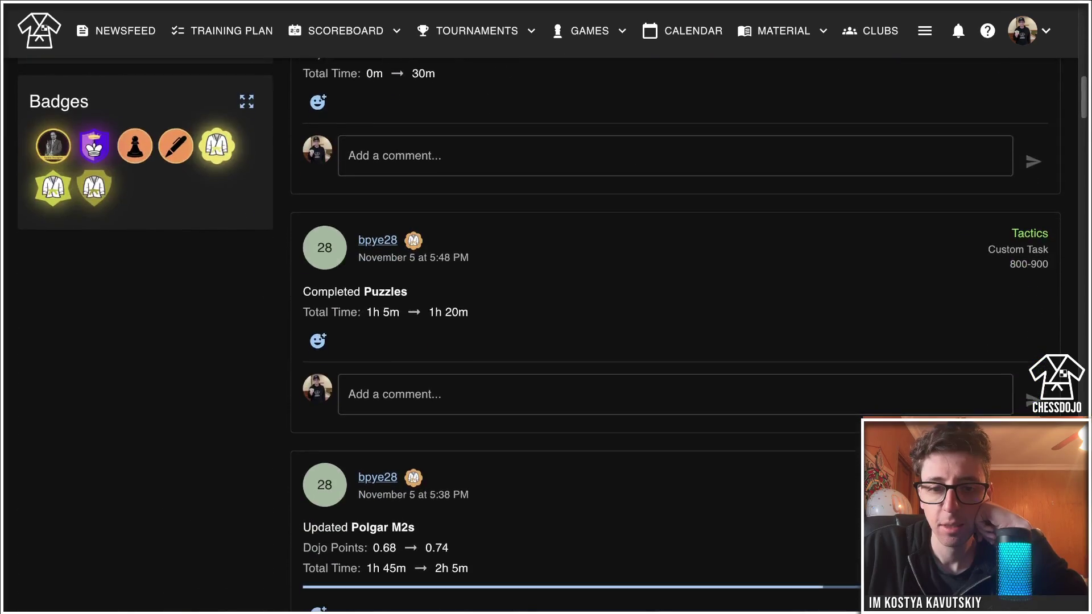
scroll(675, 335, down, 15)
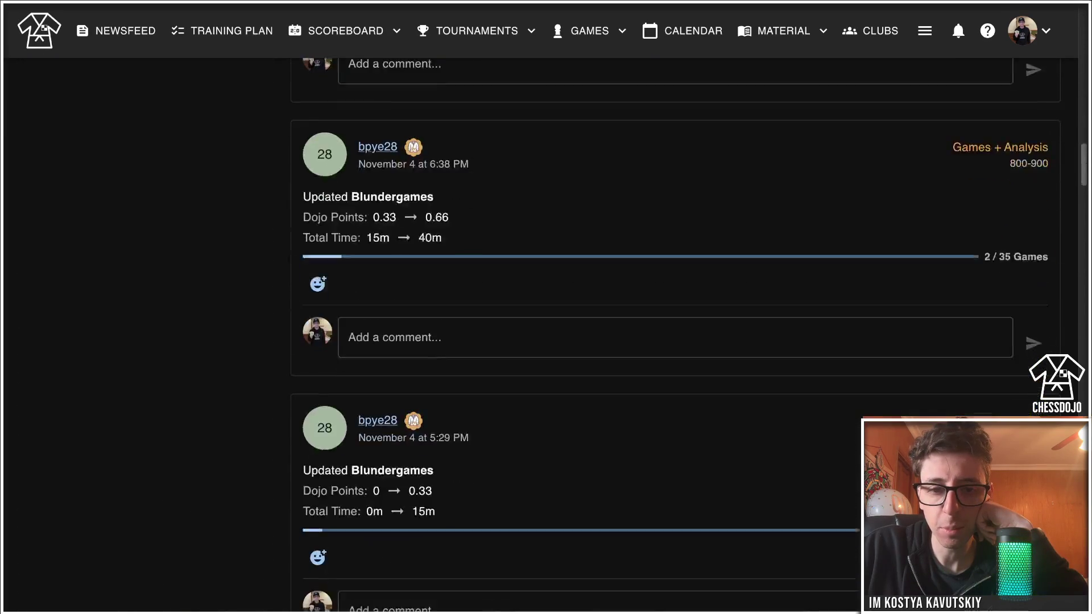
scroll(675, 335, down, 10)
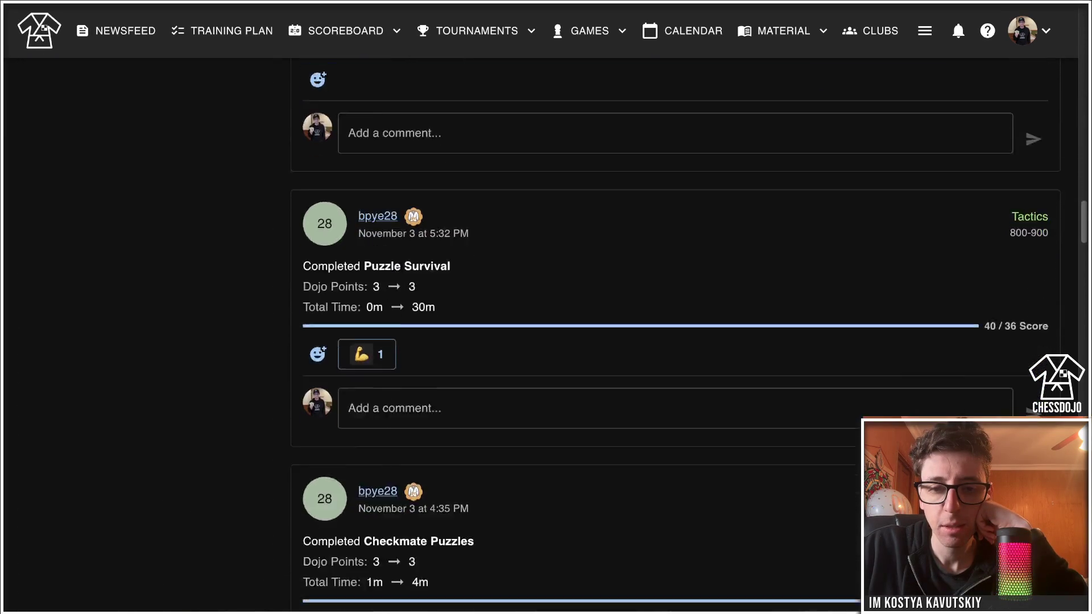
scroll(675, 336, down, 2)
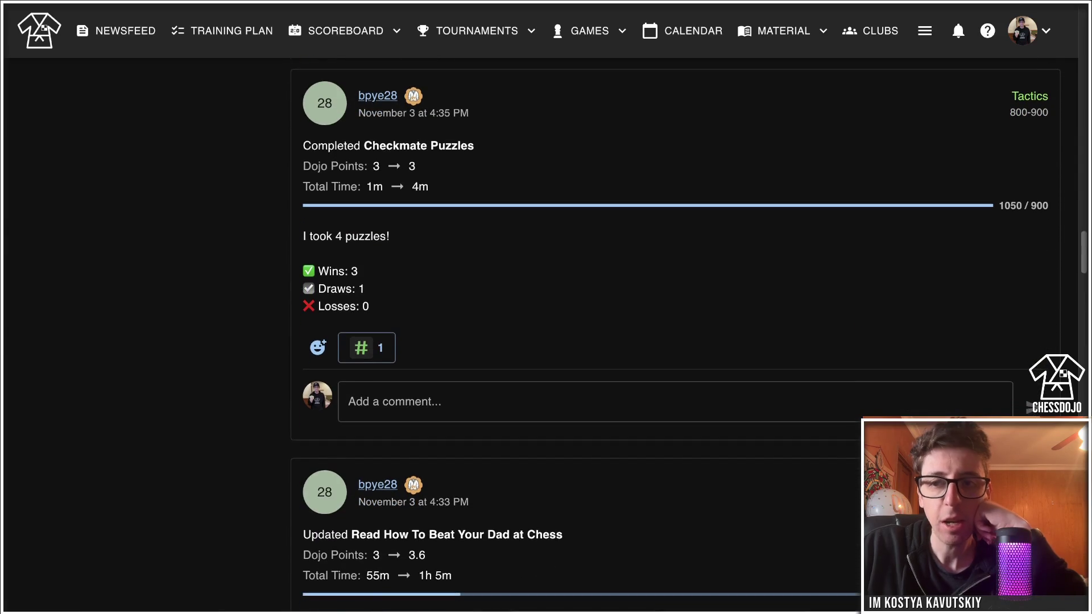
scroll(676, 336, down, 5)
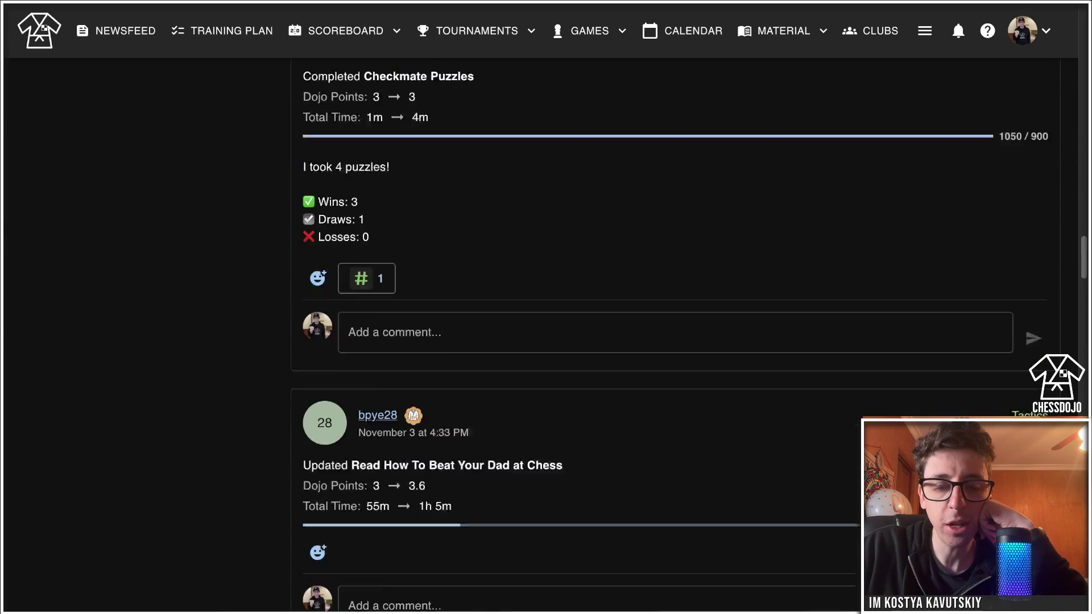
scroll(675, 336, up, 15)
scroll(676, 336, up, 2)
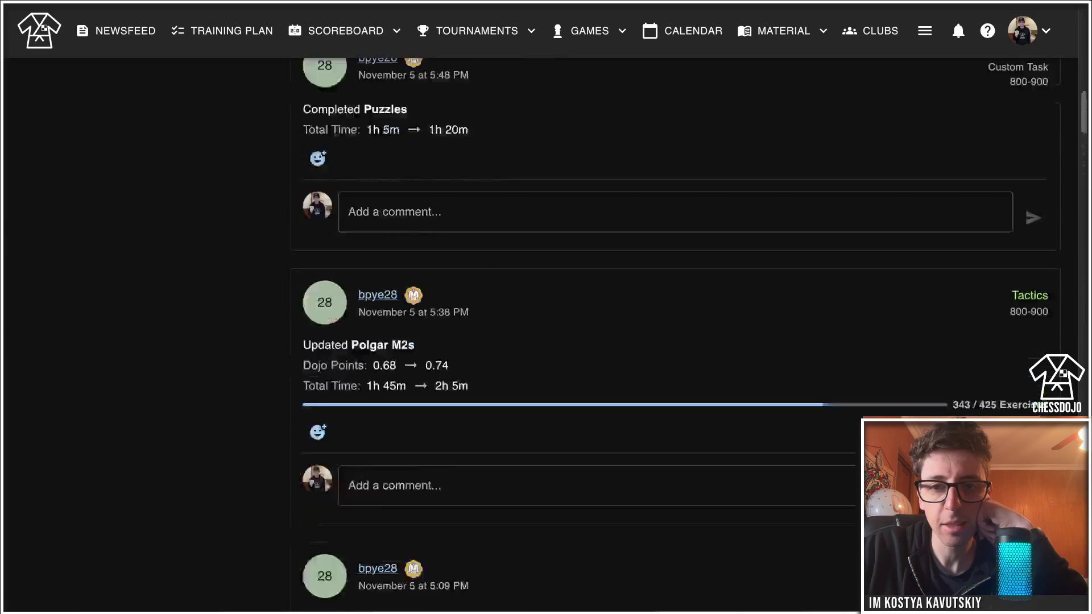
click(377, 292)
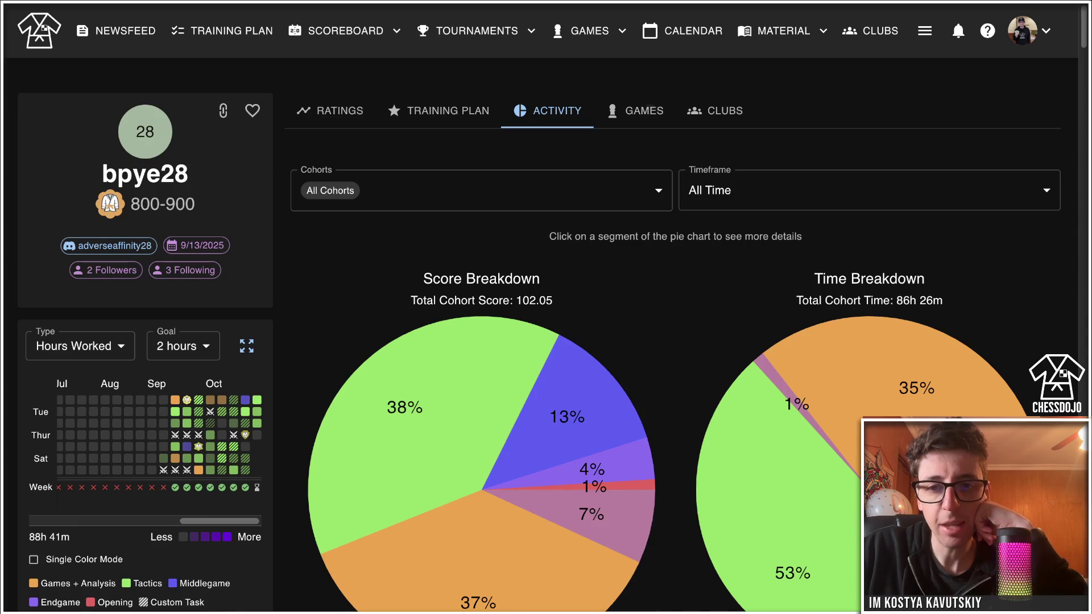
Open the My Games folder under GAMES and load the most recent game, dated 2025.10.30.
click(636, 111)
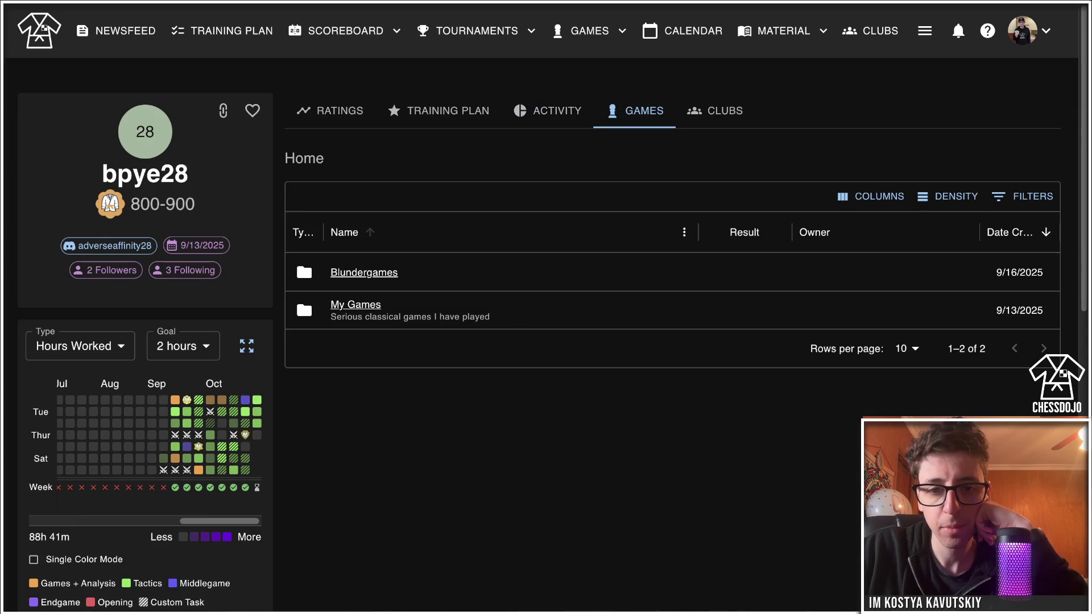
click(355, 304)
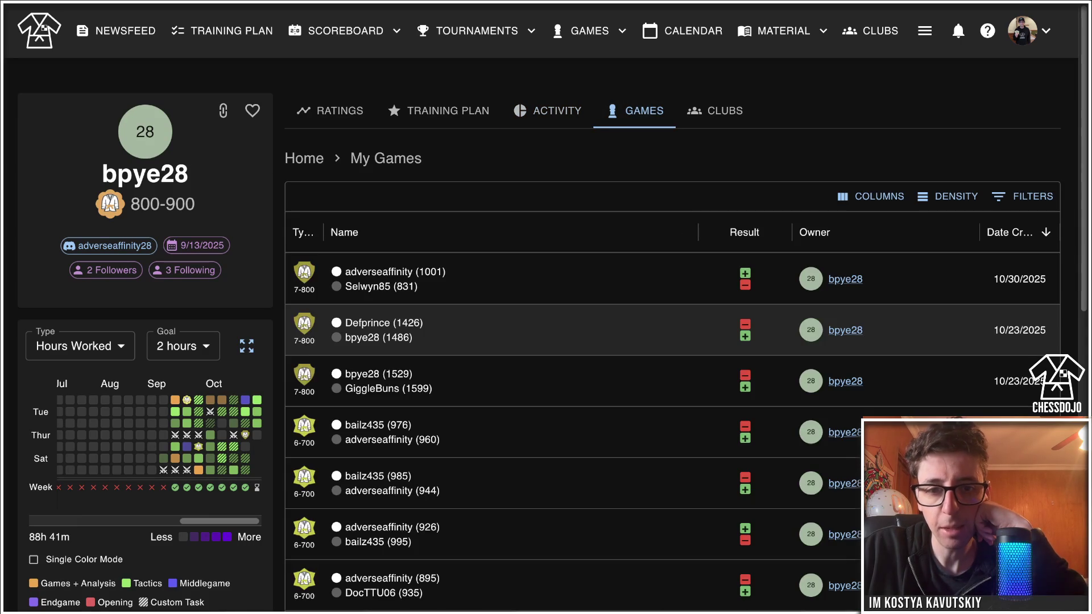
scroll(568, 330, down, 5)
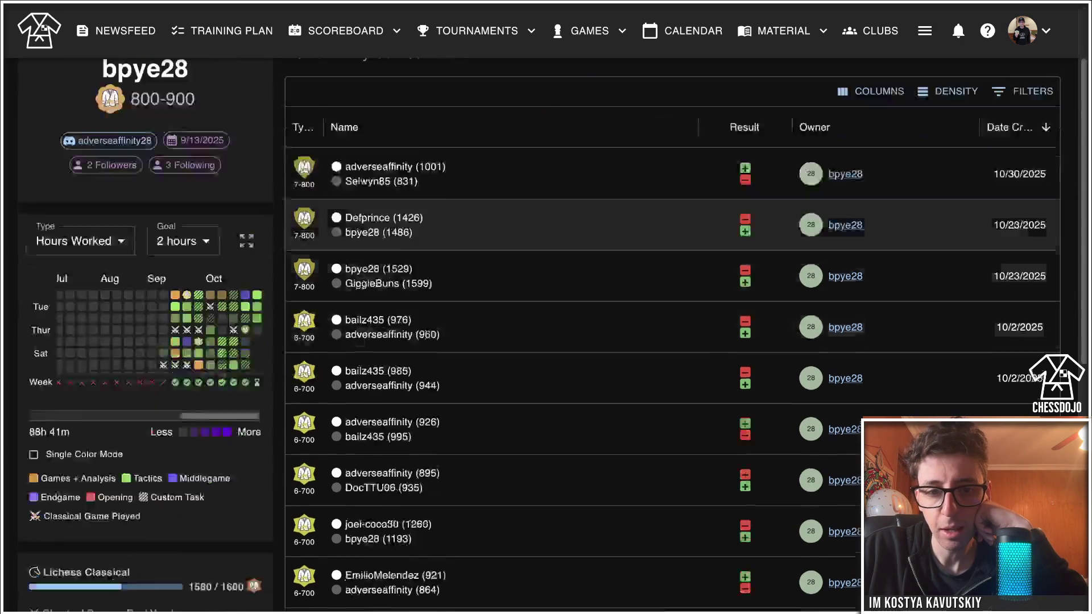
scroll(569, 329, up, 5)
scroll(512, 330, down, 1)
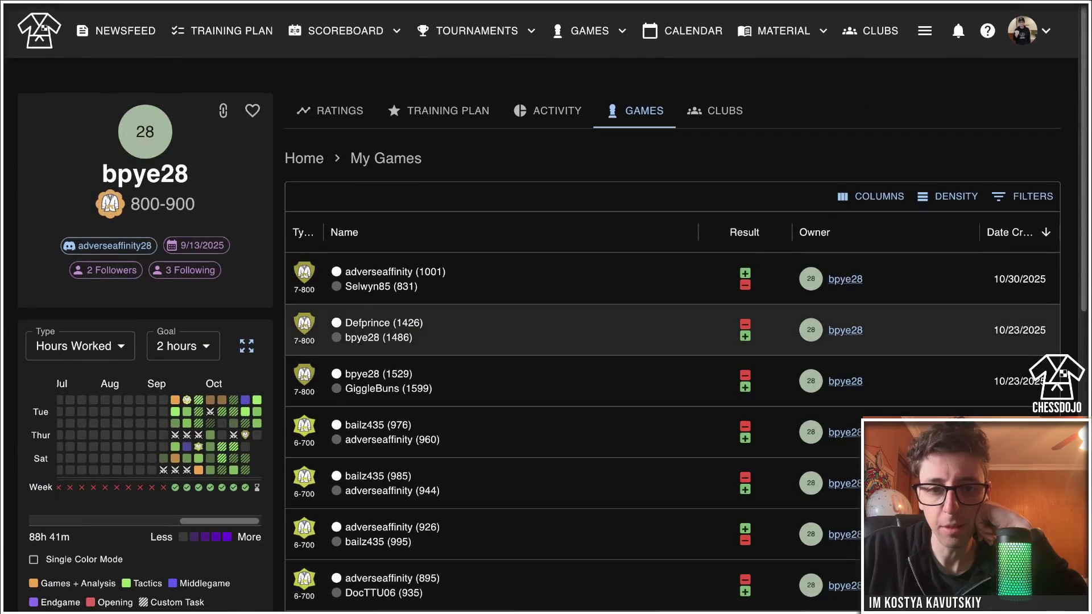
click(398, 279)
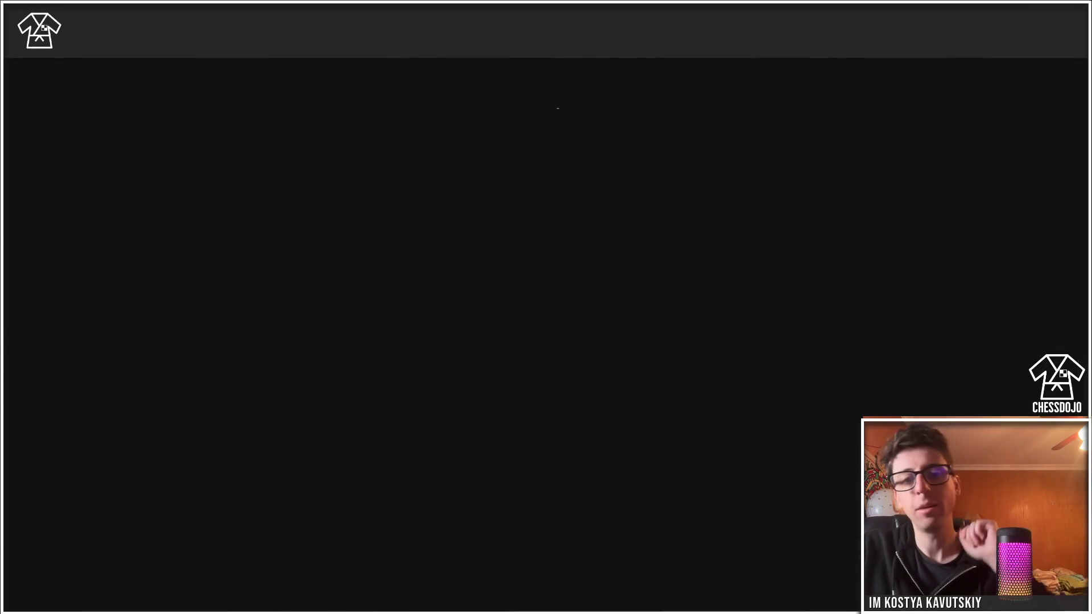
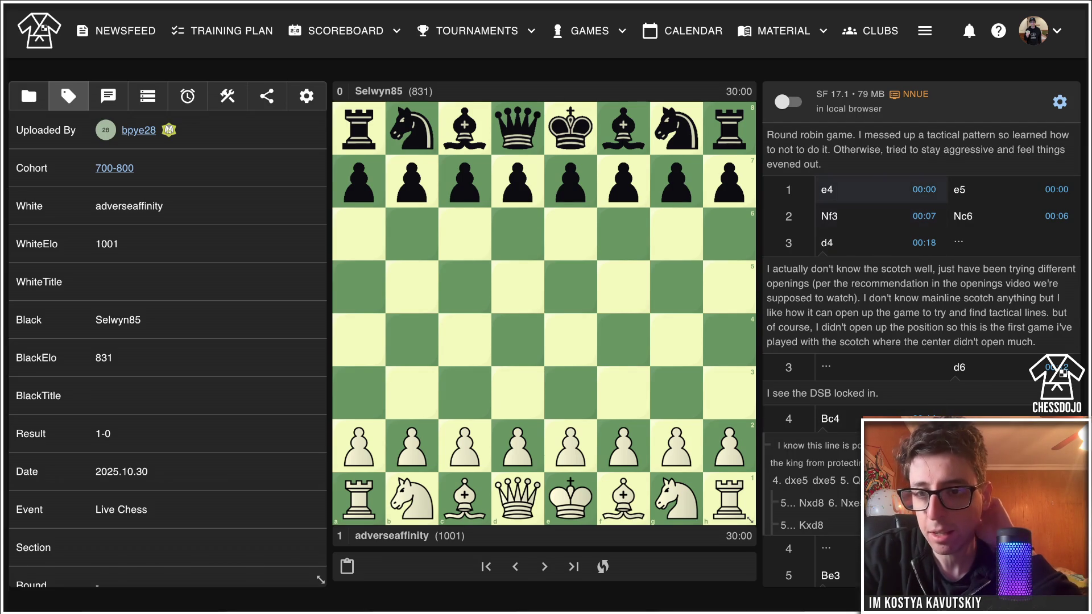
Step through the opening from 1. e4 to White's d4 push.
click(853, 190)
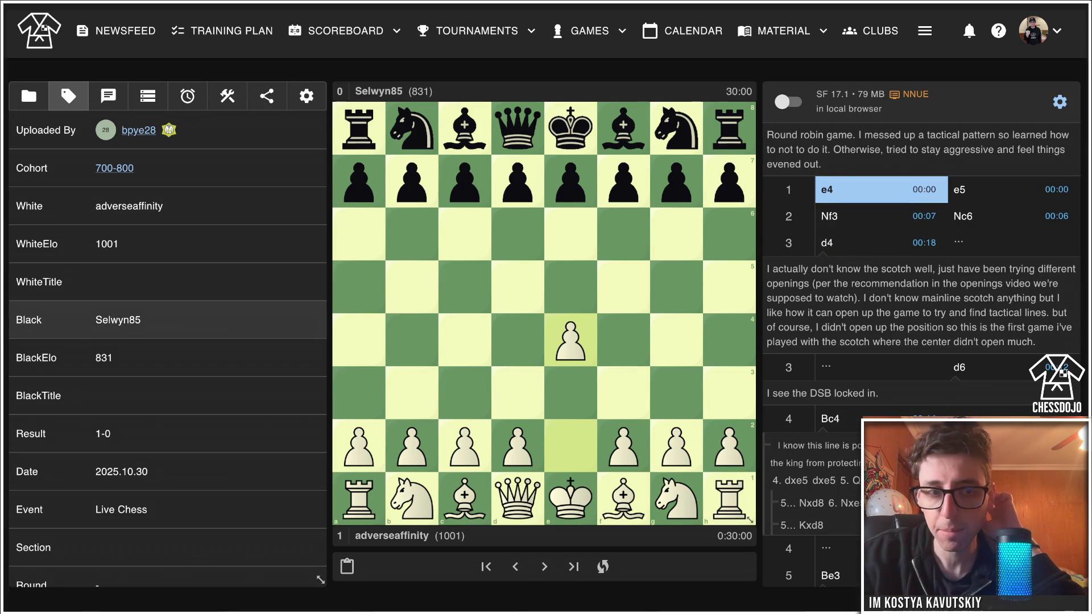
key(Right)
key(Right)
key(Right)
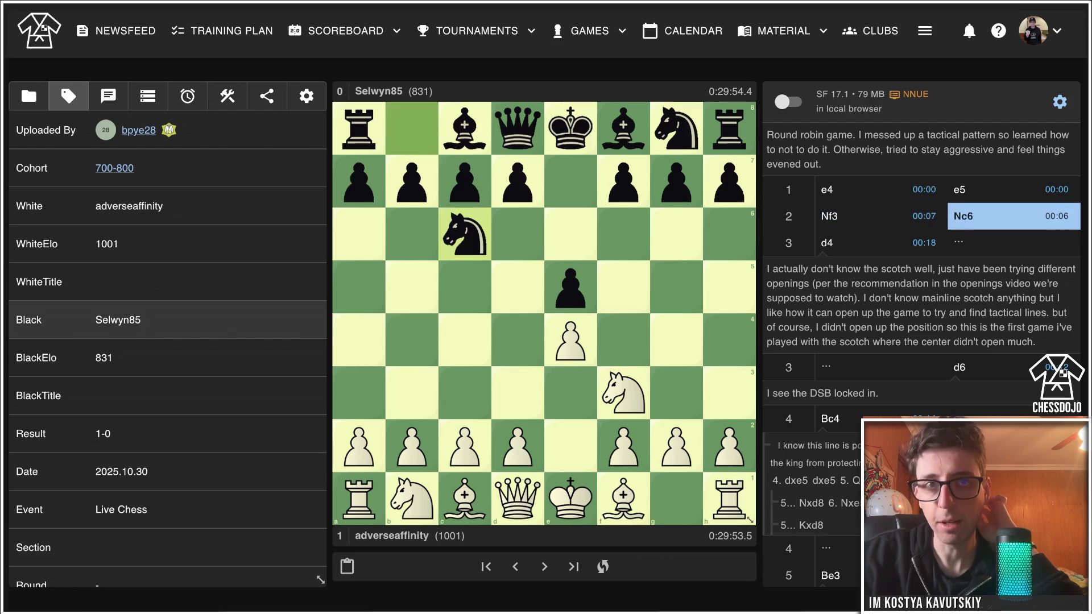
key(Right)
key(Left)
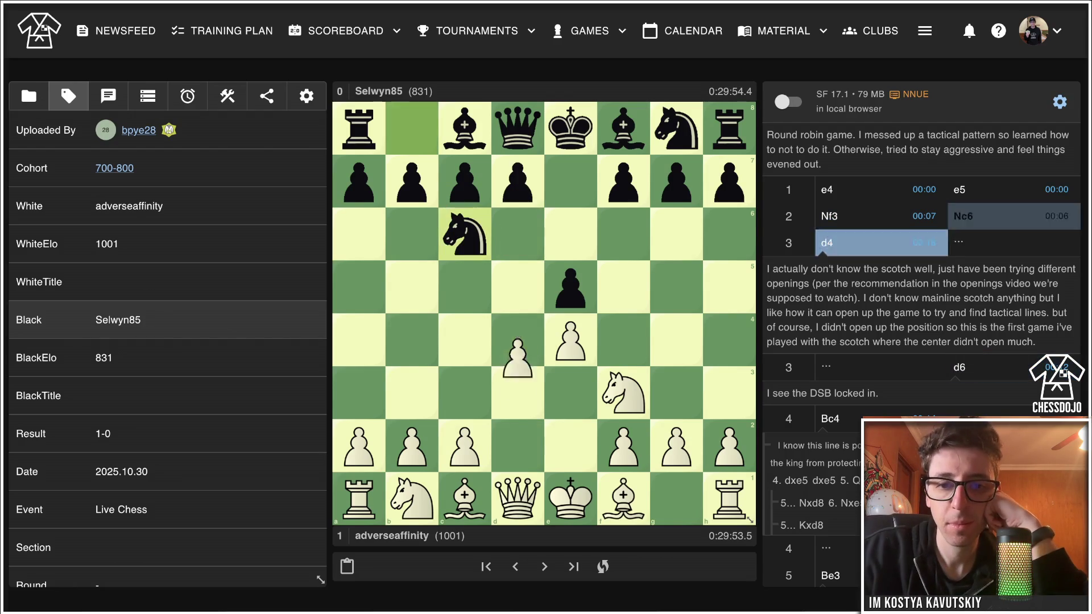
key(Left)
key(Right)
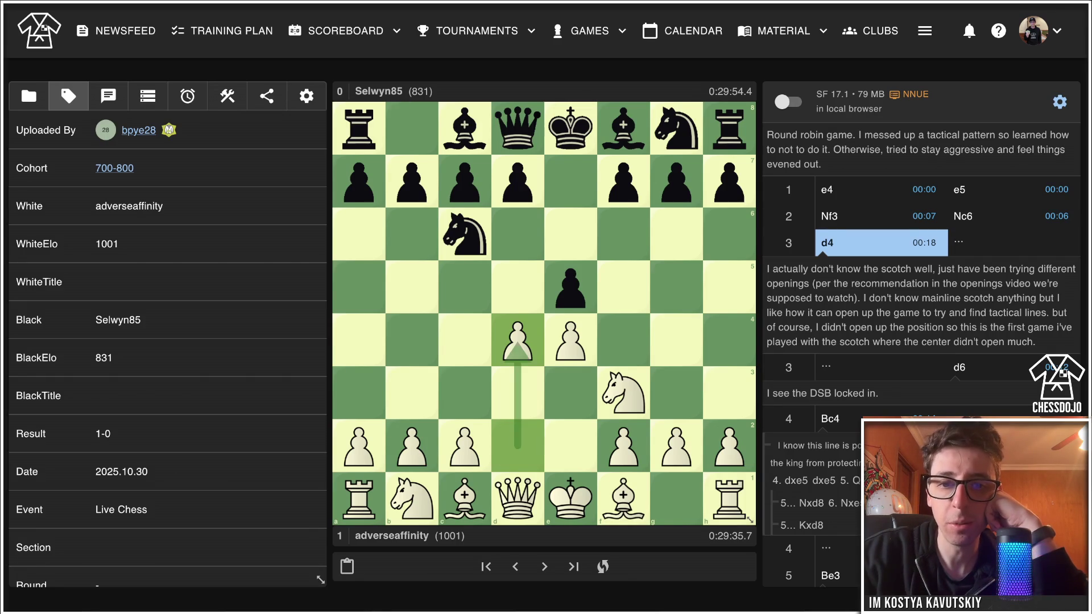
Draw an arrow from d2 to d4 and advance to Black's 3...d6.
drag(518, 446, 517, 340)
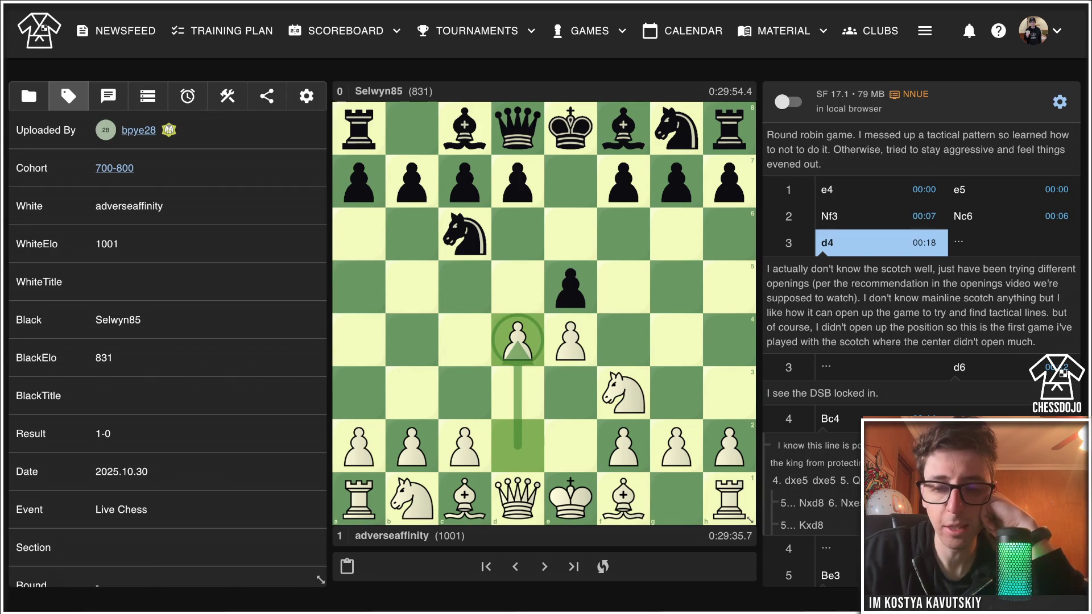
key(Right)
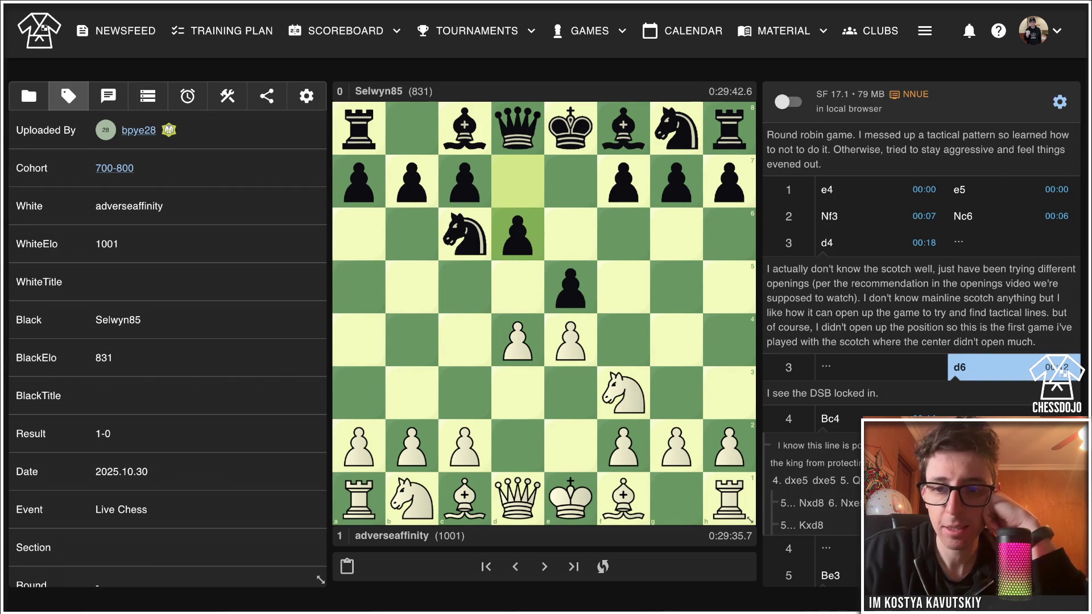
key(Right)
key(Return)
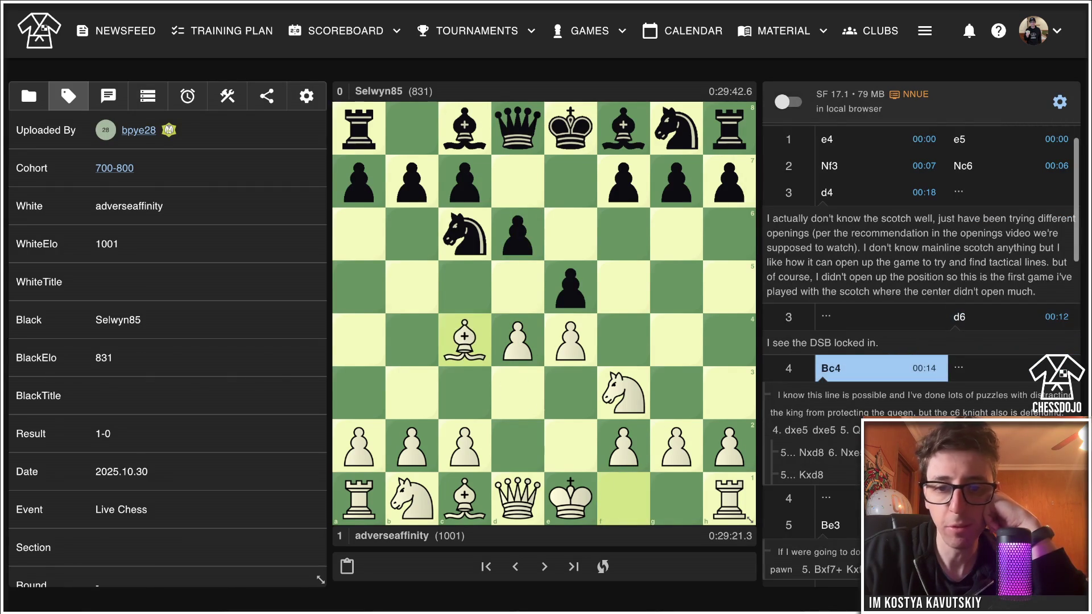
key(Left)
key(Right)
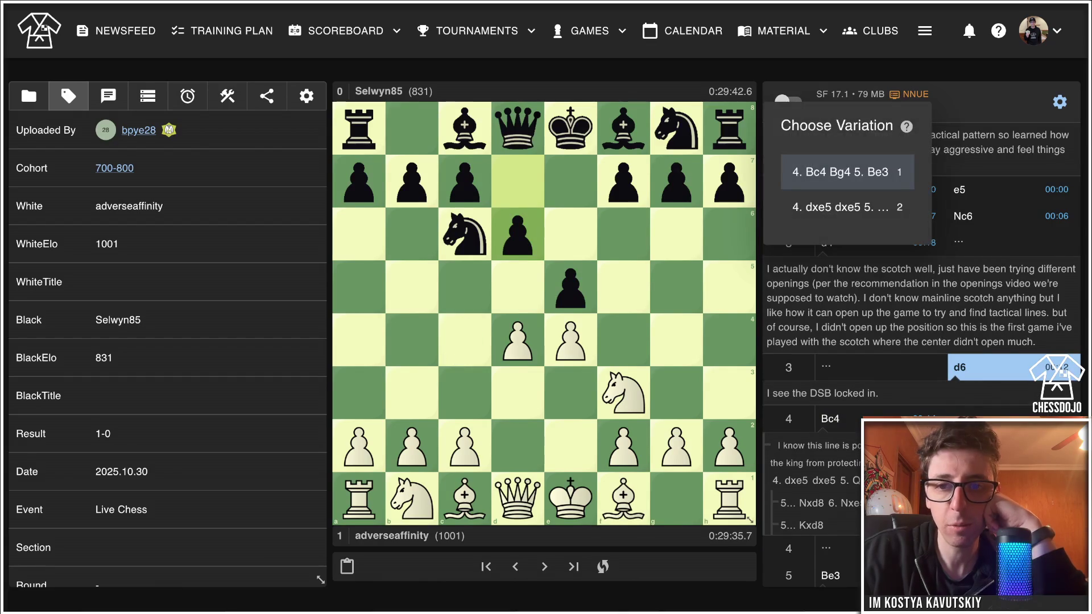
key(Escape)
Play 4. Bb5 as a sideline and briefly draw, then clear, arrows from d4 to d5 and e5.
mouse_move(623, 498)
mouse_down()
mouse_move(506, 392)
mouse_move(387, 244)
mouse_move(412, 288)
mouse_up()
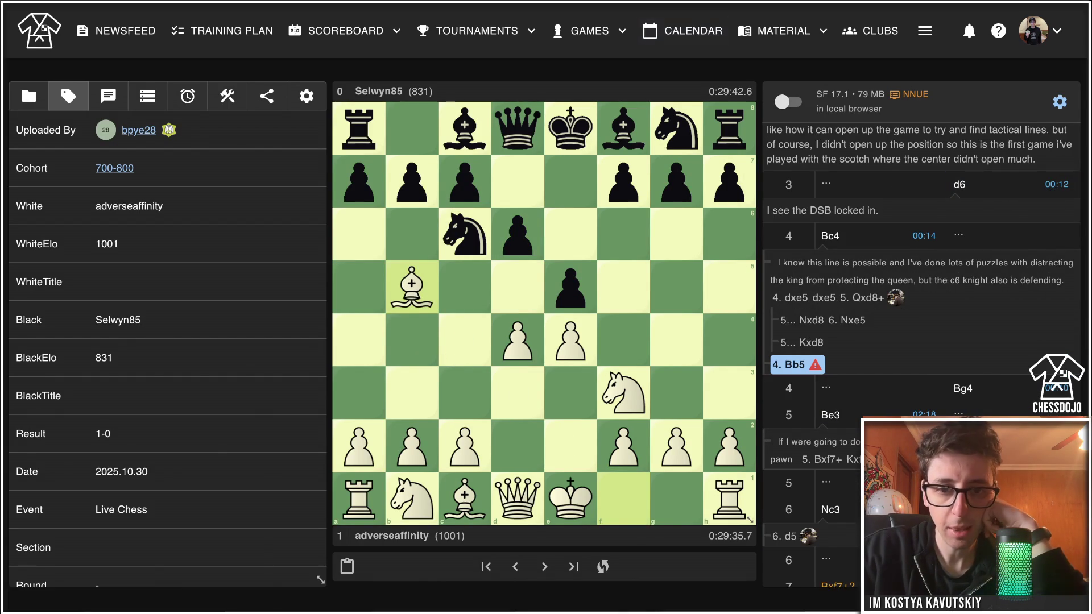
drag(517, 339, 518, 286)
mouse_move(517, 340)
mouse_down()
mouse_move(555, 340)
mouse_move(571, 286)
mouse_up()
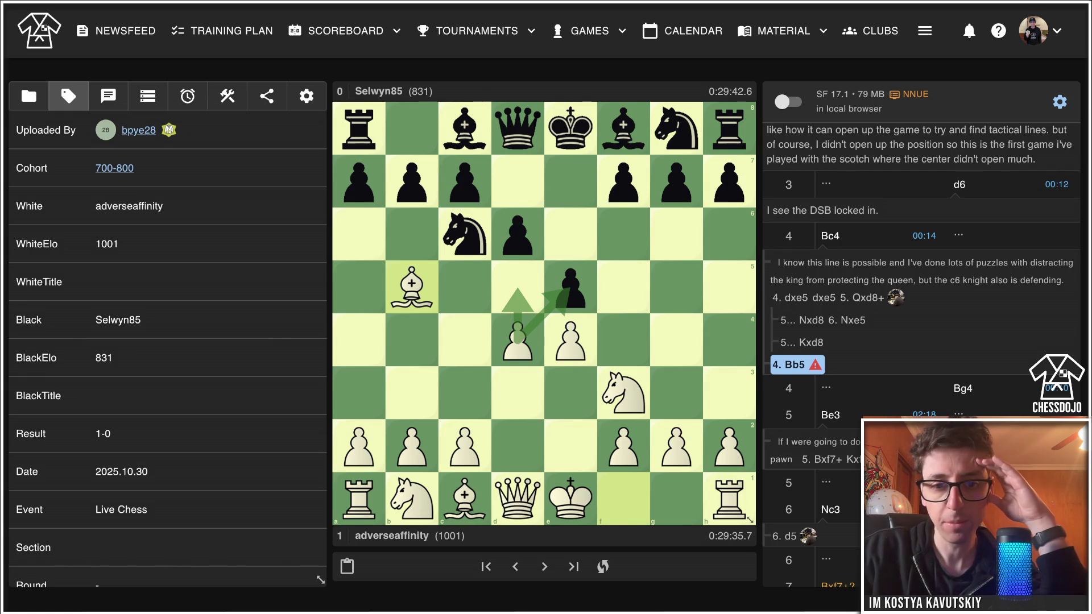
click(517, 339)
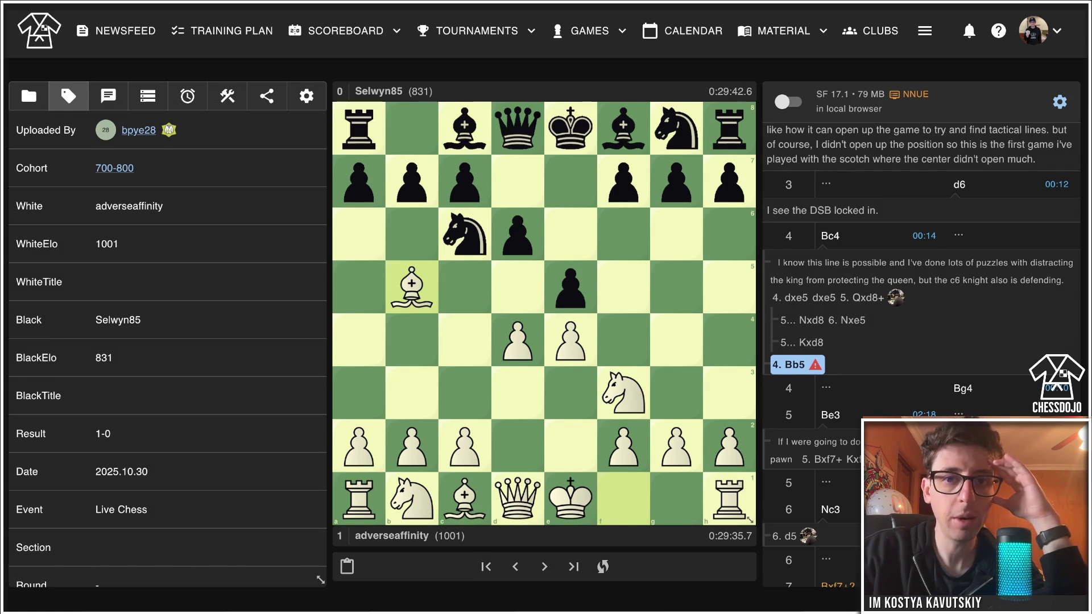
Continue with a6 Bxc6+ bxc6 dxe5 dxe5 Qxd8+ Kxd8 Nxe5, arrowing the knight toward f7.
drag(358, 182, 359, 235)
drag(412, 287, 465, 234)
drag(412, 182, 464, 234)
drag(518, 340, 571, 288)
drag(517, 234, 570, 288)
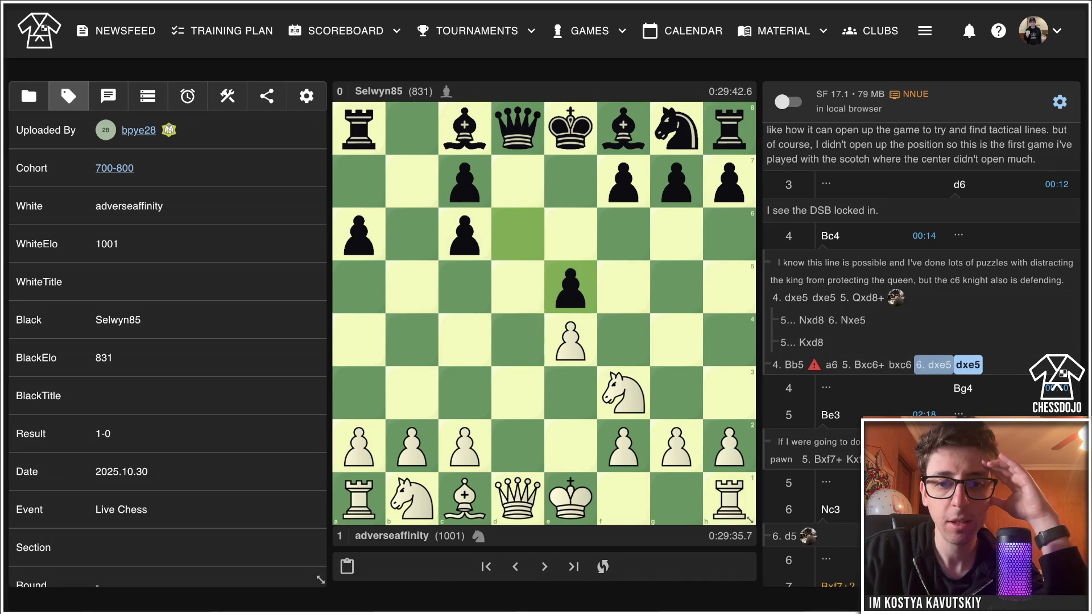
mouse_move(517, 499)
mouse_down()
mouse_move(518, 128)
mouse_move(545, 130)
mouse_move(517, 128)
mouse_up()
drag(624, 392, 570, 288)
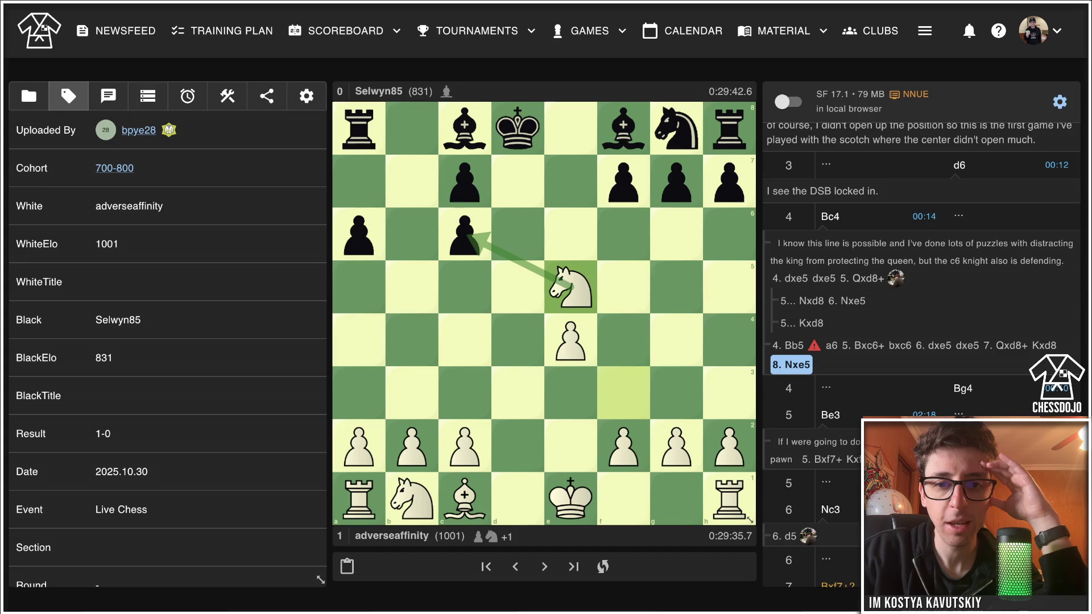
mouse_move(570, 287)
mouse_down()
mouse_move(603, 244)
mouse_move(623, 181)
mouse_up()
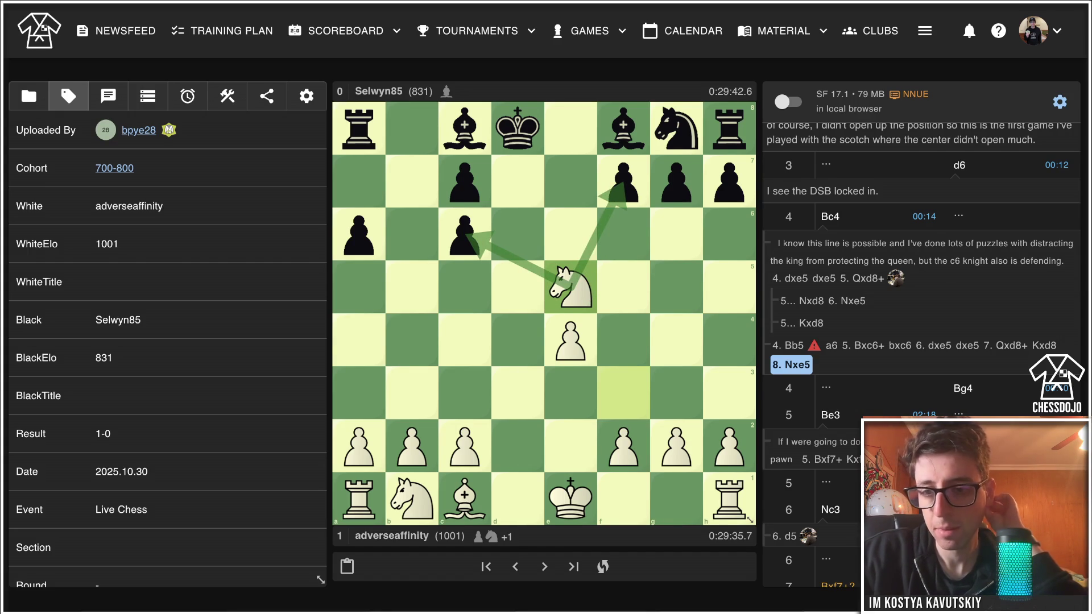
Return to the main line and settle on the position after 4. Bc4 Bg4.
key(Left)
key(Left)
key(Left)
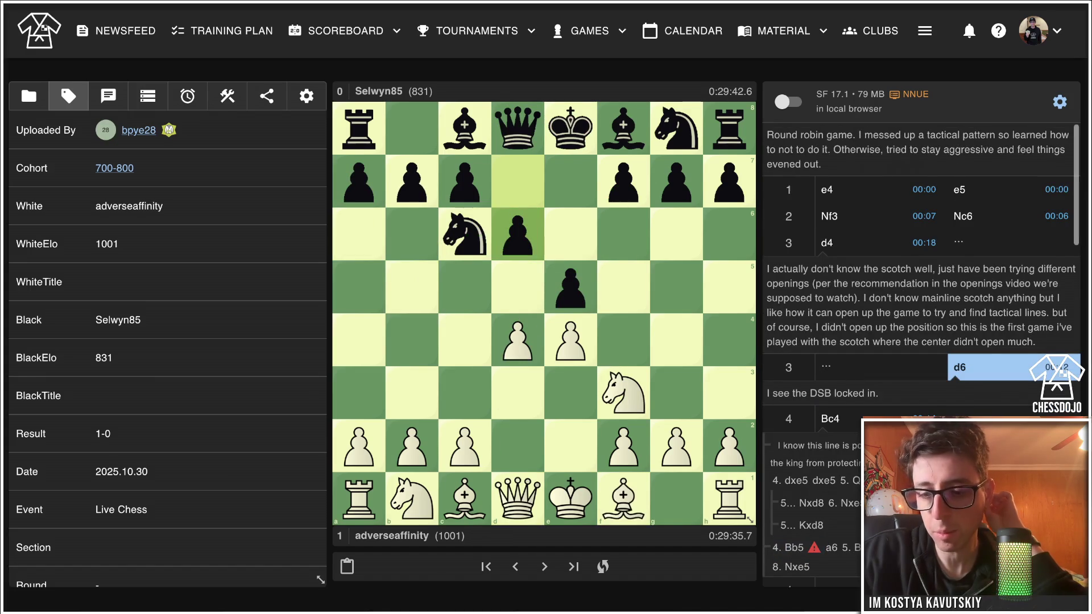
key(Right)
key(Right)
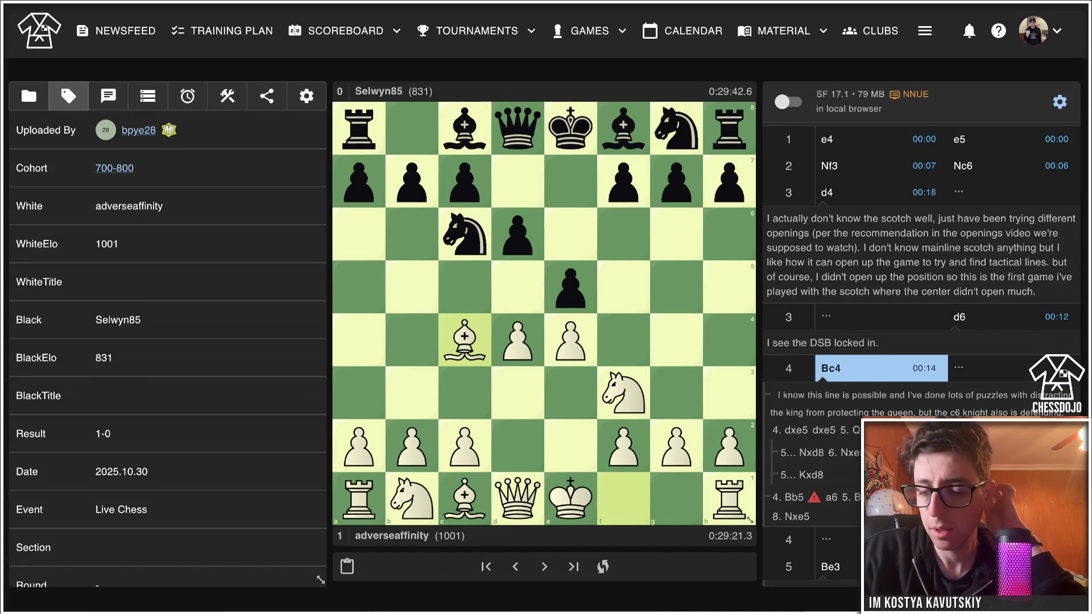
key(Right)
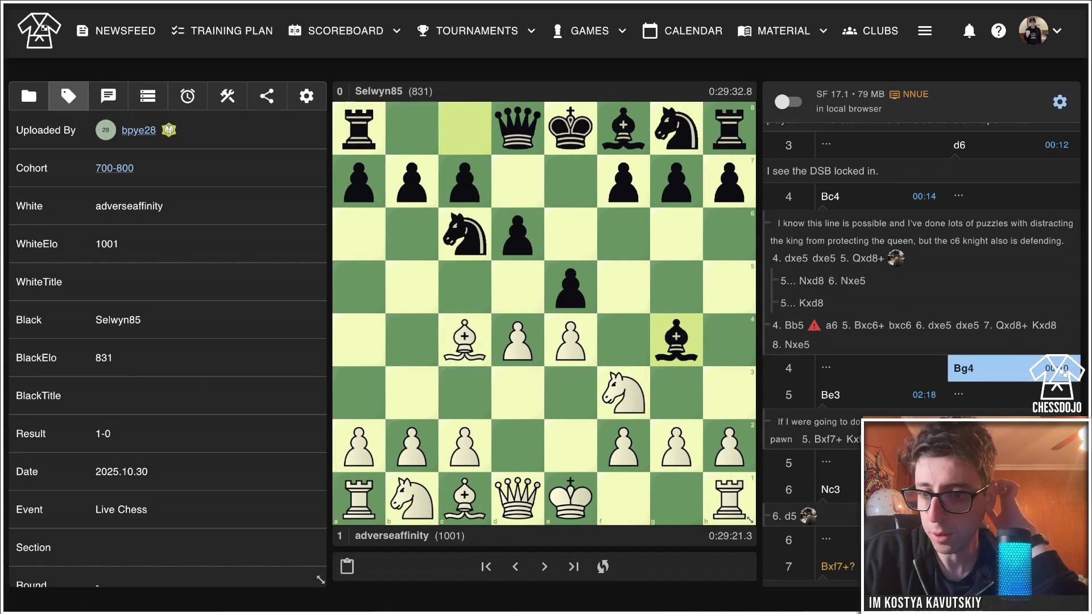
key(Right)
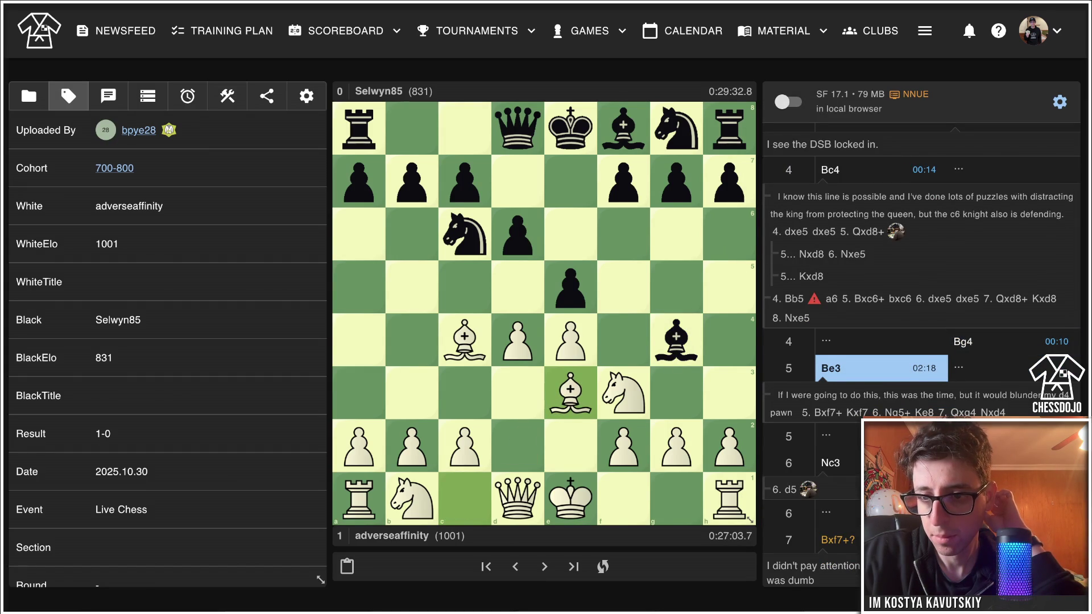
key(Left)
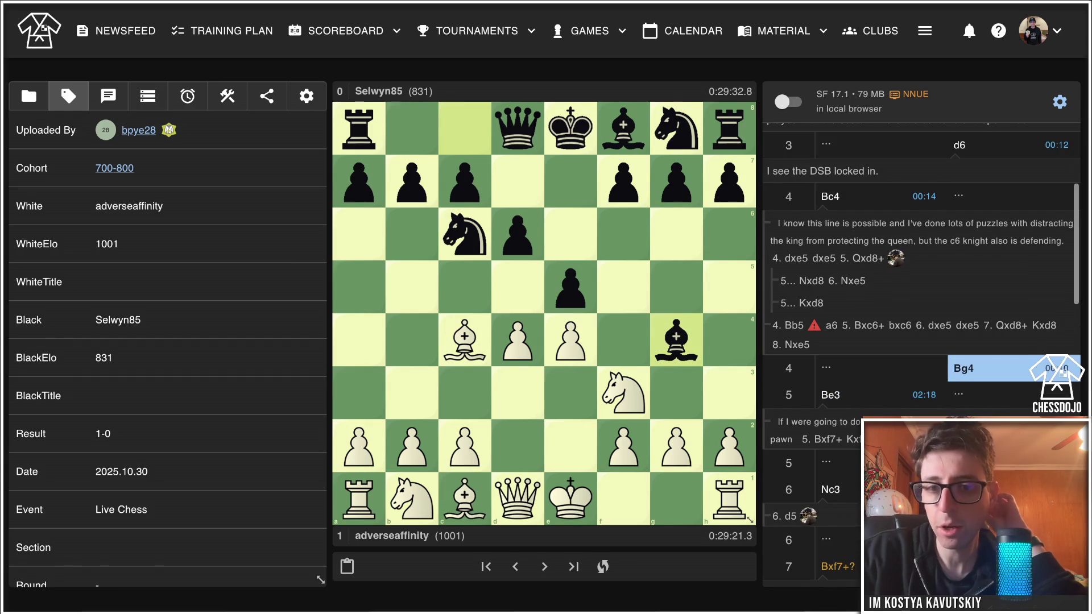
Enter the sideline Bxf7+ Kxf7 Ng5+ Ke8 Qxg4 Nxd4, circling the black king on e8.
drag(465, 340, 623, 181)
drag(570, 128, 623, 180)
drag(624, 392, 676, 287)
drag(623, 181, 570, 128)
mouse_move(518, 498)
mouse_down()
mouse_move(707, 351)
mouse_move(676, 339)
mouse_up()
drag(465, 233, 517, 339)
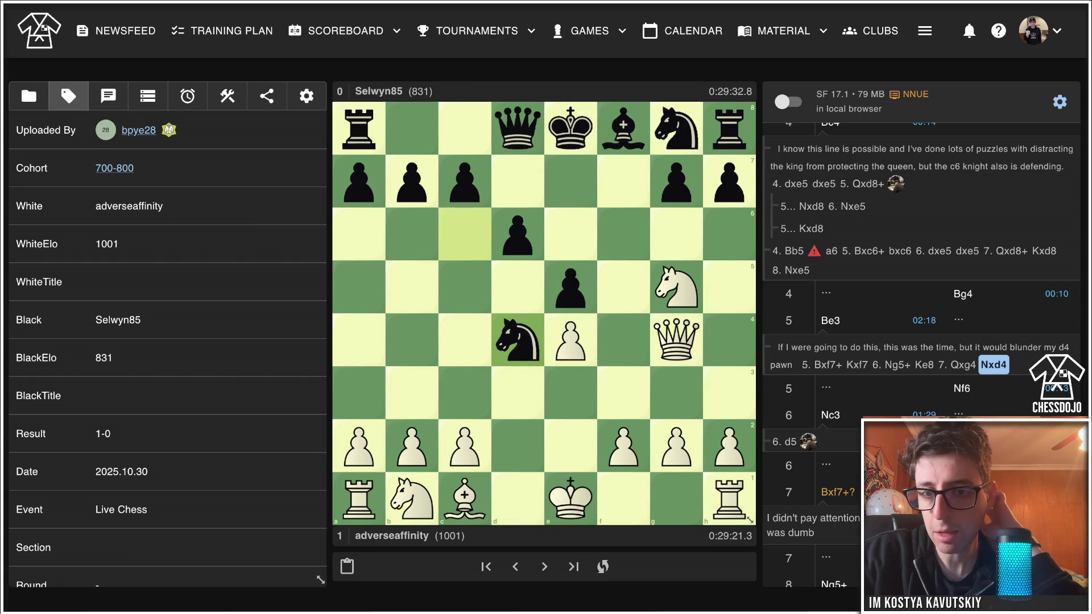
right_click(570, 128)
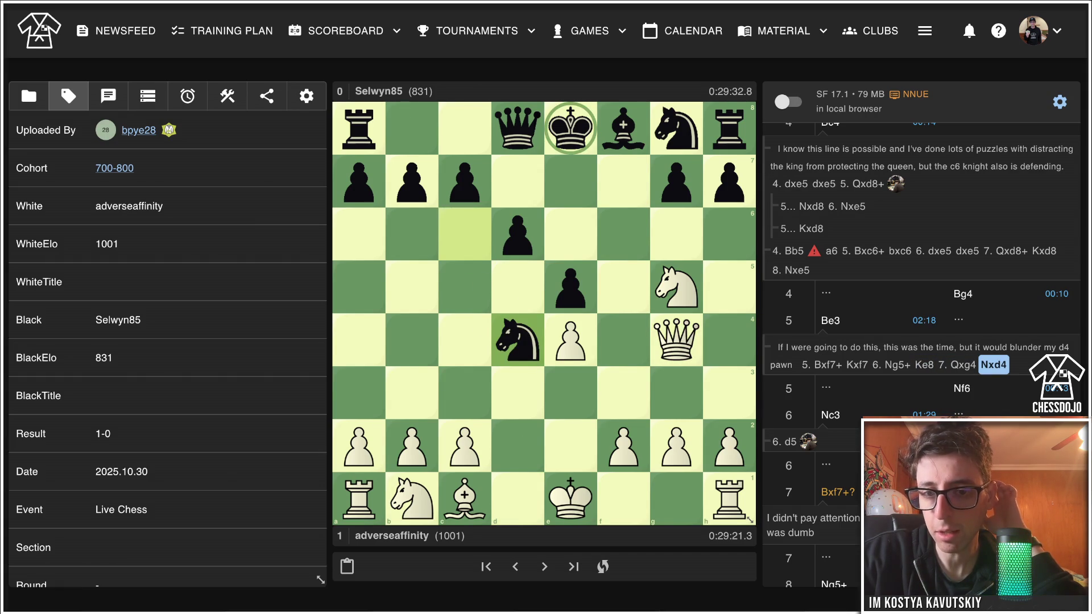
Extend the line with 8. O-O Nxc2, then step back to Ke8.
drag(571, 498, 676, 498)
drag(518, 339, 465, 445)
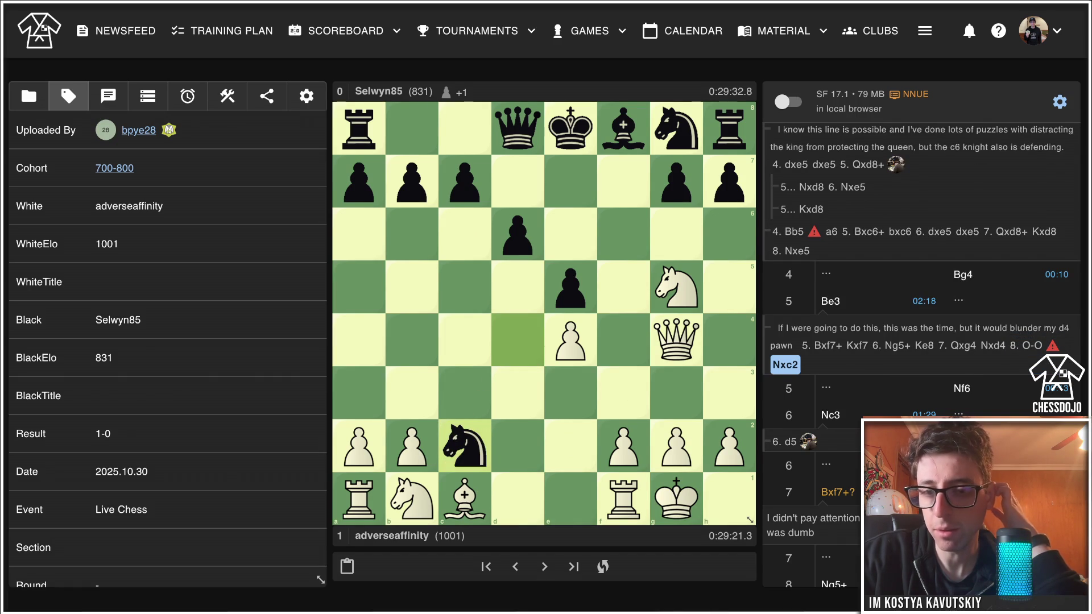
key(Left)
key(Left)
key(Left)
key(Left)
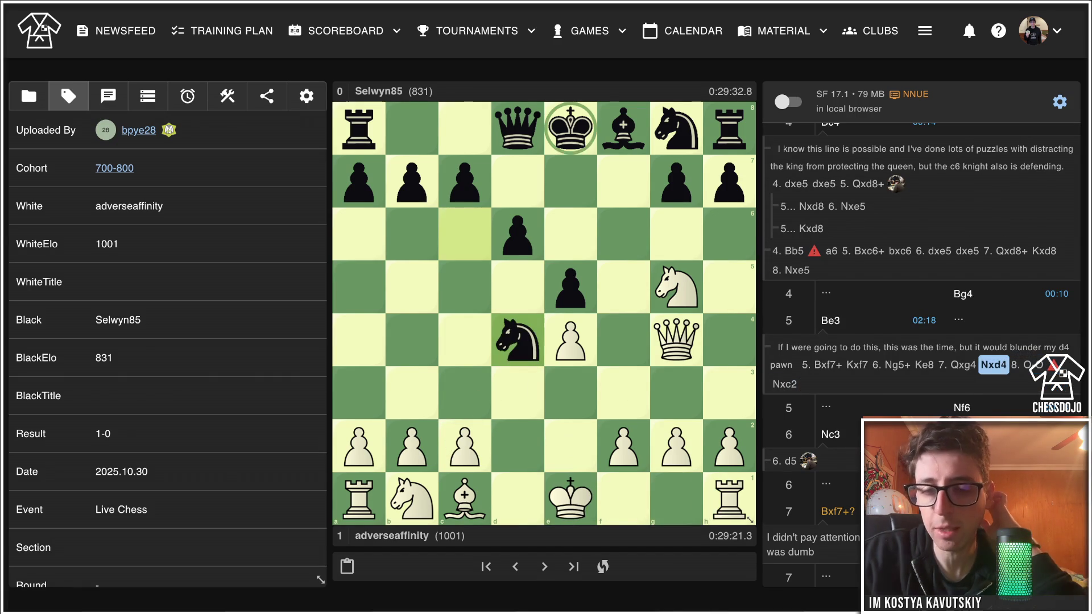
key(Left)
key(Left)
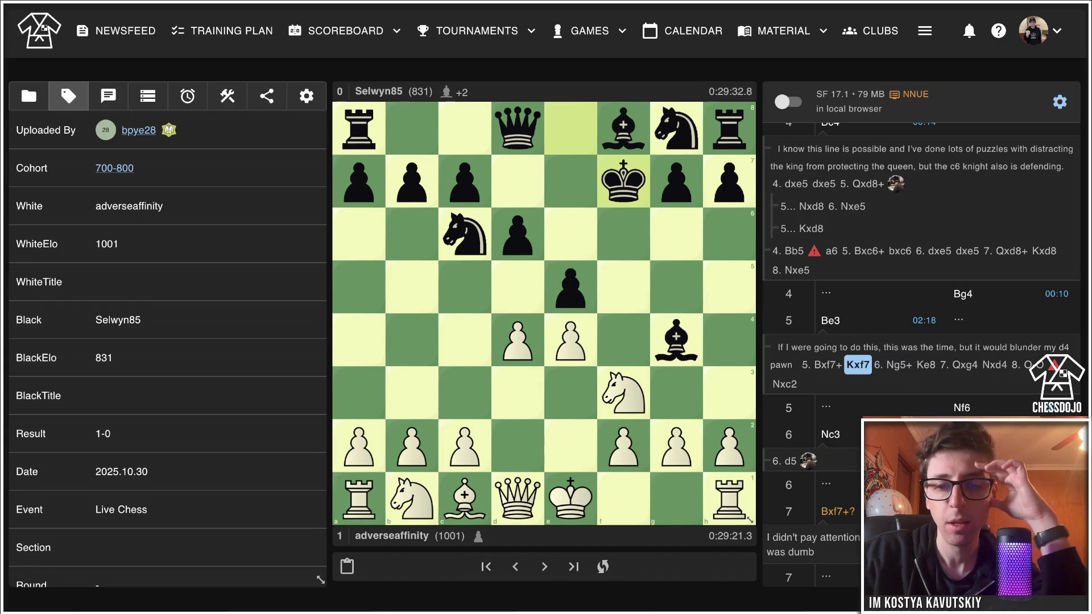
Add 6...Qxg5 7. Bxg5 Bxd1 after Ng5+, circling the king on f7 and queen on g5.
key(Right)
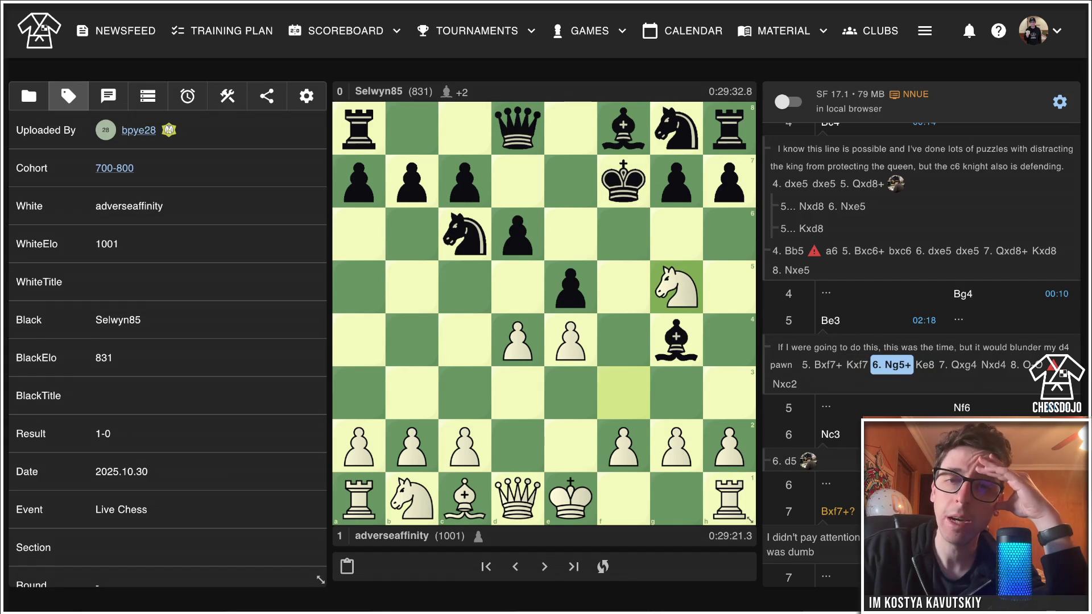
drag(517, 128, 677, 287)
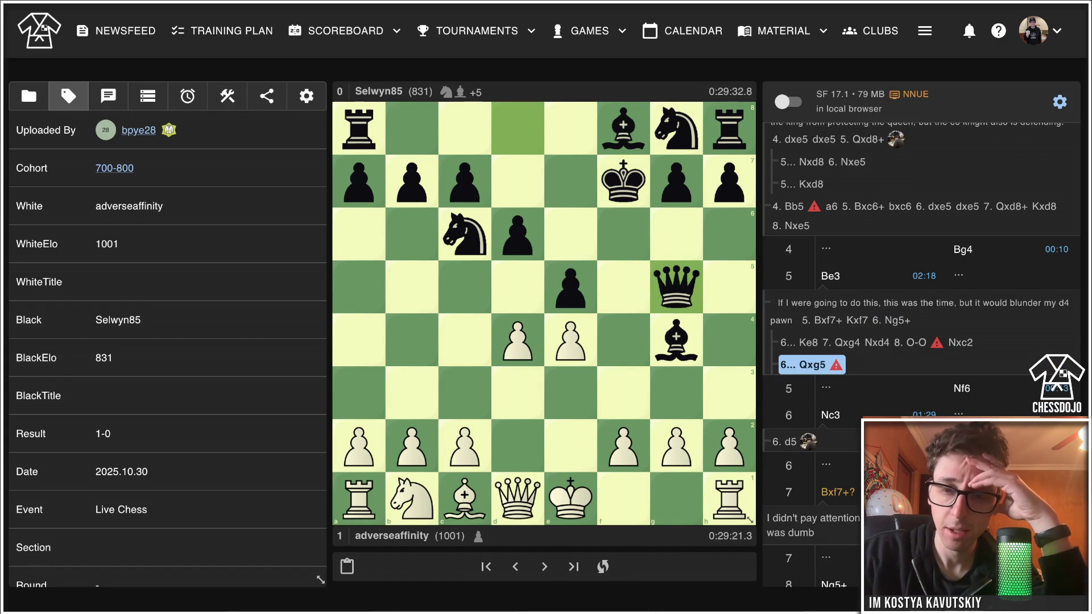
right_click(623, 181)
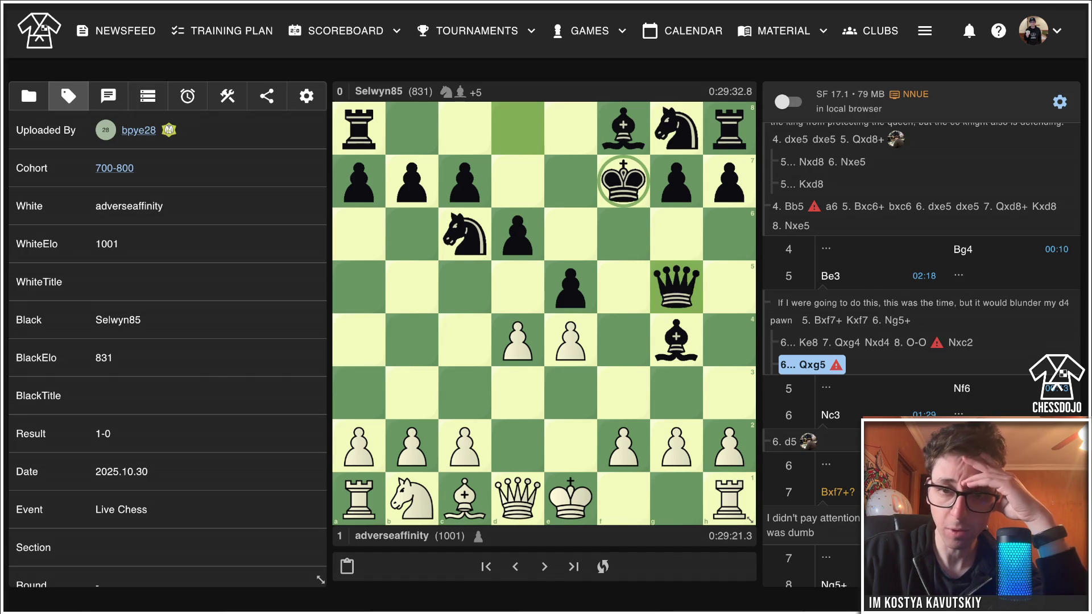
right_click(676, 287)
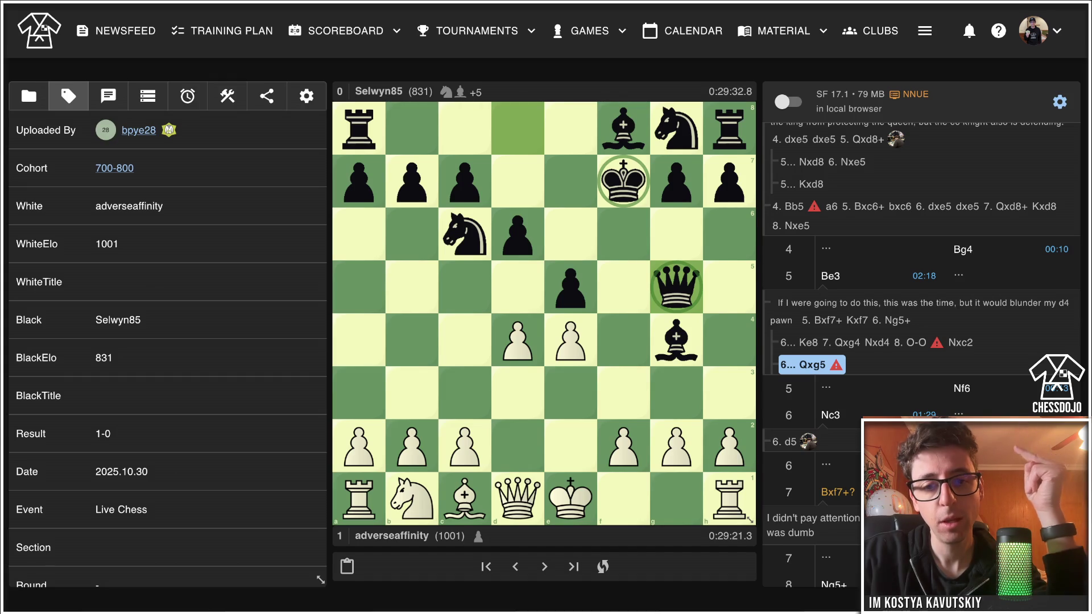
mouse_move(465, 499)
mouse_down()
mouse_move(676, 287)
mouse_move(676, 332)
mouse_move(676, 287)
mouse_up()
drag(676, 340, 517, 498)
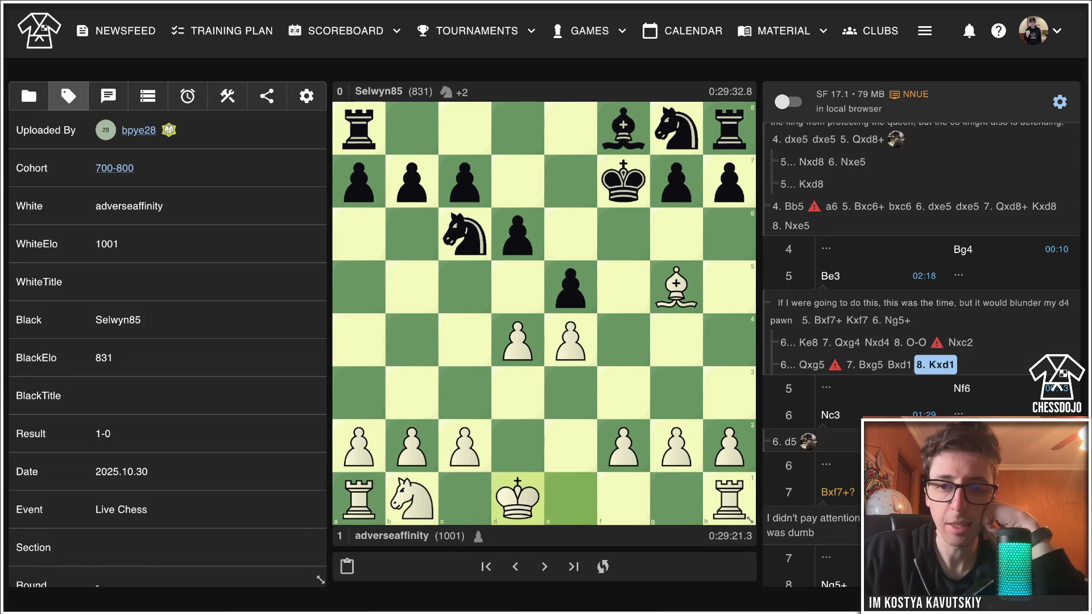
Add a 6. Nxe5+ sideline with replies 6...Nxe5 and 6...dxe5 7. Qxg4.
key(Left)
key(Left)
key(Left)
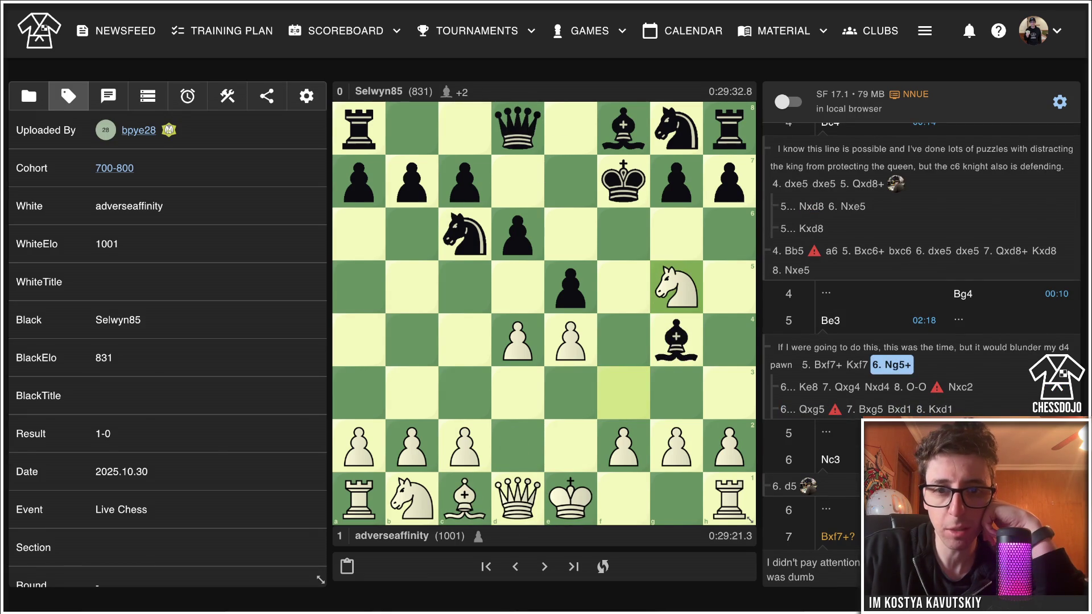
key(Down)
key(Left)
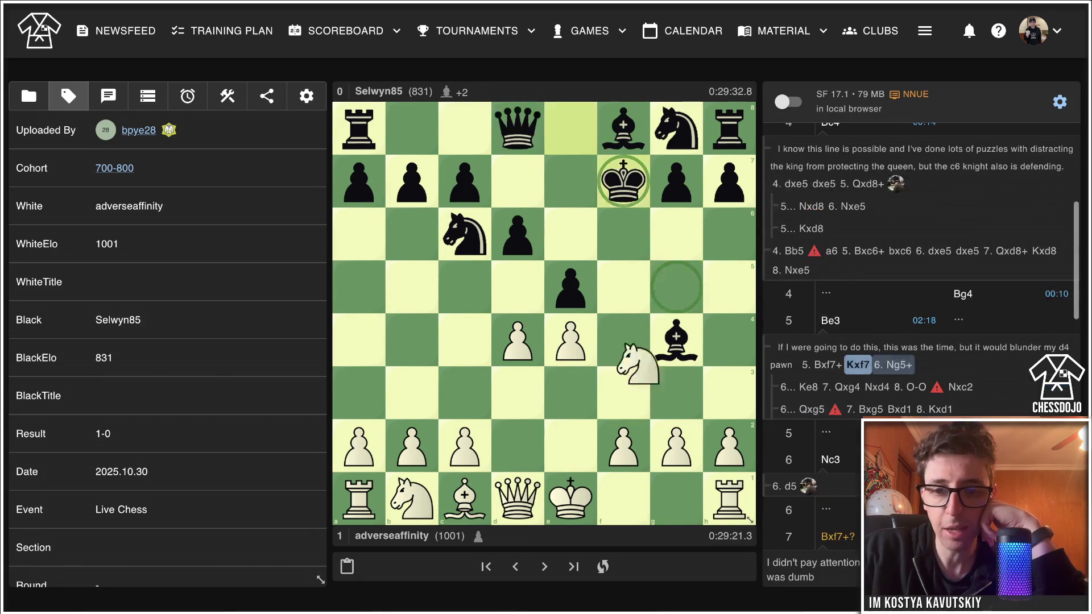
drag(623, 392, 570, 287)
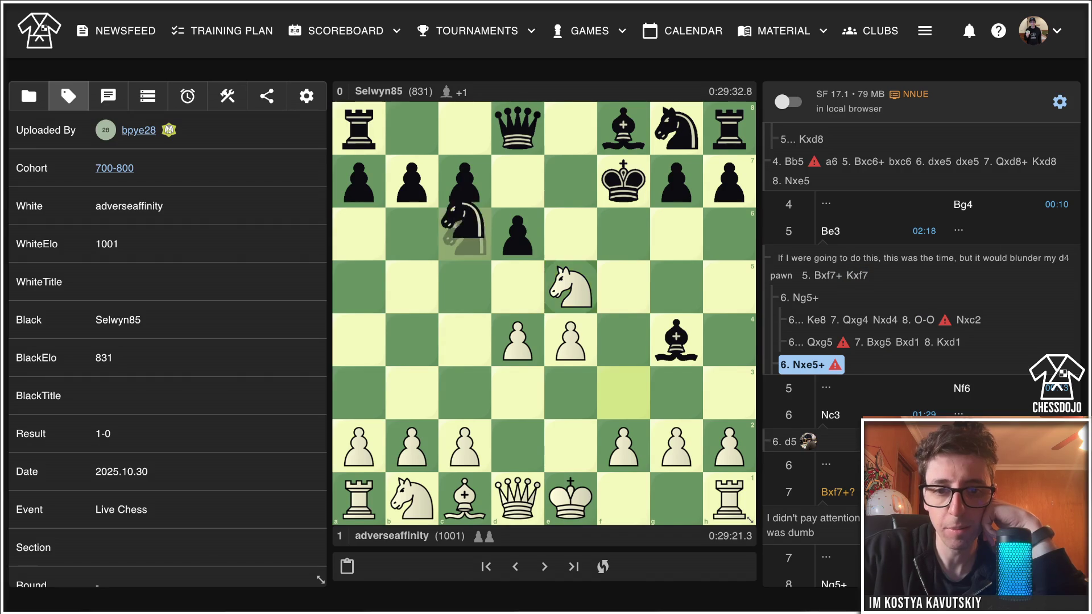
drag(464, 222, 570, 287)
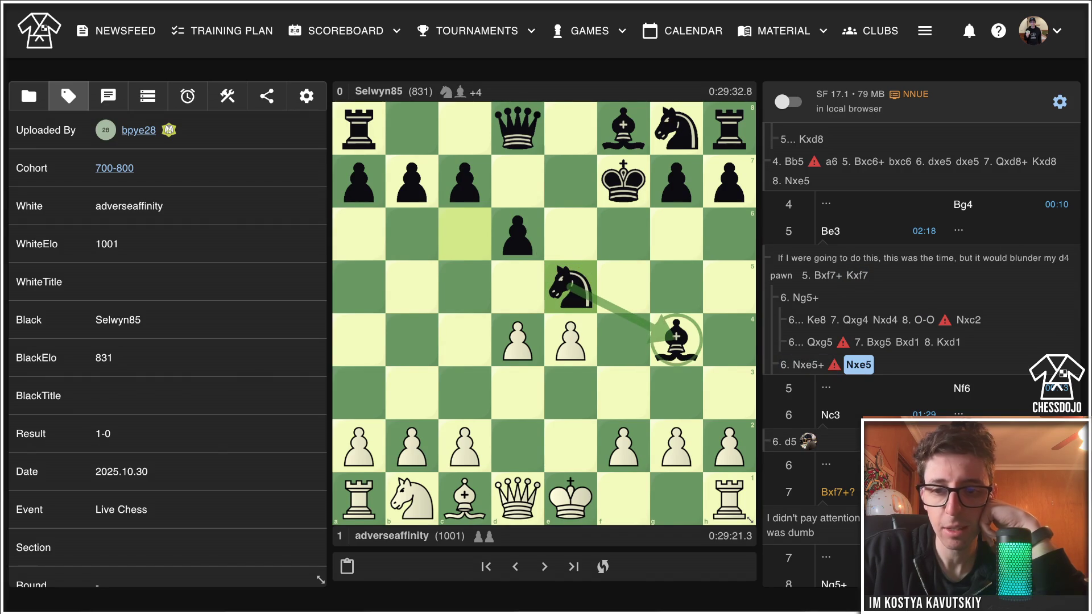
key(Left)
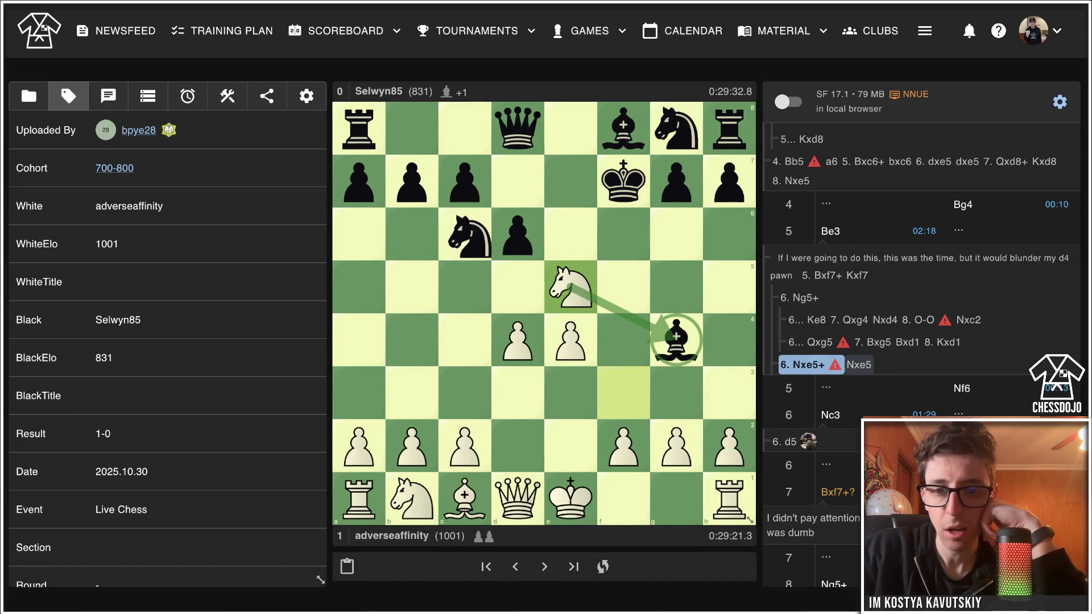
drag(517, 234, 570, 287)
mouse_move(517, 500)
mouse_down()
mouse_move(690, 344)
mouse_move(677, 340)
mouse_up()
Return to 5. Be3 and step through 5...Nf6 6. Nc3 a6 7. Bxf7+? to 8. Ng5+.
key(Left)
key(Left)
key(Left)
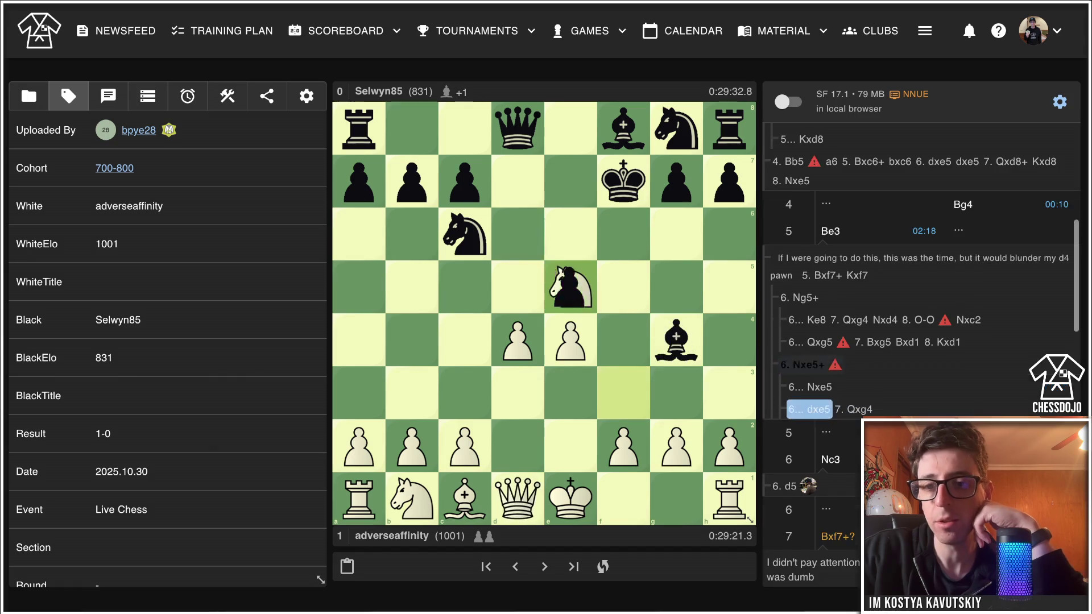
key(Left)
key(Left)
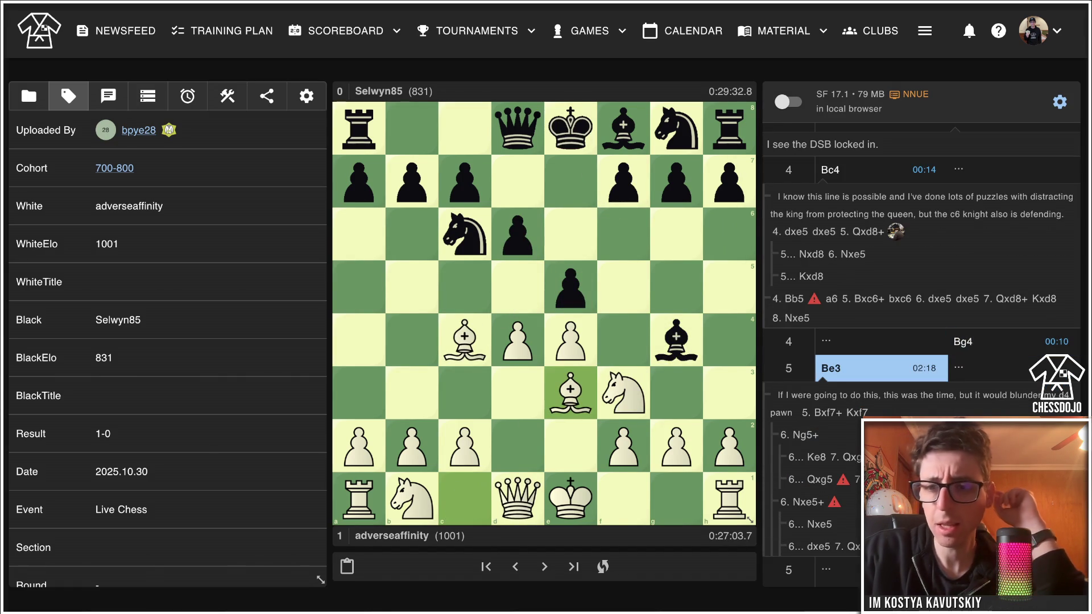
key(Left)
key(Down)
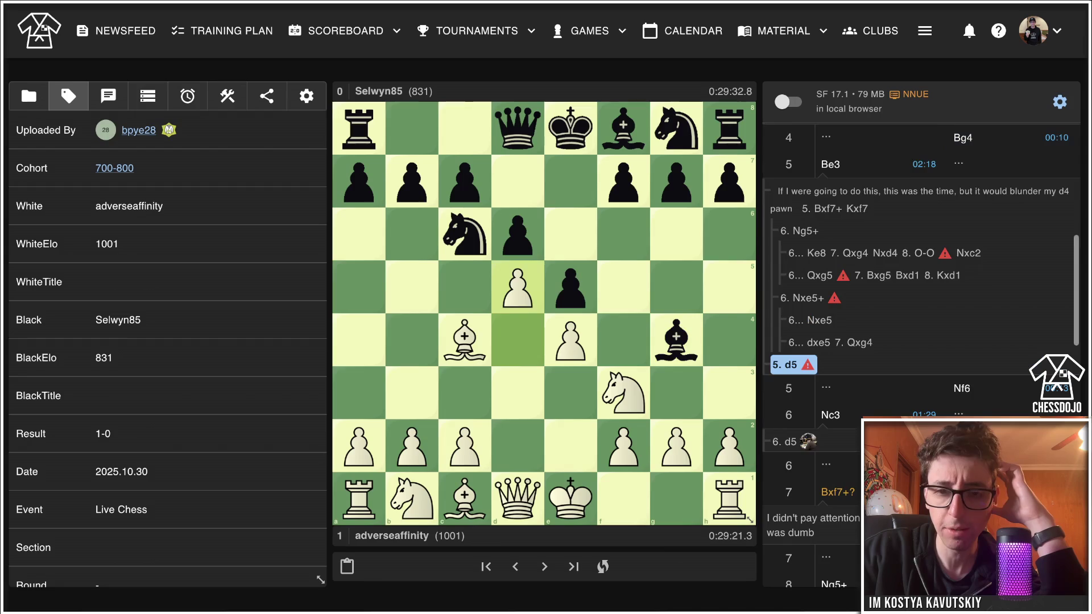
key(Up)
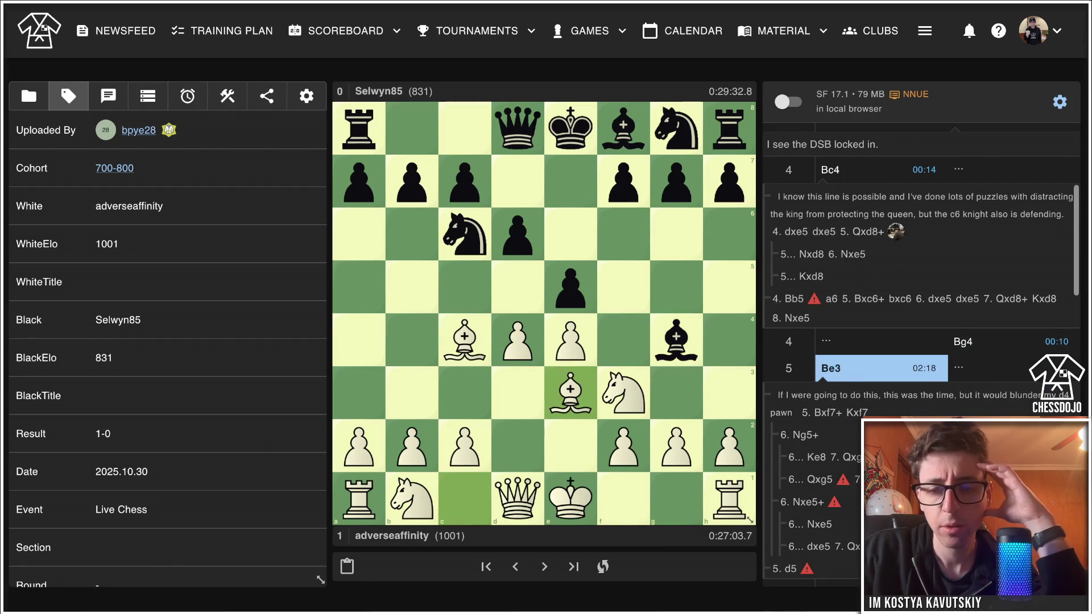
key(Right)
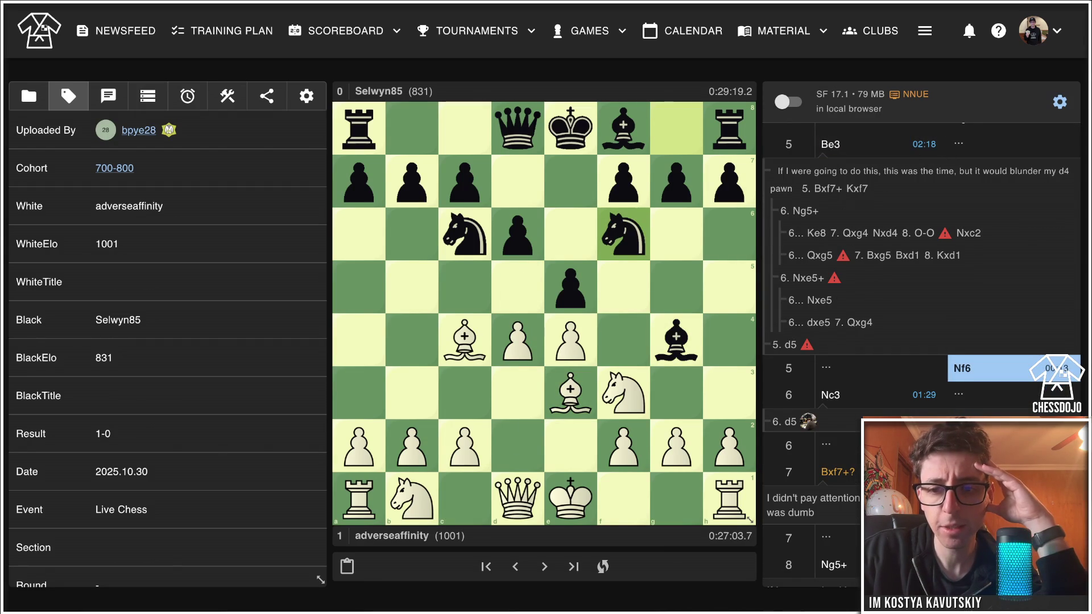
key(Right)
key(Return)
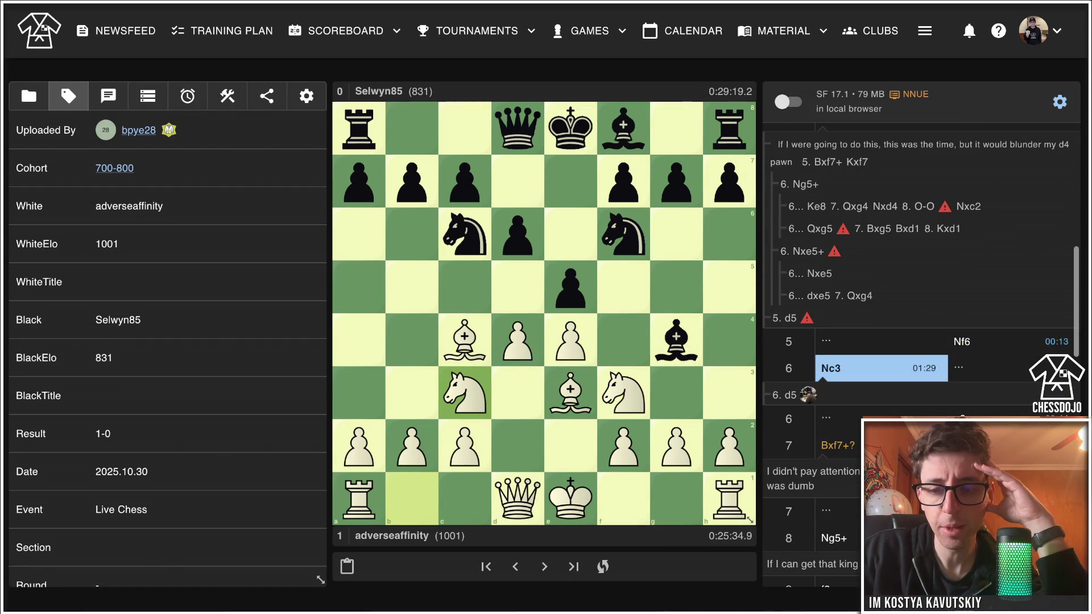
key(Right)
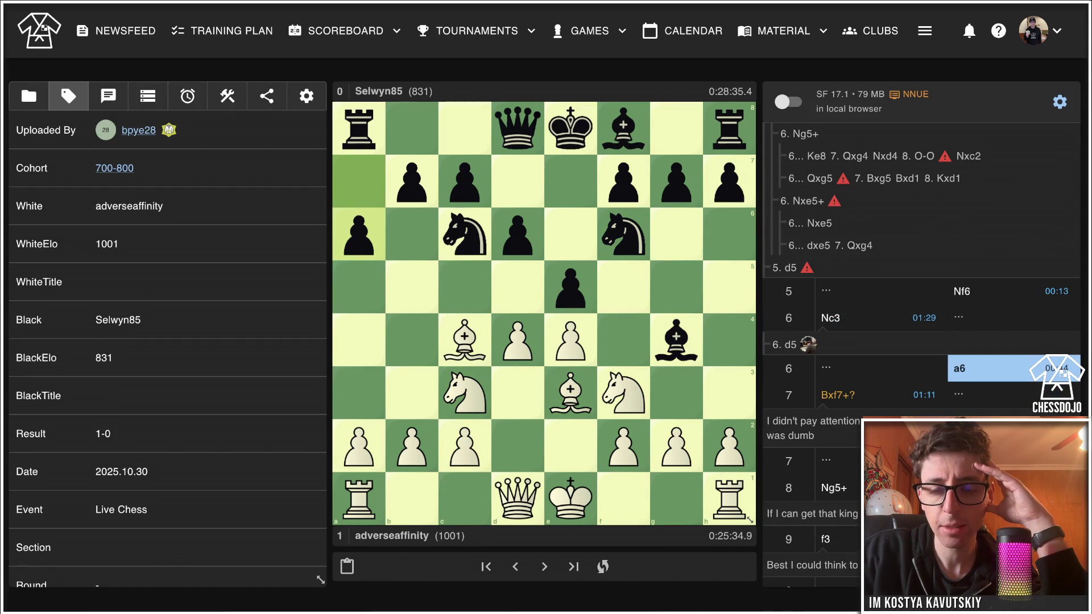
key(Right)
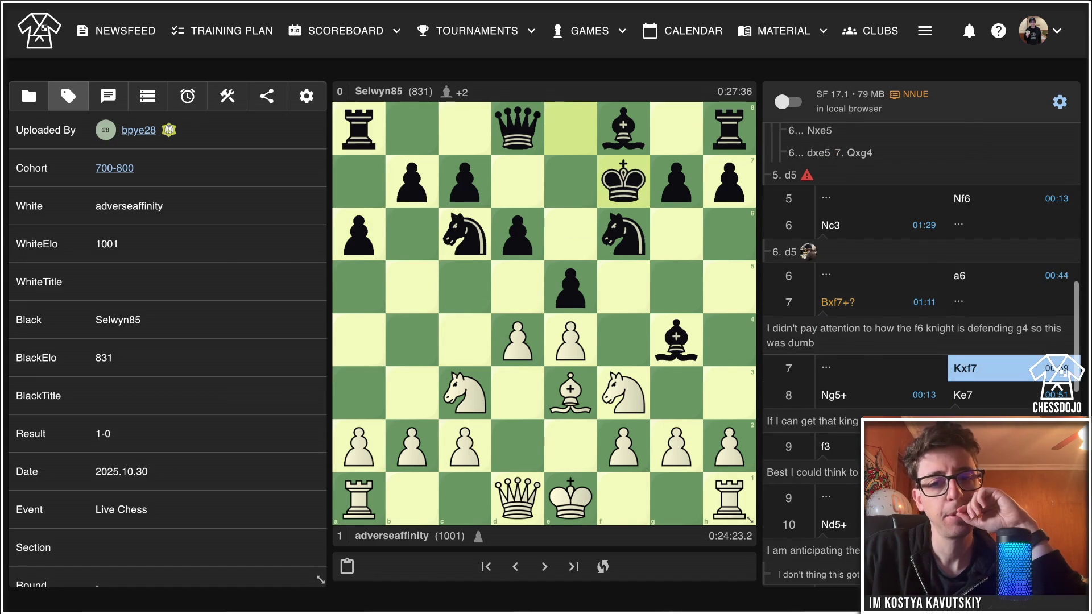
key(Right)
key(Right)
key(Right)
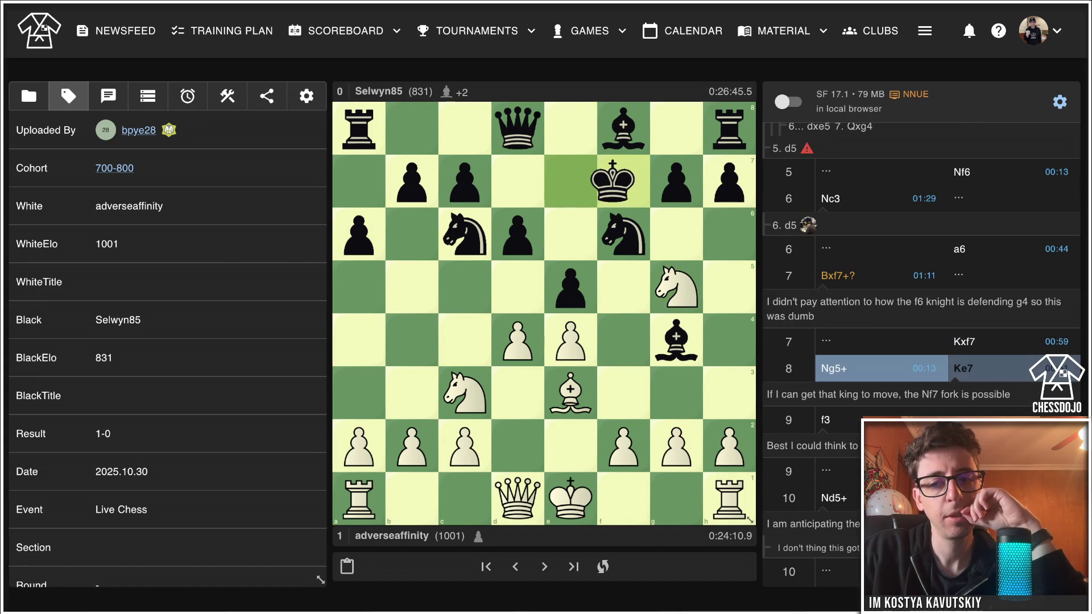
Replay from 6...a6 through 9. f3 Bh5 10. Nd5+ Nxd5 to 11. exd5.
key(Left)
key(Left)
key(Left)
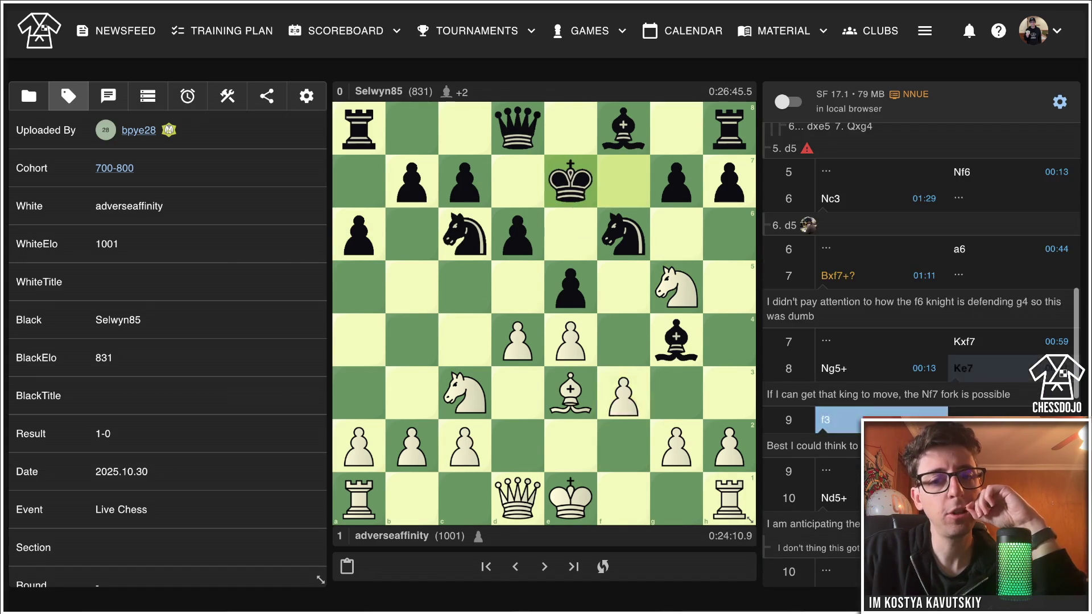
key(Left)
key(Left)
key(Right)
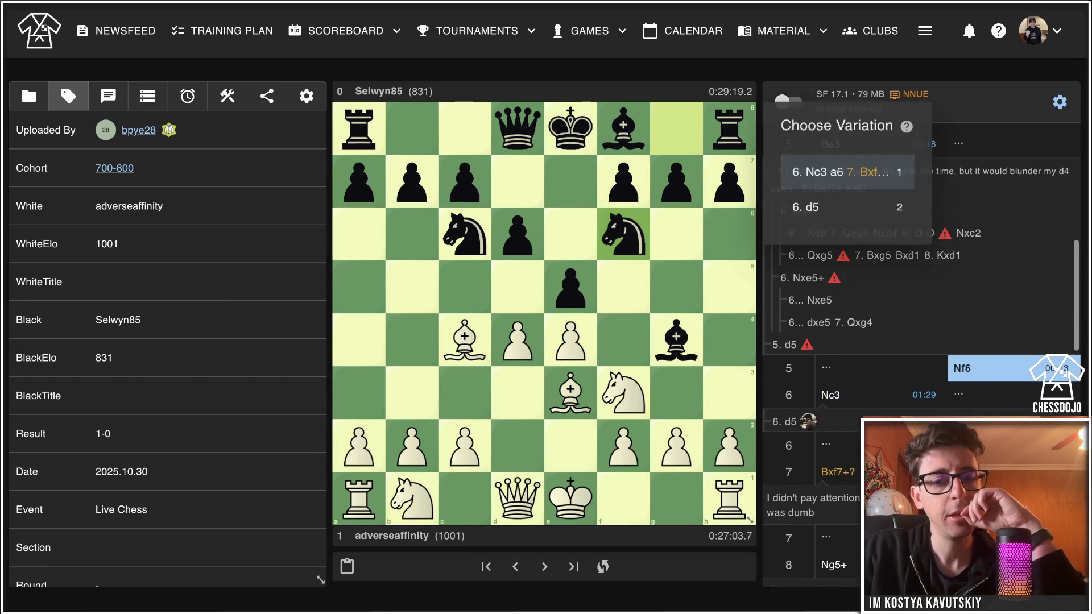
key(Return)
key(Right)
key(Right)
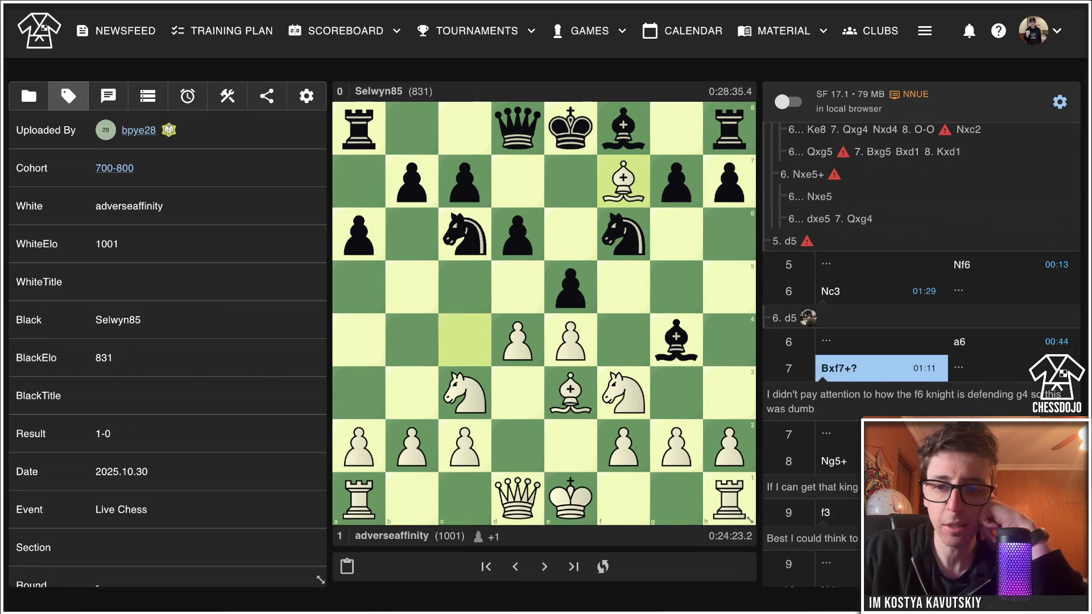
key(Right)
key(Right)
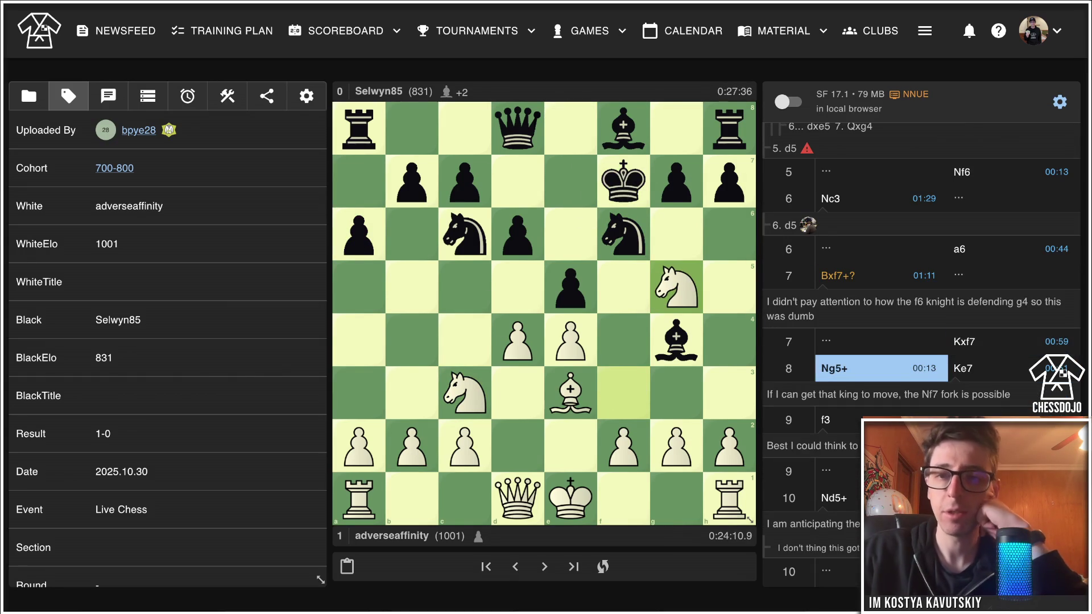
key(Right)
key(Right)
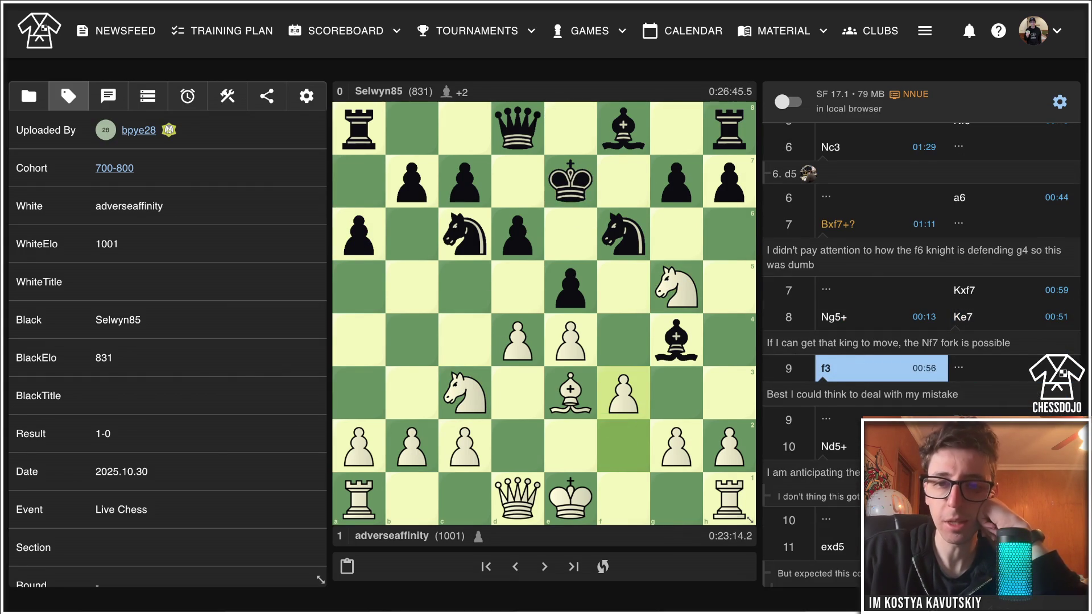
key(Right)
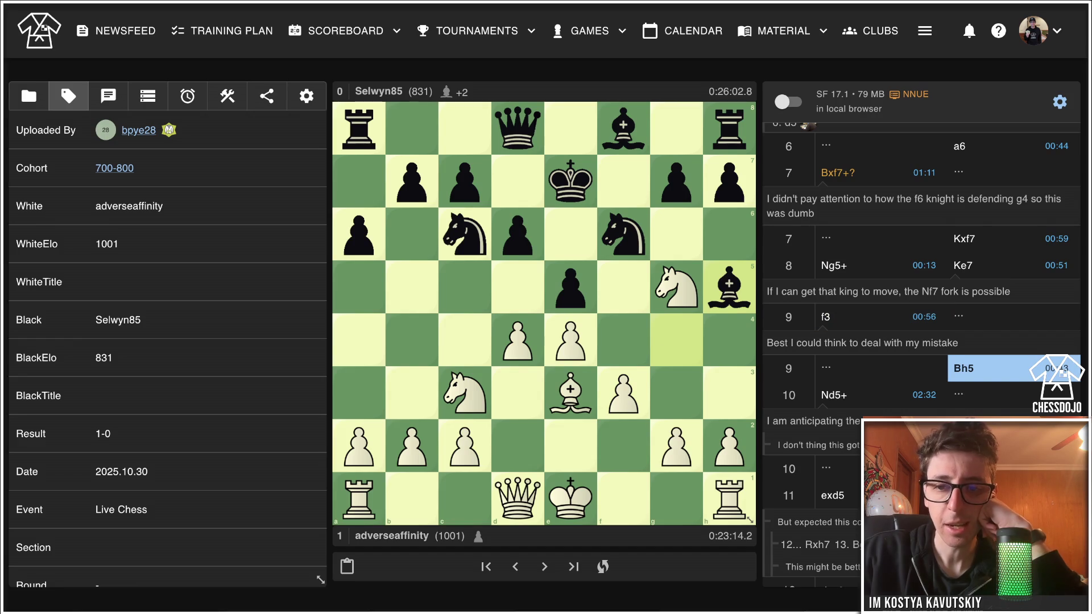
key(Right)
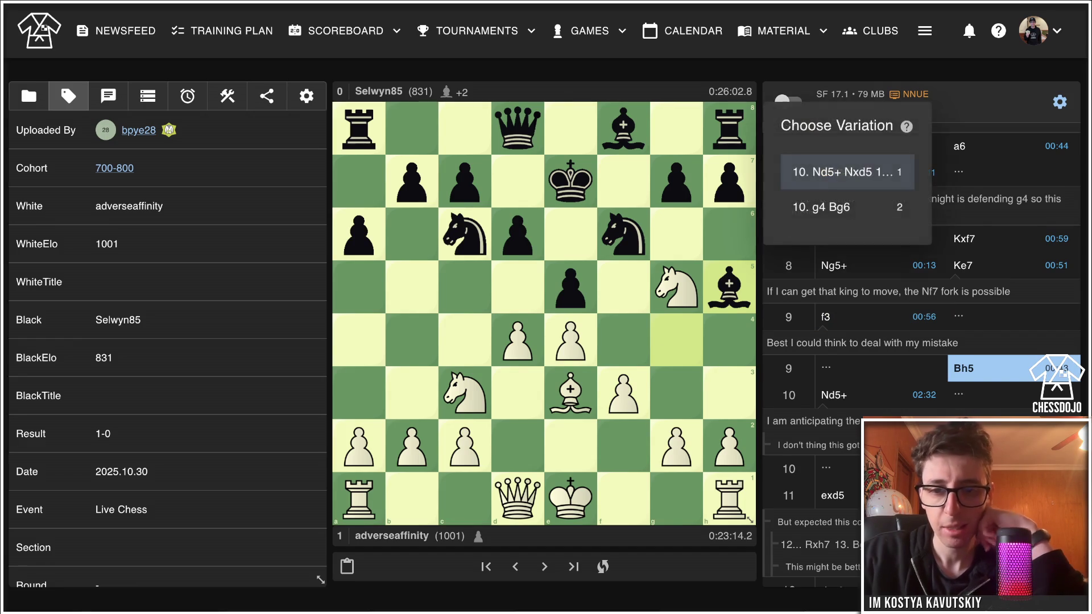
key(Return)
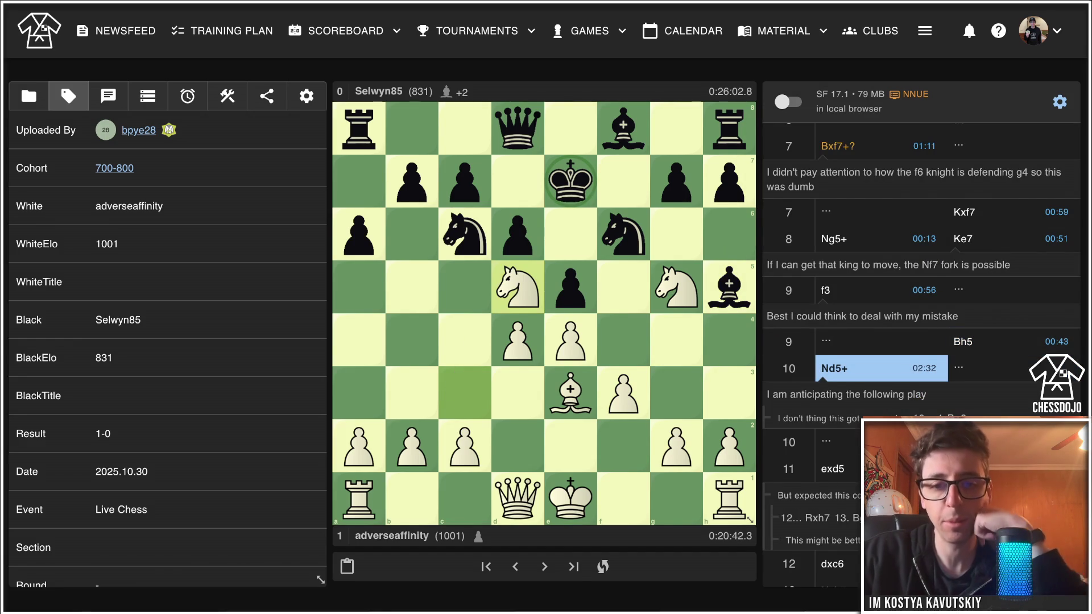
key(Right)
key(Right)
key(Right)
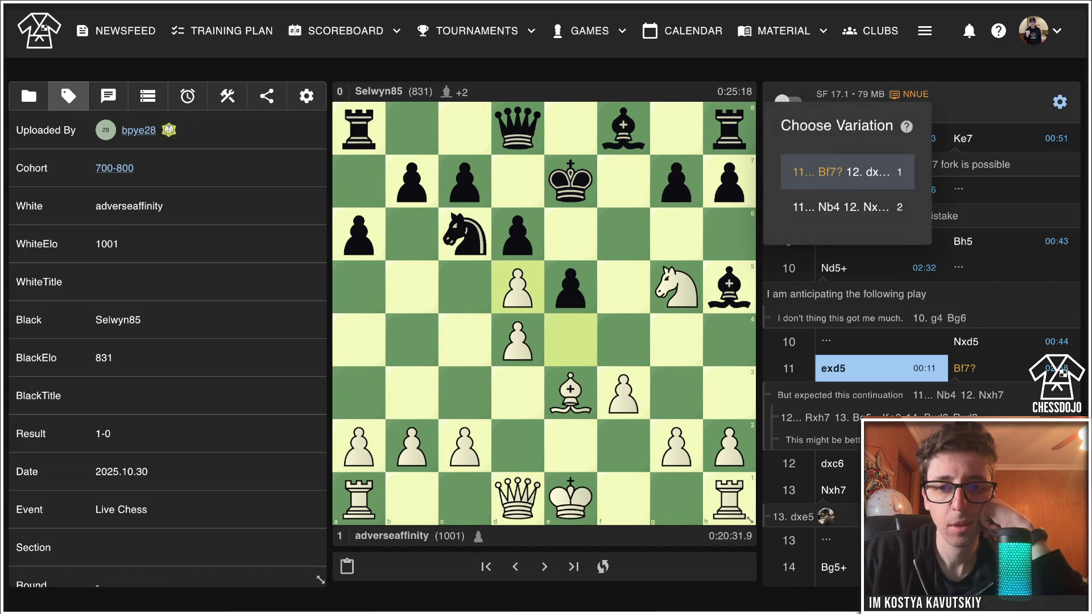
Compare the played 11...Bf7? 12. dxc6 with the 11...Nb4 alternative, ending at 11. exd5.
key(Return)
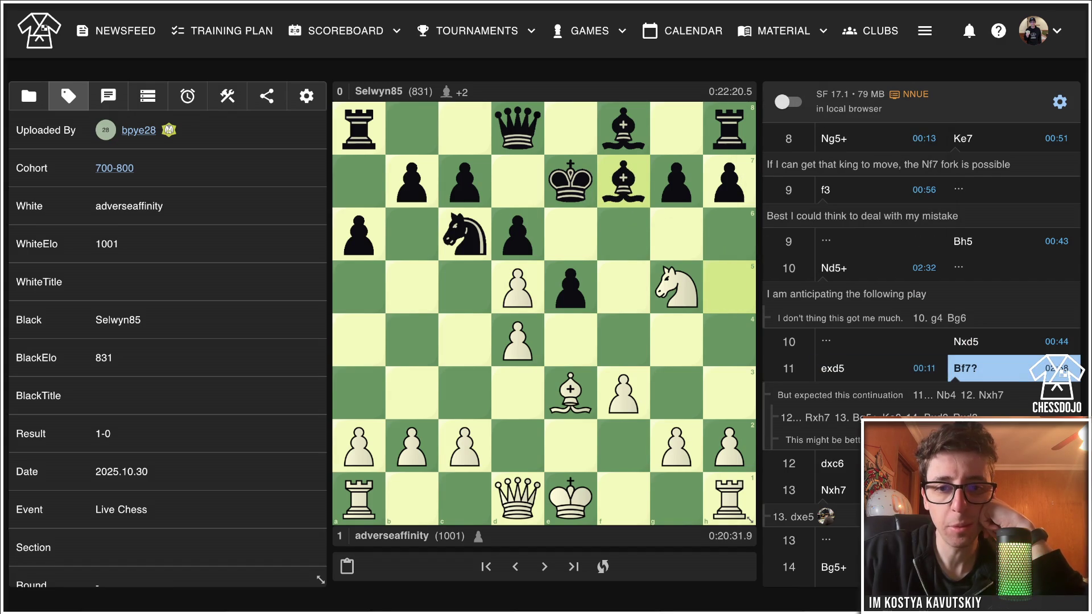
key(Left)
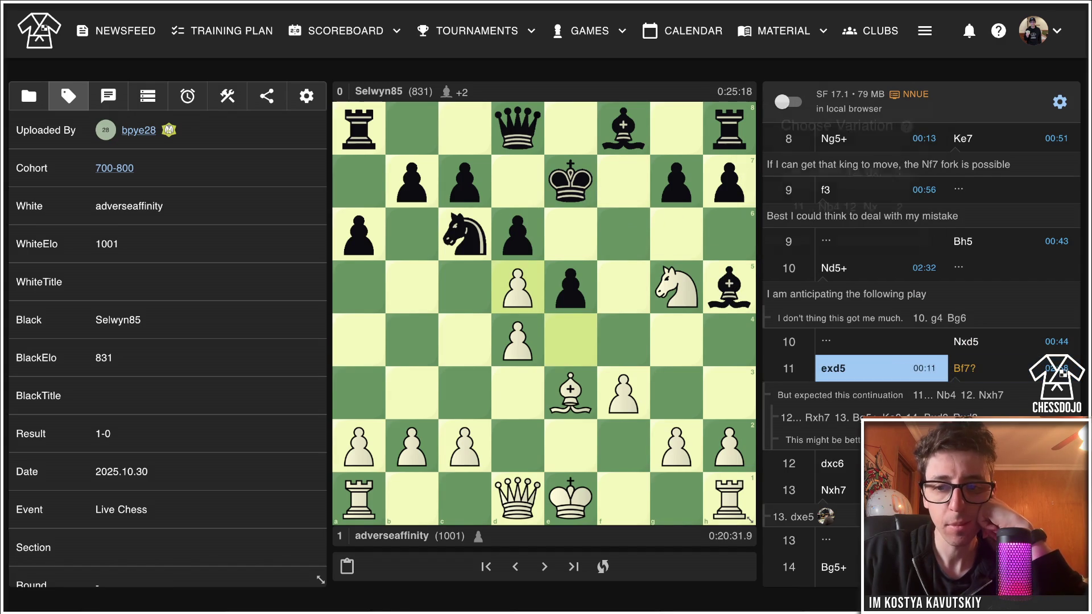
key(Right)
key(Return)
key(Right)
key(Left)
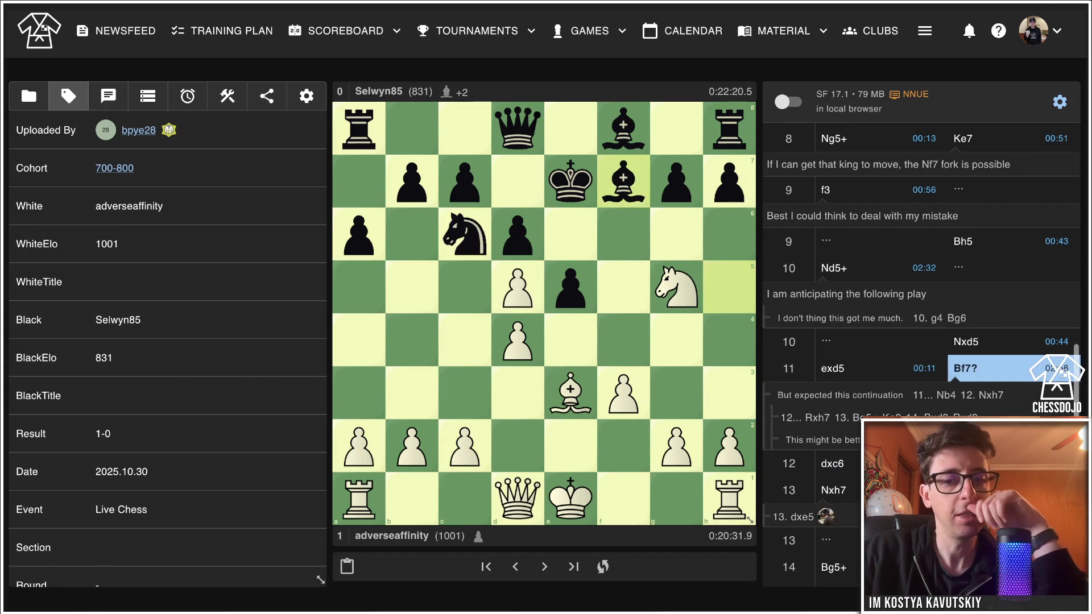
key(Left)
key(Right)
key(Right)
key(Left)
key(Left)
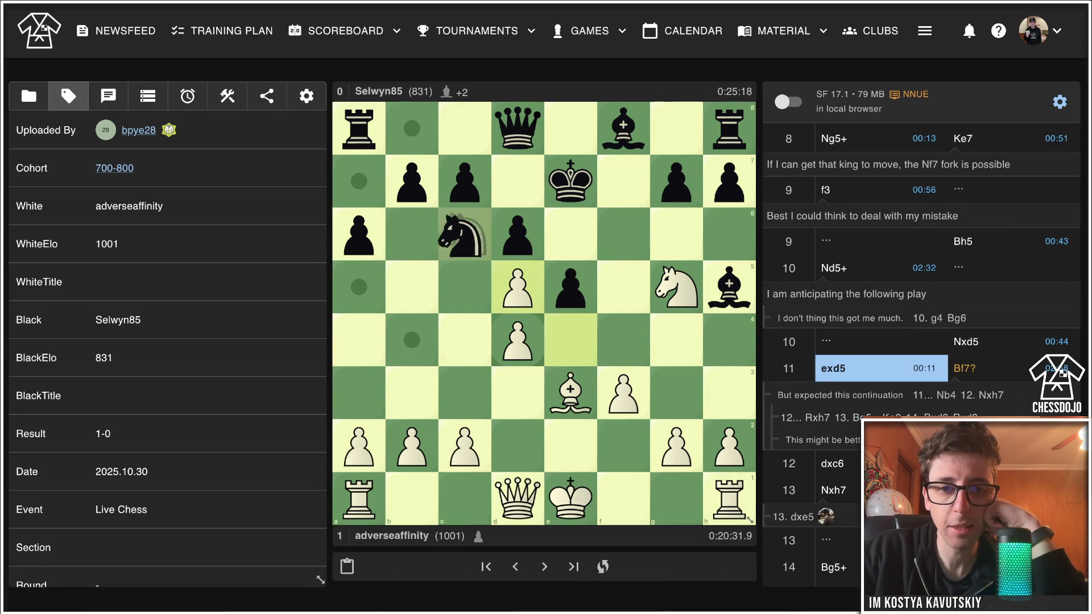
Add 11...Nb8 12. Ne6 Qd7, marking d7 and a bishop arrow to g5, then return to 11. exd5.
drag(464, 234, 412, 128)
right_click(517, 181)
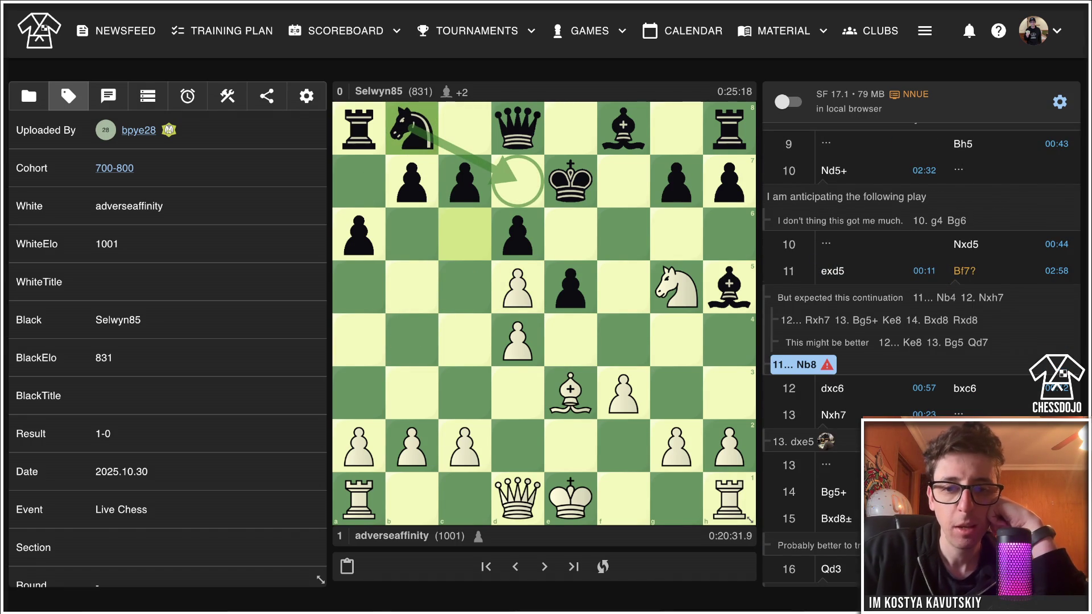
drag(676, 287, 571, 234)
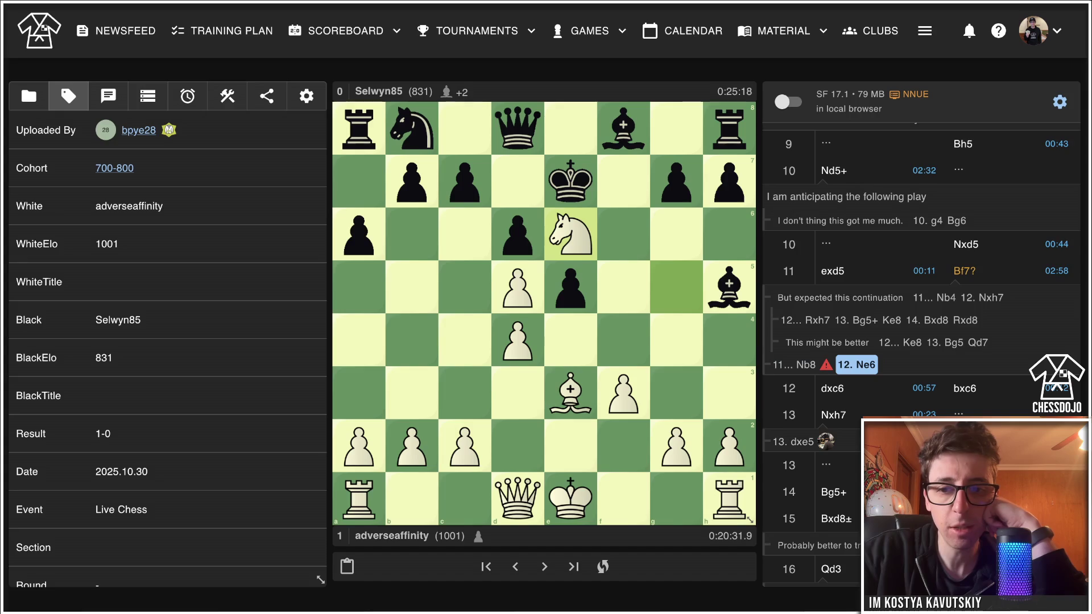
drag(570, 392, 676, 287)
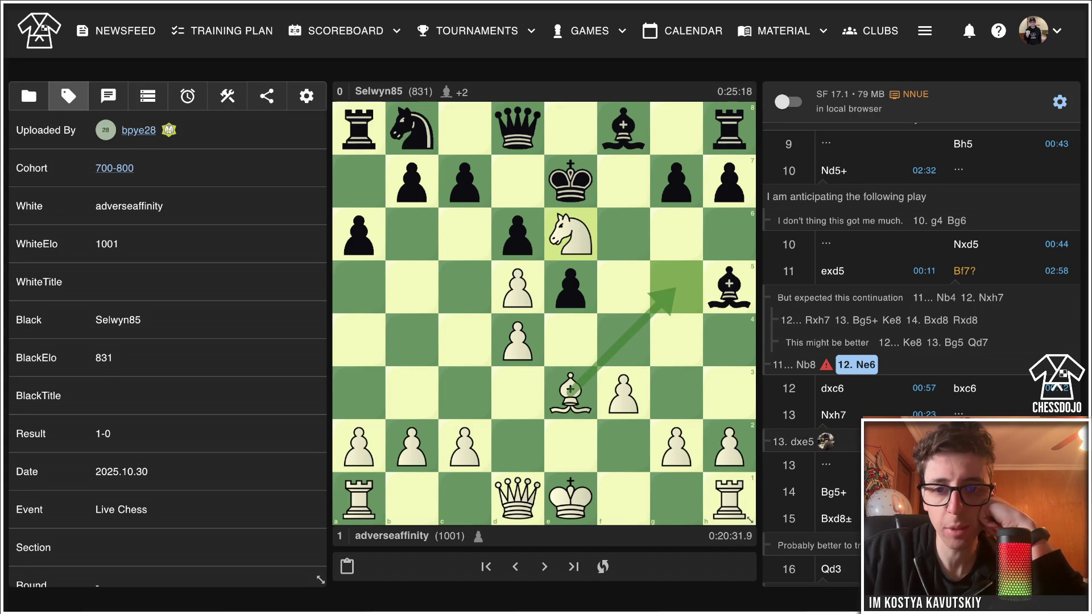
mouse_move(517, 128)
mouse_down()
mouse_move(465, 128)
mouse_move(518, 181)
mouse_up()
key(Left)
key(Left)
key(Left)
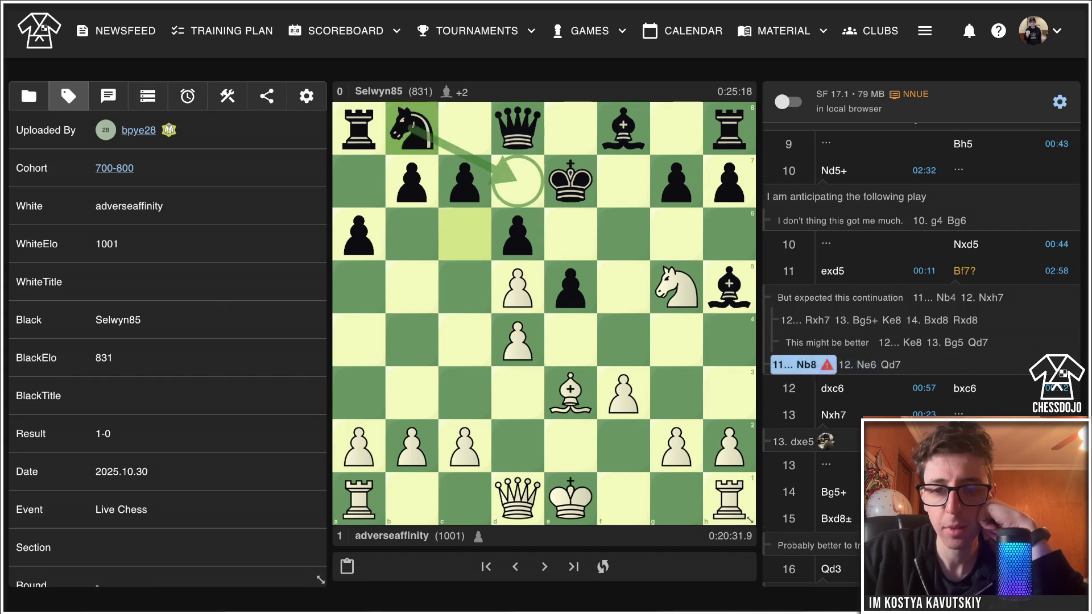
key(Right)
key(Right)
key(Right)
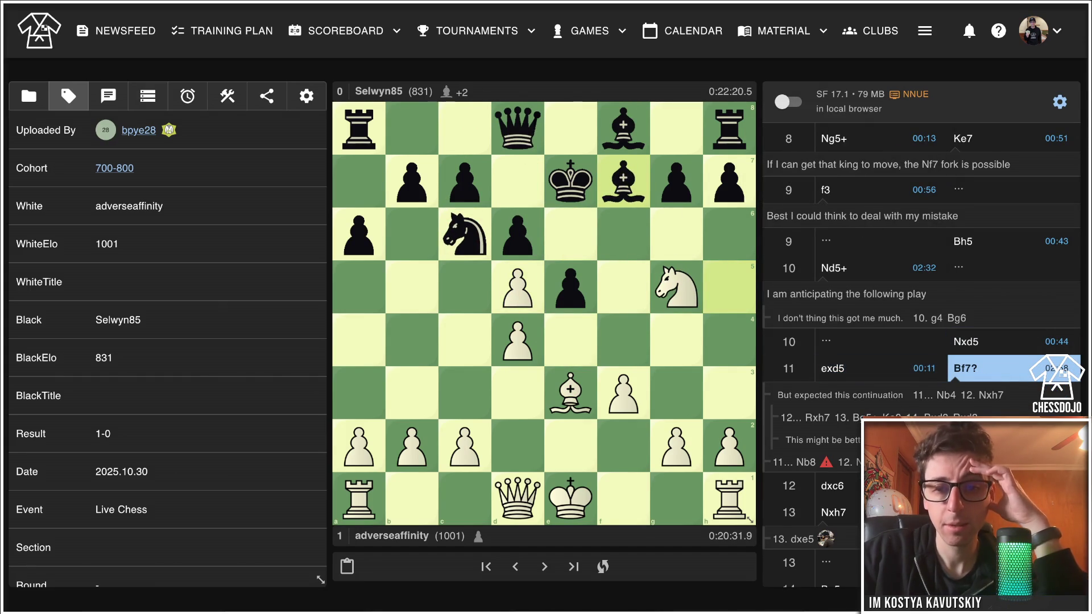
Step through 12. dxc6 bxc6 13. Nxh7 Rxh7 Bg5+ Ke8 to Bxd8, arrowing the bishop check.
key(Right)
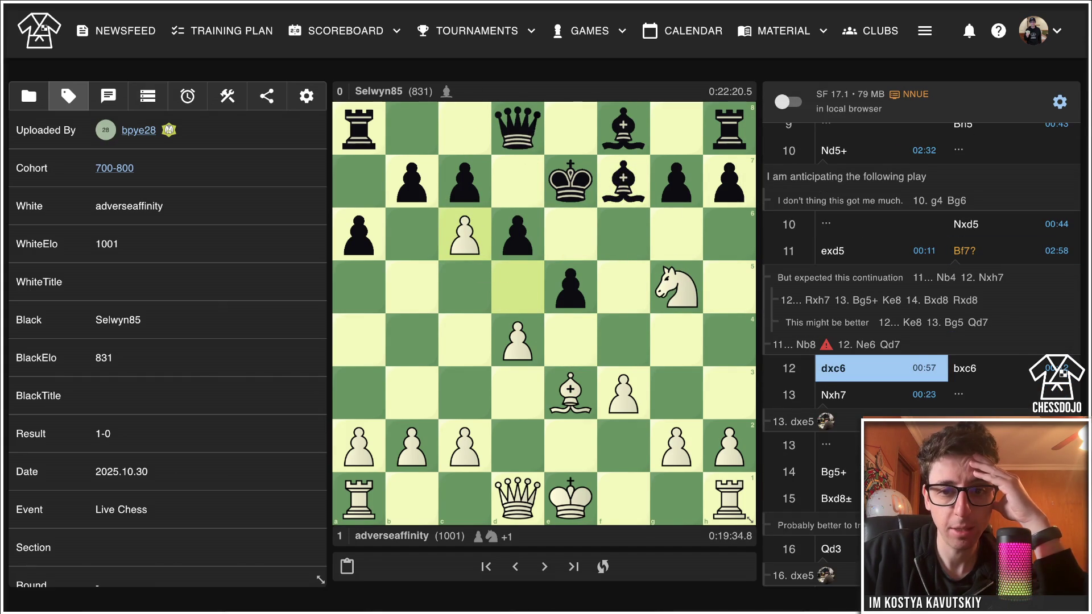
key(Right)
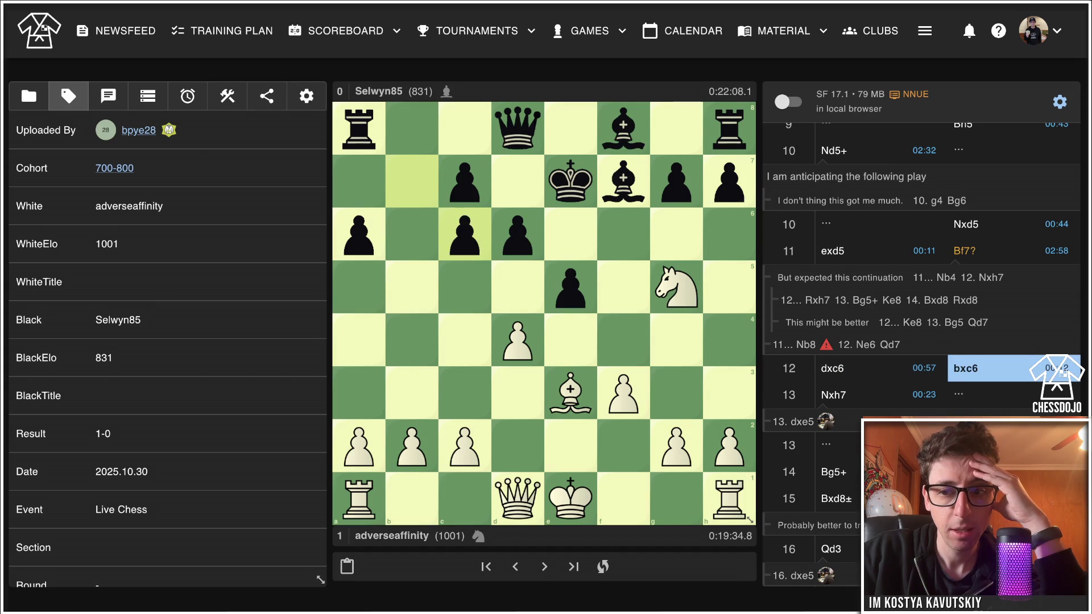
key(Right)
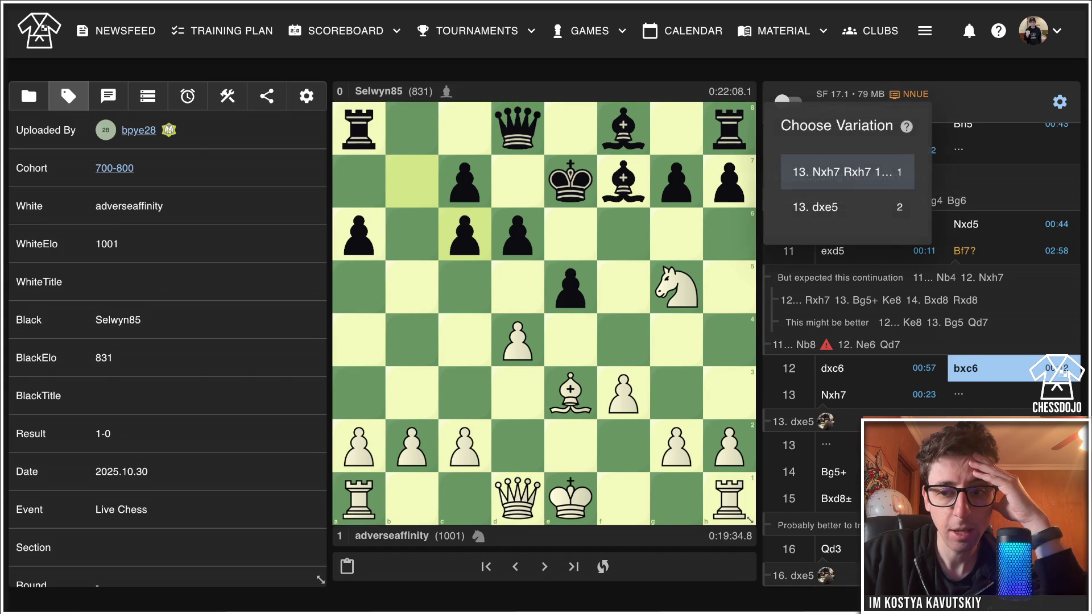
key(Right)
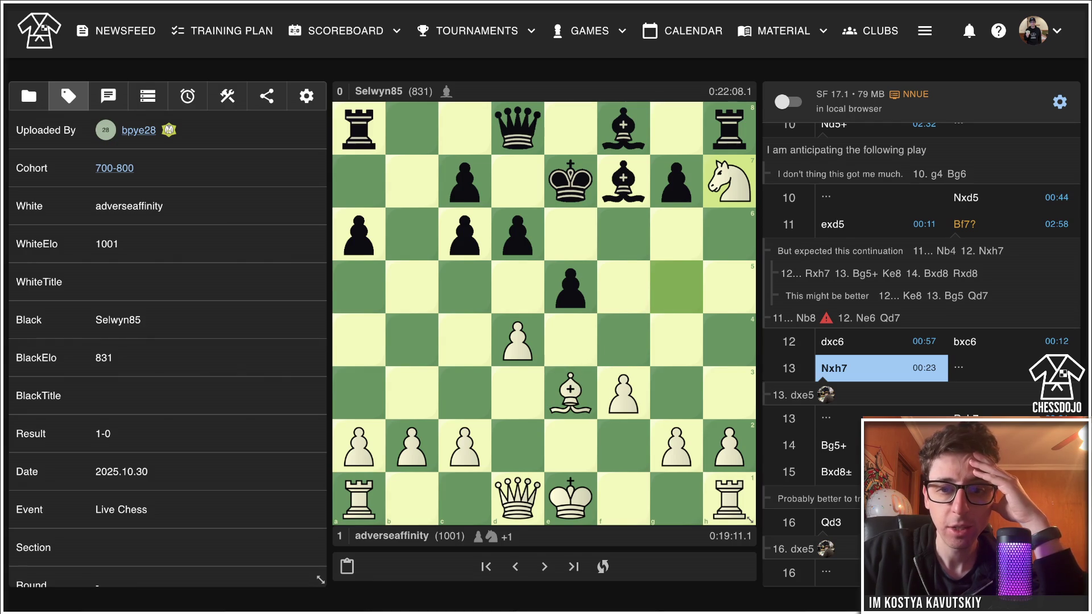
drag(570, 392, 676, 287)
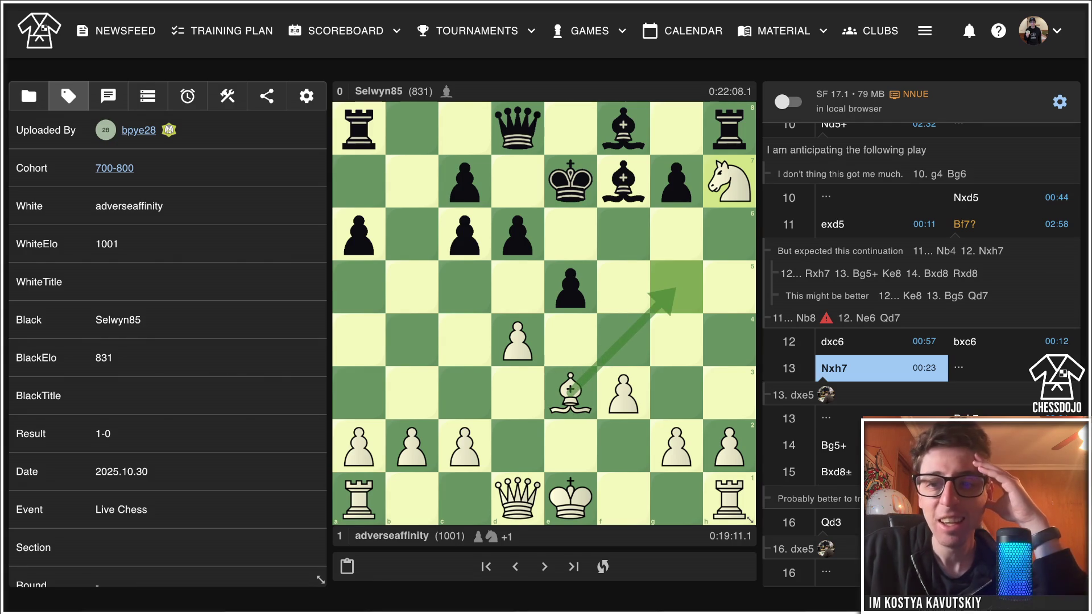
key(Right)
key(Right)
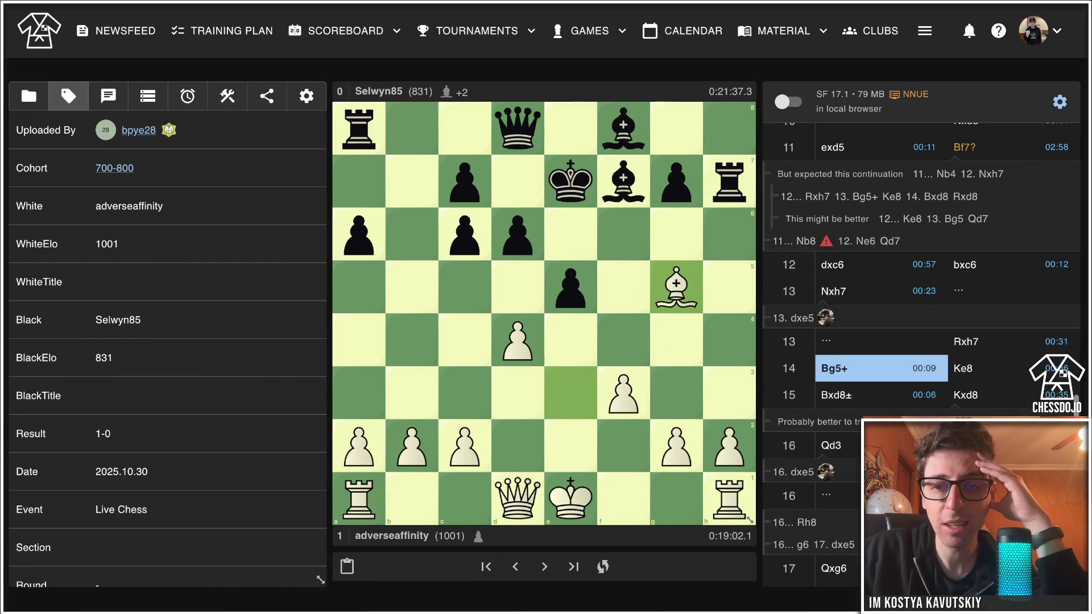
key(Right)
key(Right)
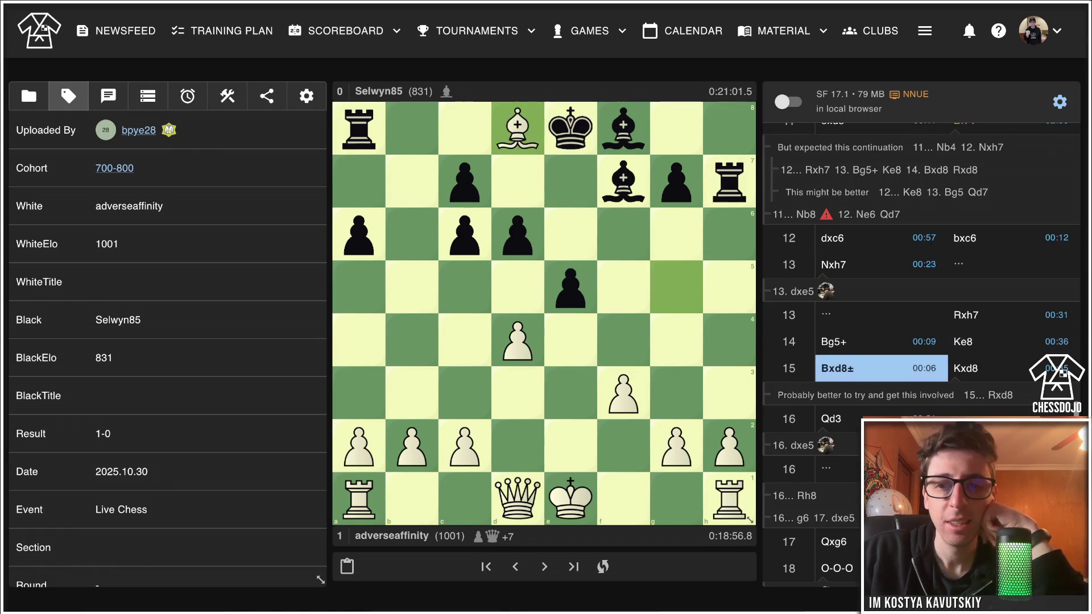
key(Right)
key(Right)
key(Right)
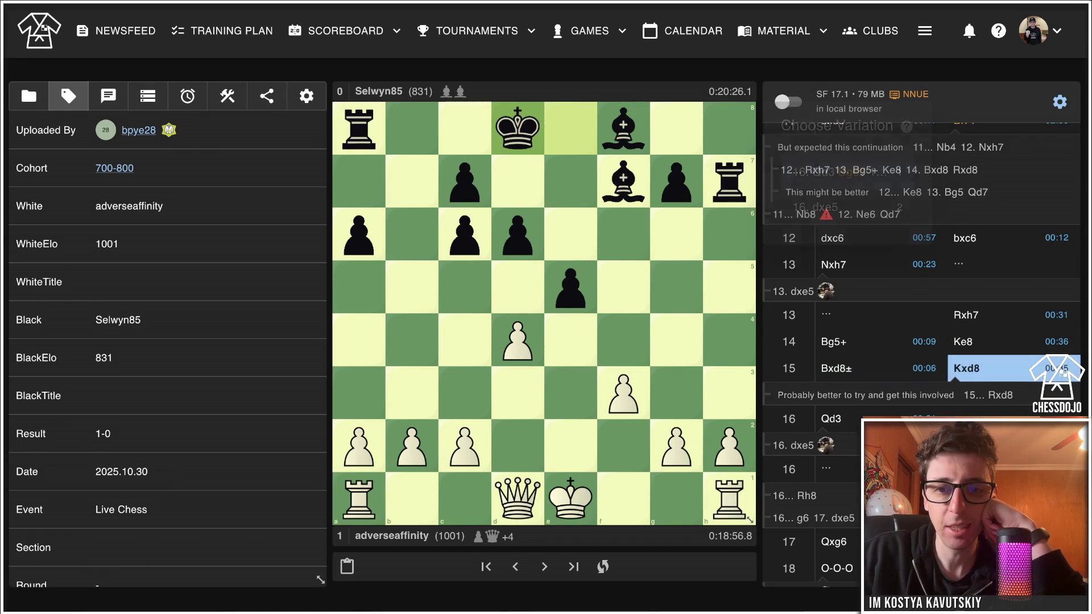
Follow the Bg6? variation through Qxg6 Rh8 to 21. Qxa8+, then step back to 17...Rh8.
key(Right)
key(Right)
key(Right)
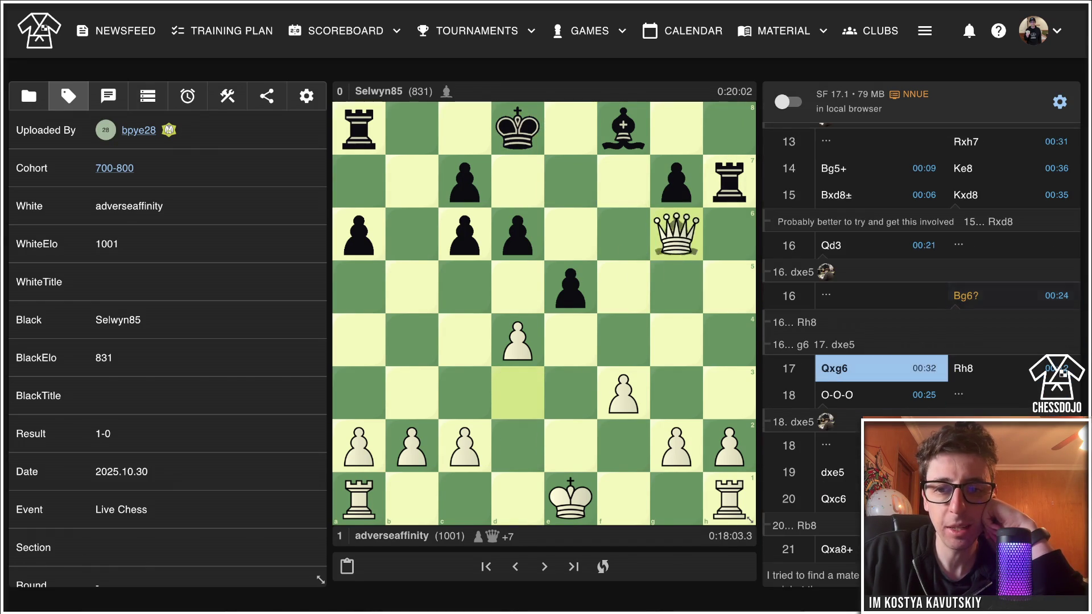
key(Left)
key(Left)
key(Right)
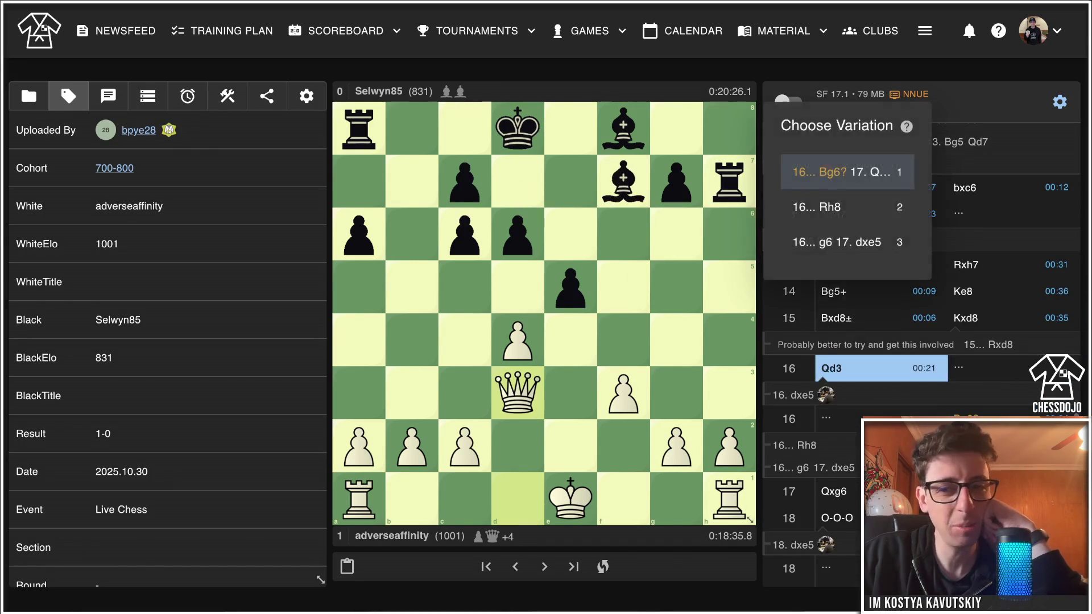
key(Right)
key(Right)
key(Right)
key(Right)
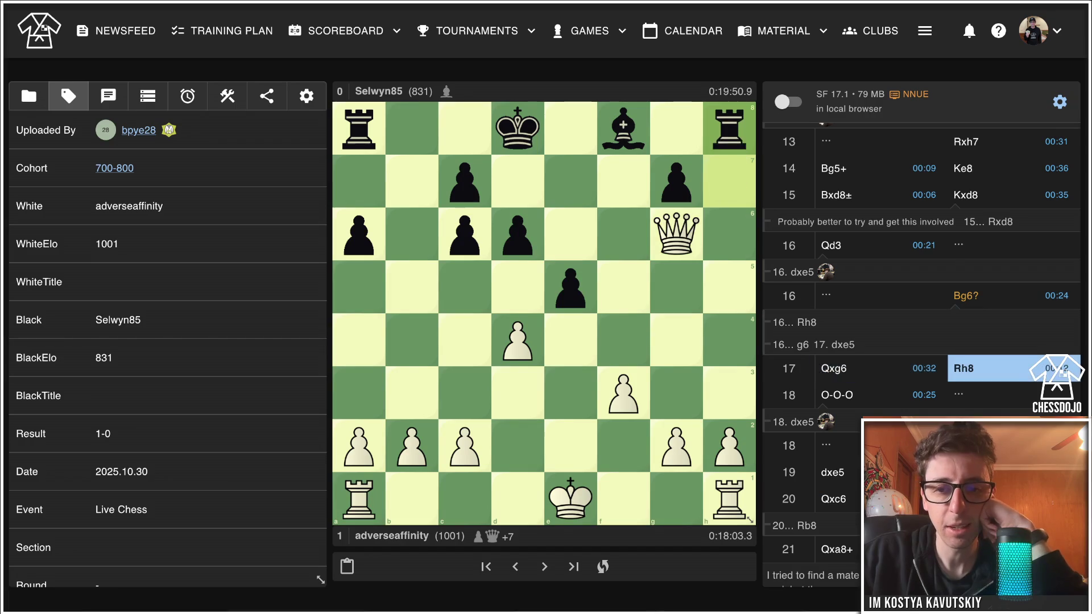
key(Right)
key(Right)
key(Right)
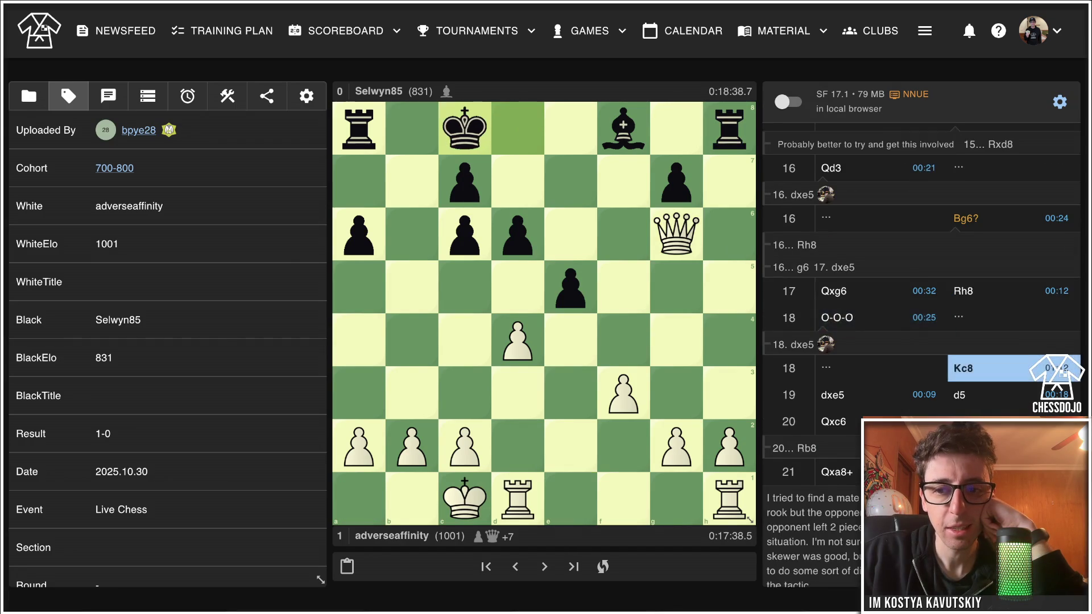
key(Right)
key(Right)
key(Right)
key(Right)
key(Right)
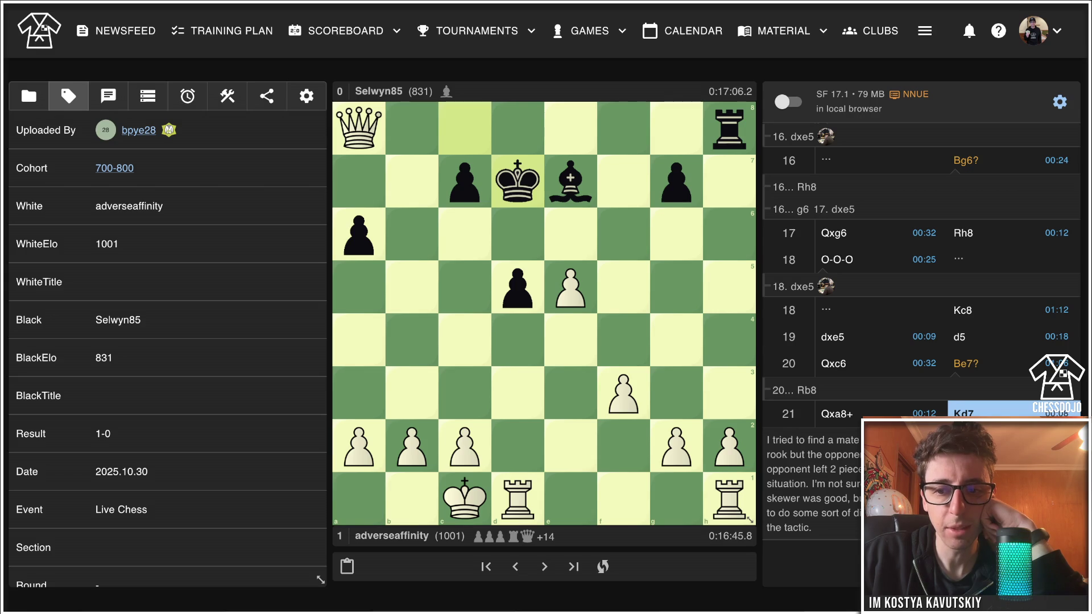
key(Left)
key(Left)
key(Left)
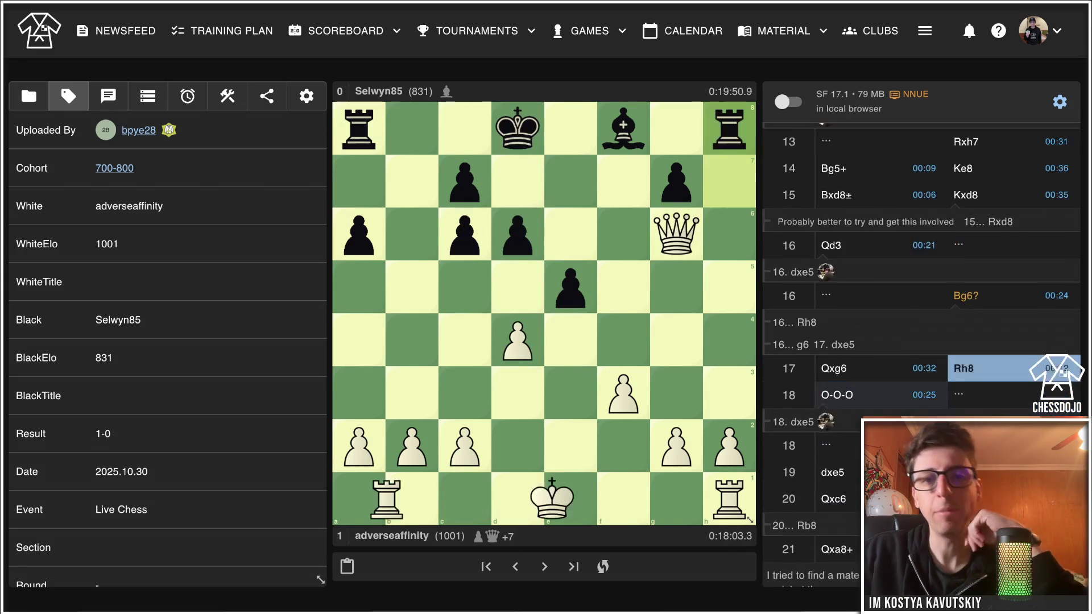
Rewind the game to the position after 6. Nc3.
key(Left)
key(Left)
key(Left)
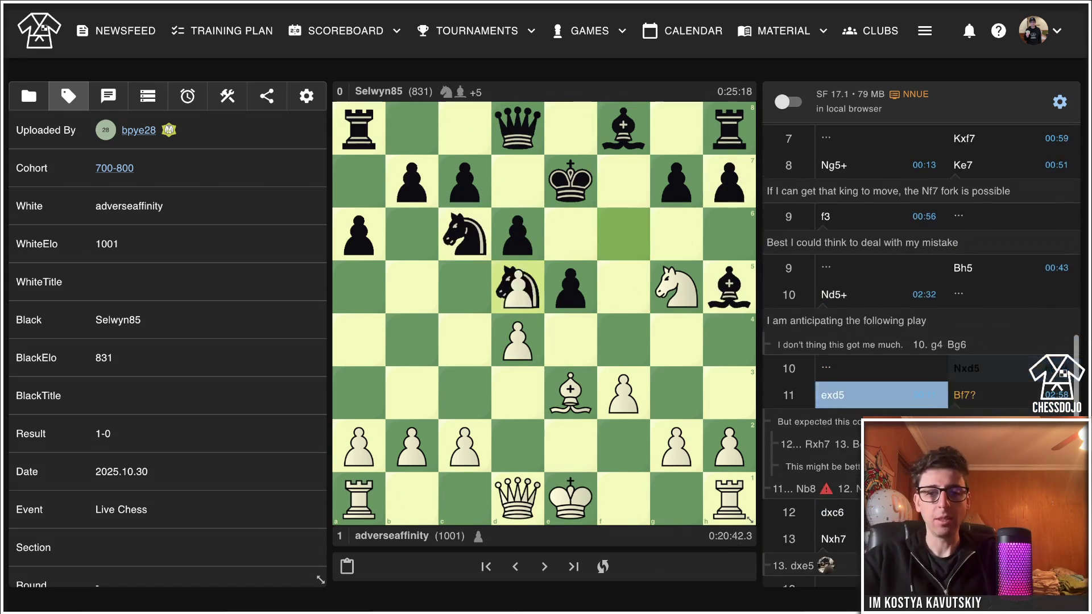
key(Left)
key(Left)
key(Left)
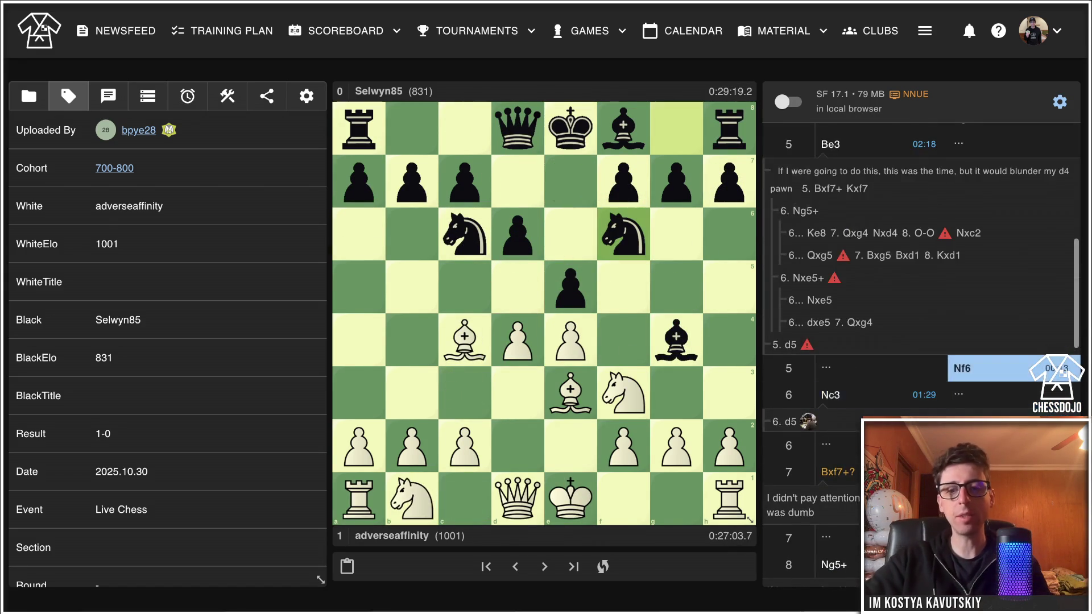
key(Right)
key(Right)
key(Left)
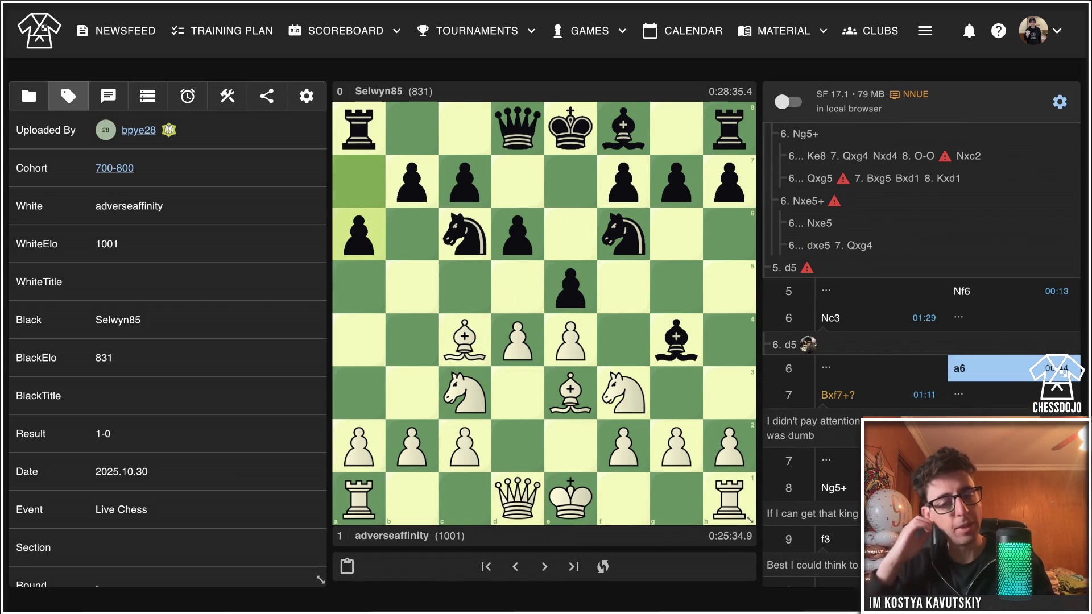
key(Right)
key(Right)
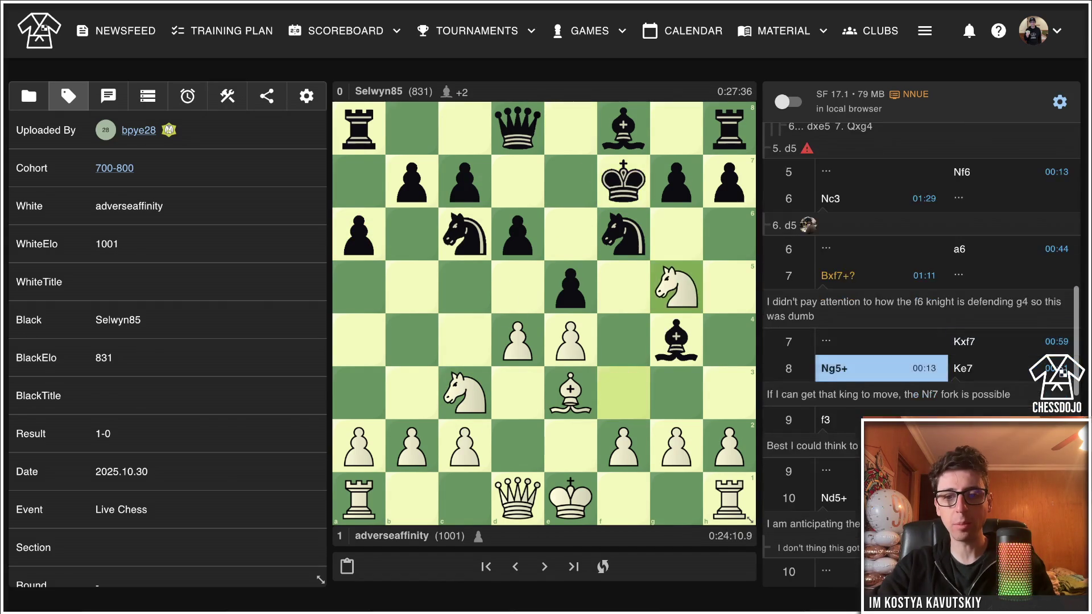
key(Left)
key(Left)
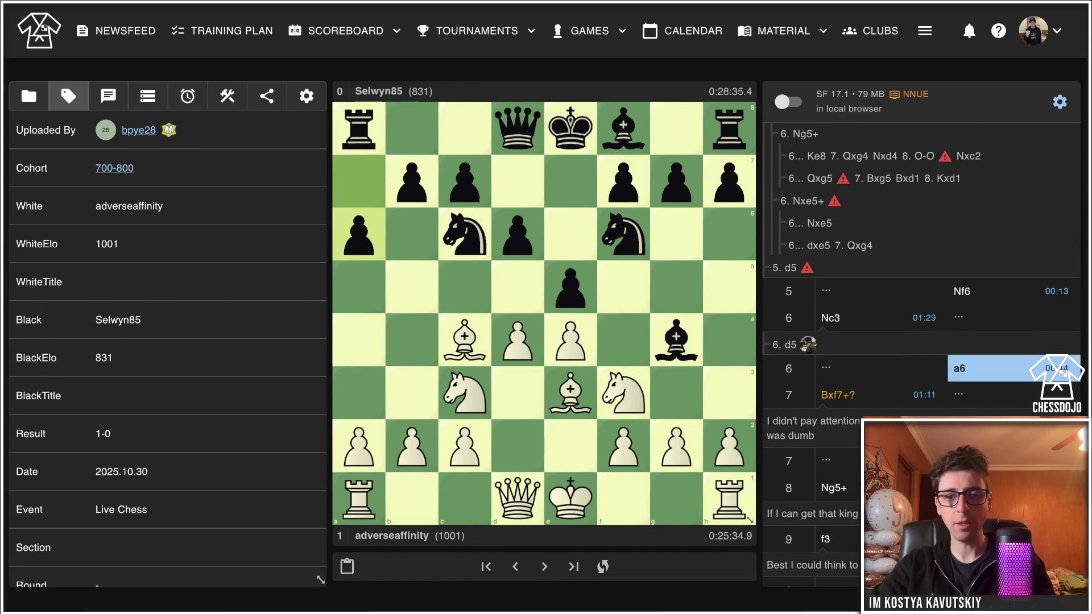
mouse_move(729, 449)
mouse_down()
mouse_move(728, 393)
mouse_move(615, 421)
mouse_up()
key(Left)
key(Left)
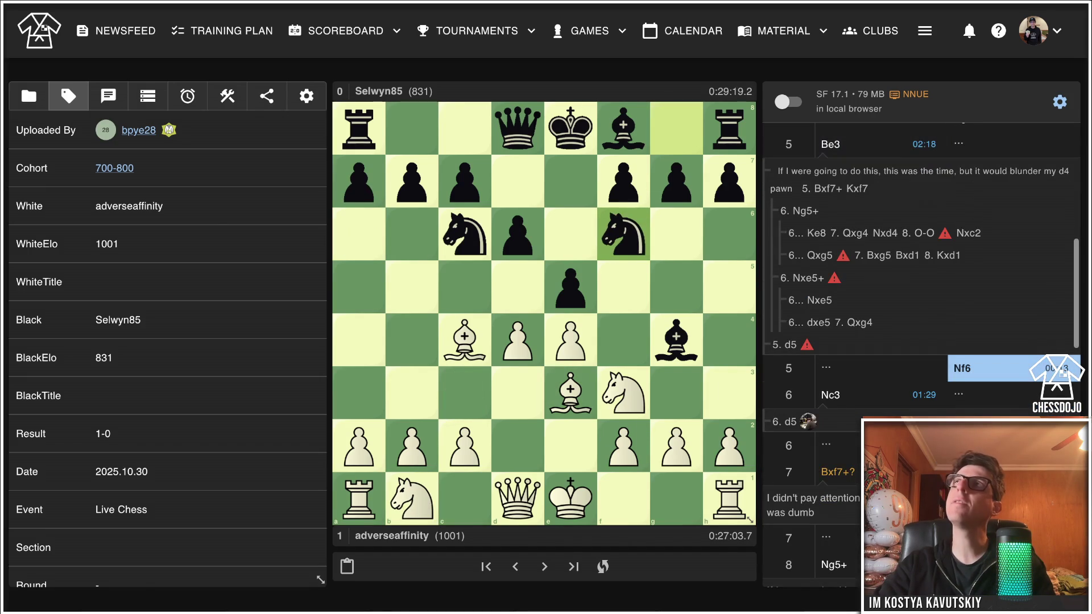
key(Right)
key(Return)
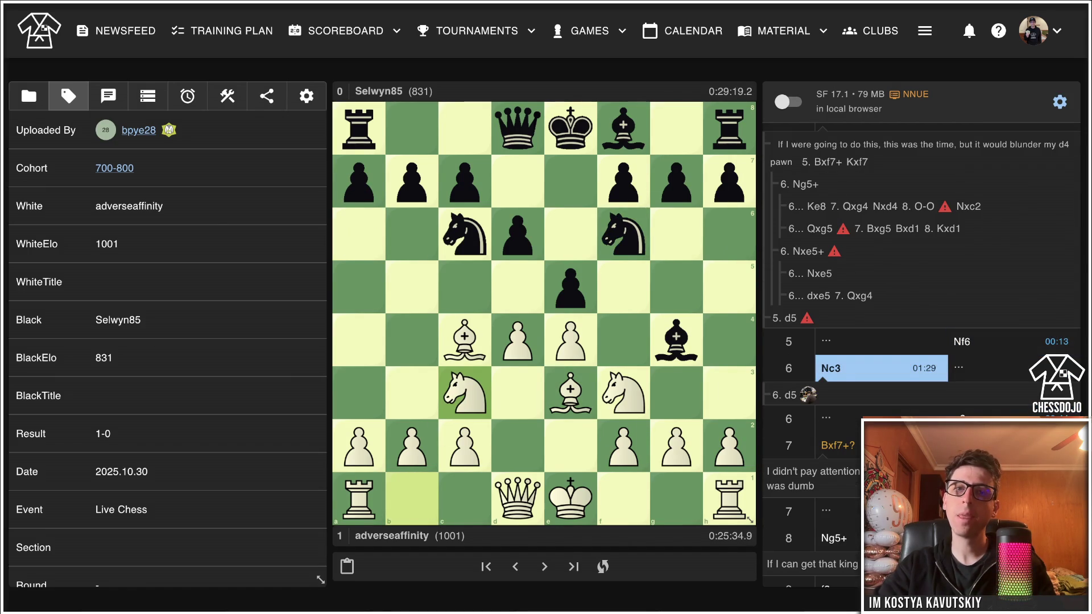
Add the sideline 6...Bxf3 7. Qxf3 exd4, then step back to 6...Bxf3.
drag(676, 339, 623, 392)
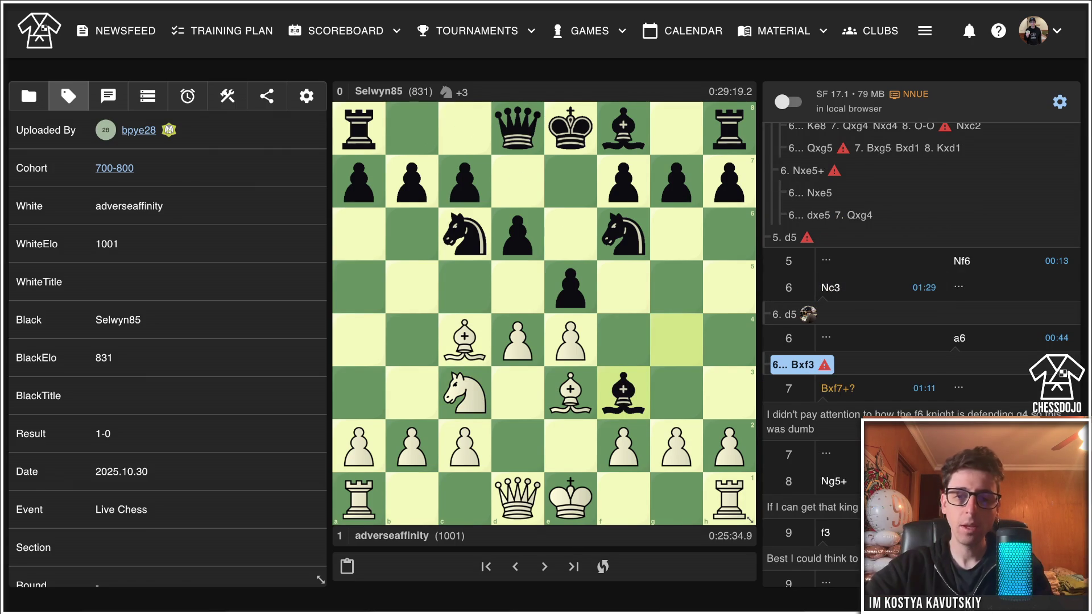
drag(518, 498, 623, 392)
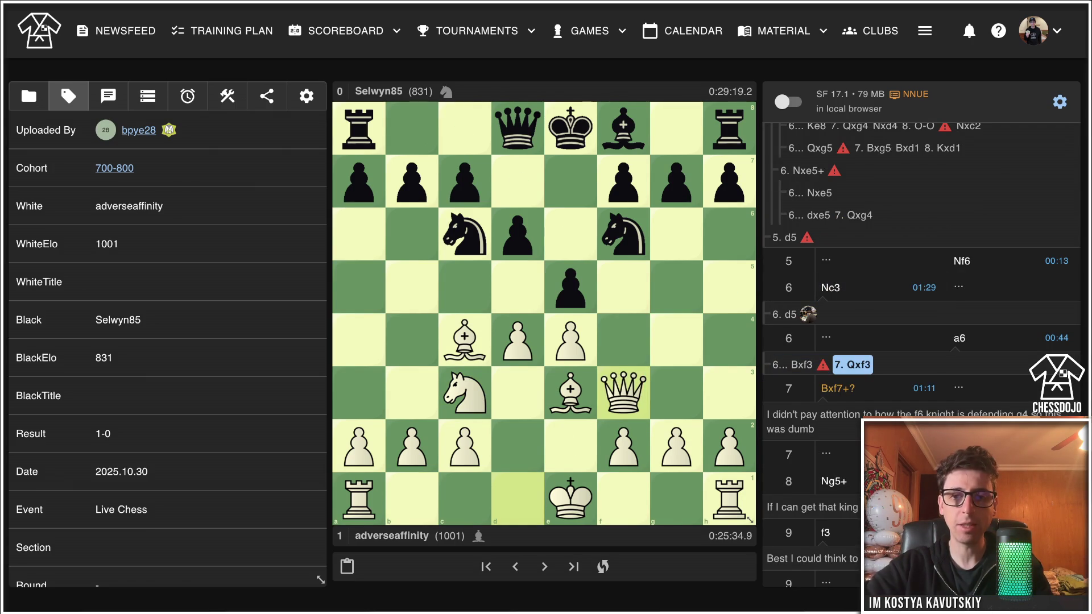
mouse_move(570, 288)
mouse_down()
mouse_move(517, 340)
mouse_move(570, 392)
mouse_up()
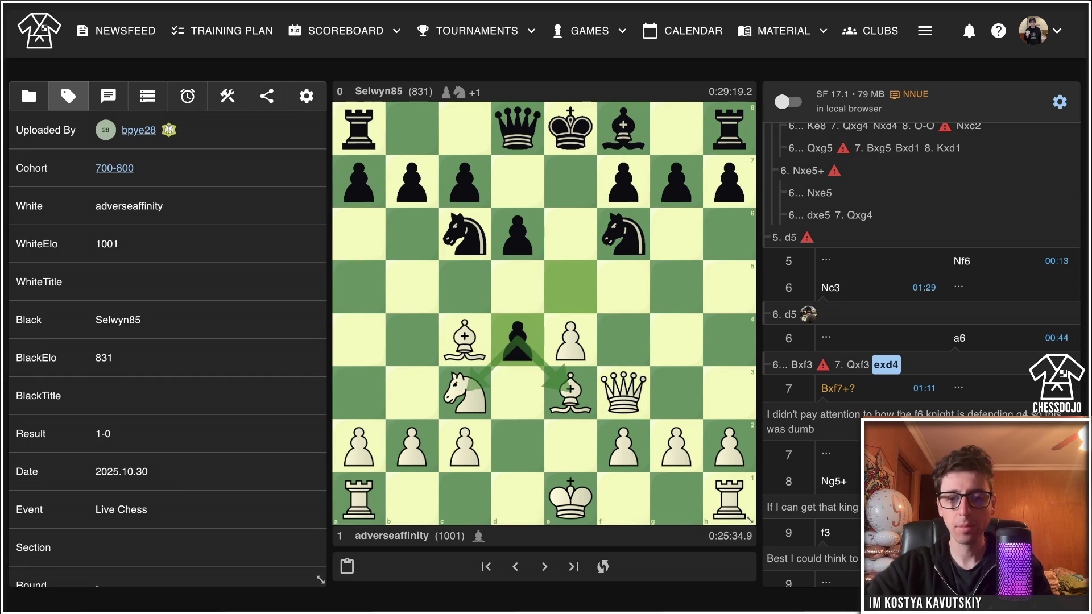
key(Left)
key(Left)
Add 7. gxf3 exd4 8. Bxd4 Nxd4 9. Qxd4 Be7.
drag(676, 446, 624, 392)
drag(570, 288, 518, 341)
drag(571, 392, 518, 340)
drag(464, 234, 517, 340)
drag(518, 499, 517, 340)
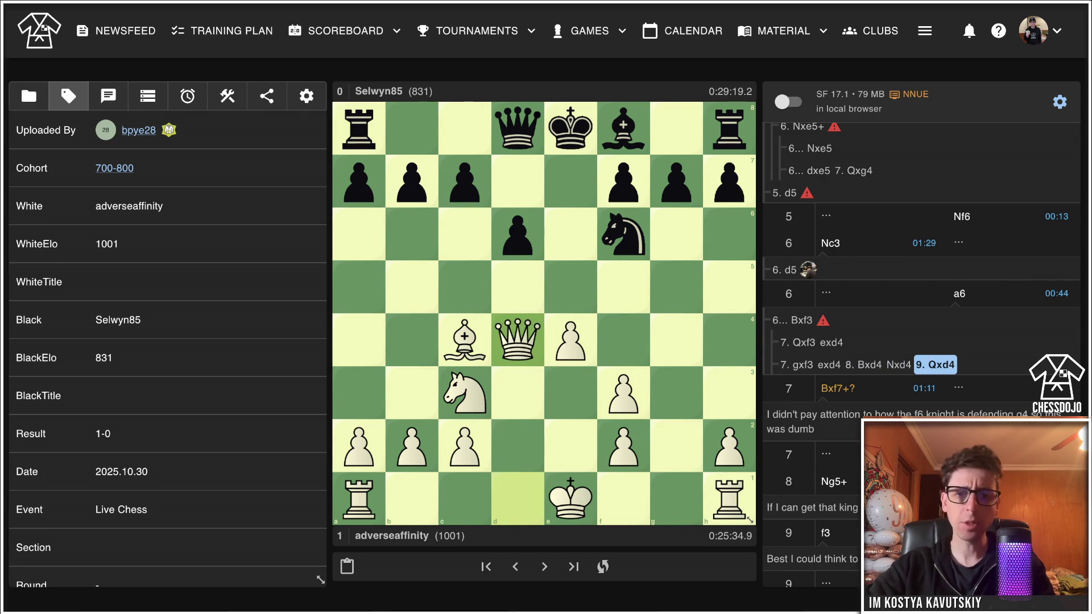
drag(623, 128, 570, 181)
key(Left)
Add 9...g6 as an alternative, circle the f3, f2 and h2 pawns, and return to 6...a6.
drag(676, 181, 676, 234)
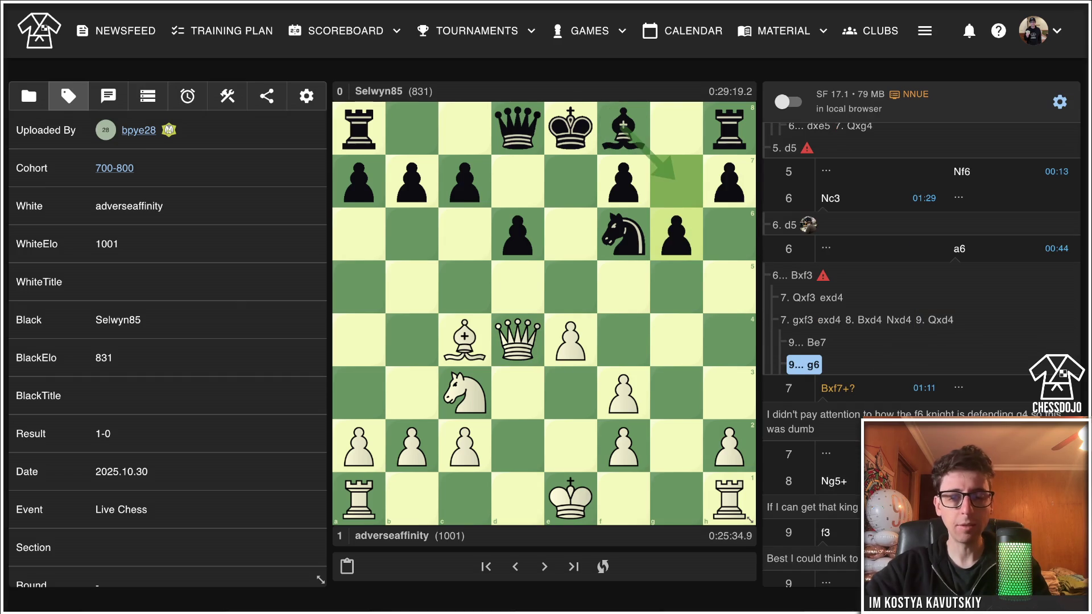
right_click(623, 392)
right_click(623, 446)
right_click(729, 445)
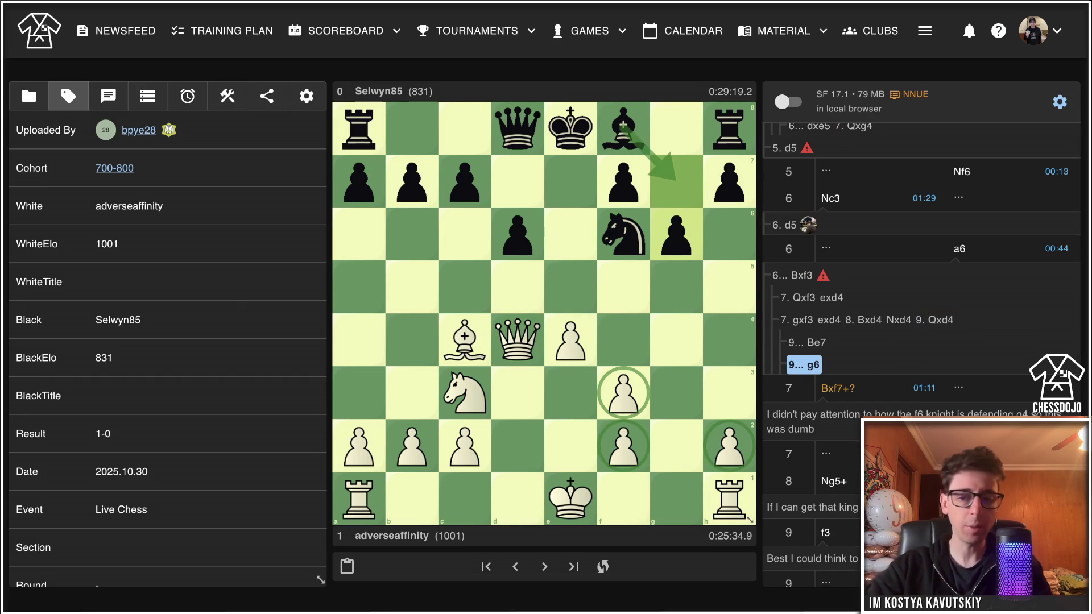
key(Left)
key(Left)
key(Left)
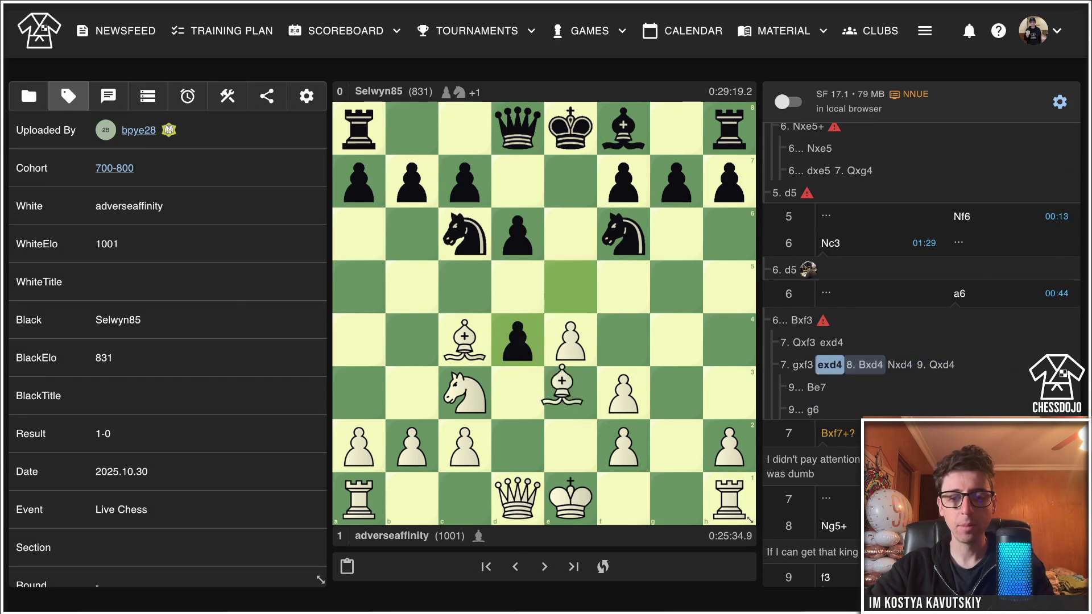
key(Left)
key(Left)
key(Right)
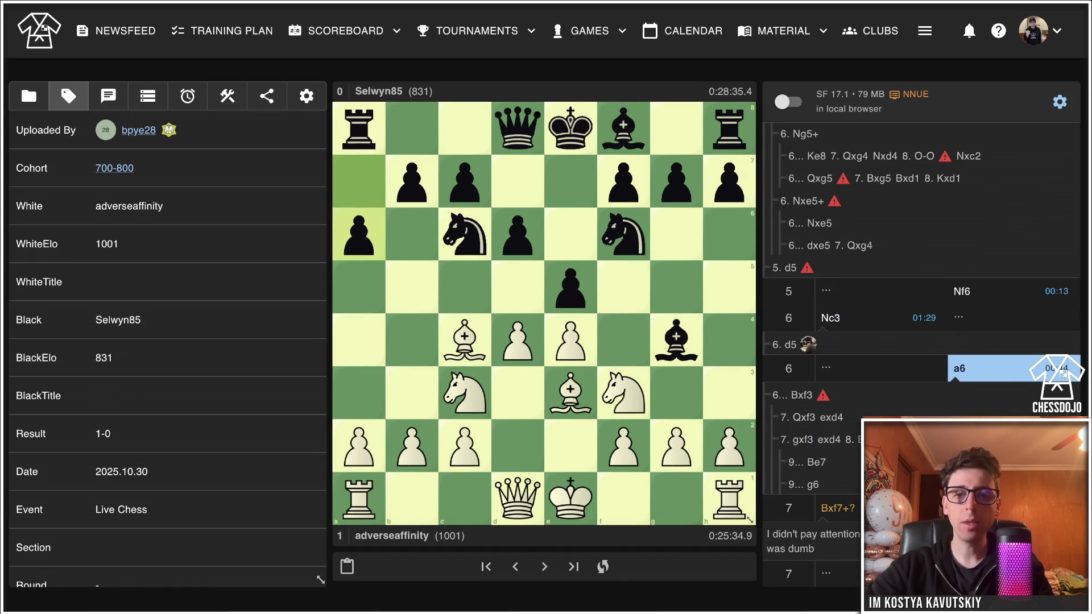
Add the sideline 7. Be2 Bxf3 8. Bxf3 exd4 9. Bxd4 Nxd4 10. Qxd4, then step back.
key(Down)
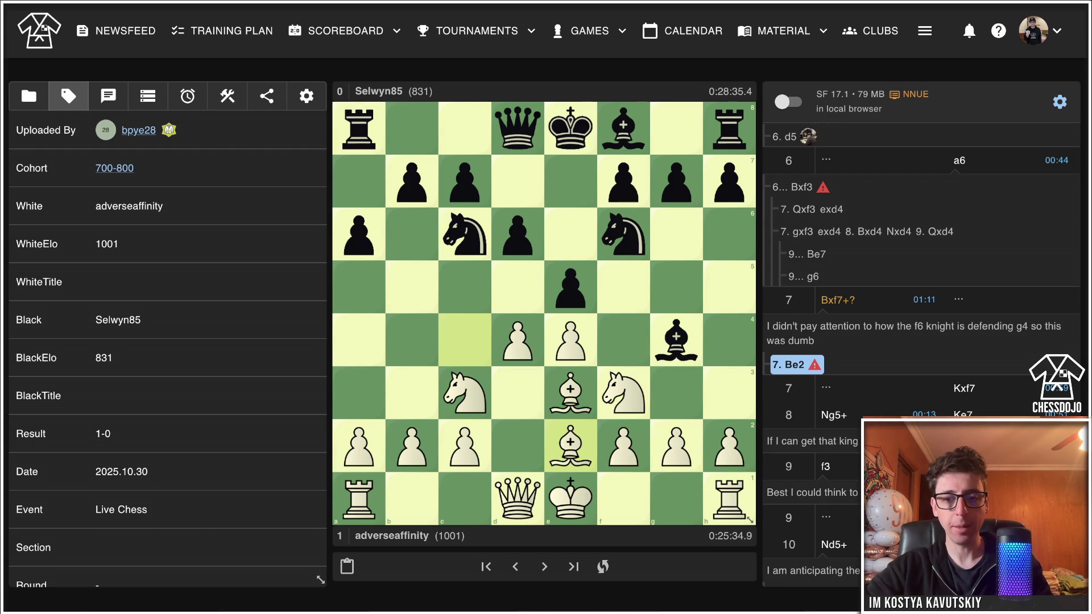
mouse_move(676, 340)
mouse_down()
mouse_move(663, 385)
mouse_move(623, 392)
mouse_up()
drag(570, 446, 623, 392)
drag(570, 286, 518, 340)
drag(570, 392, 517, 339)
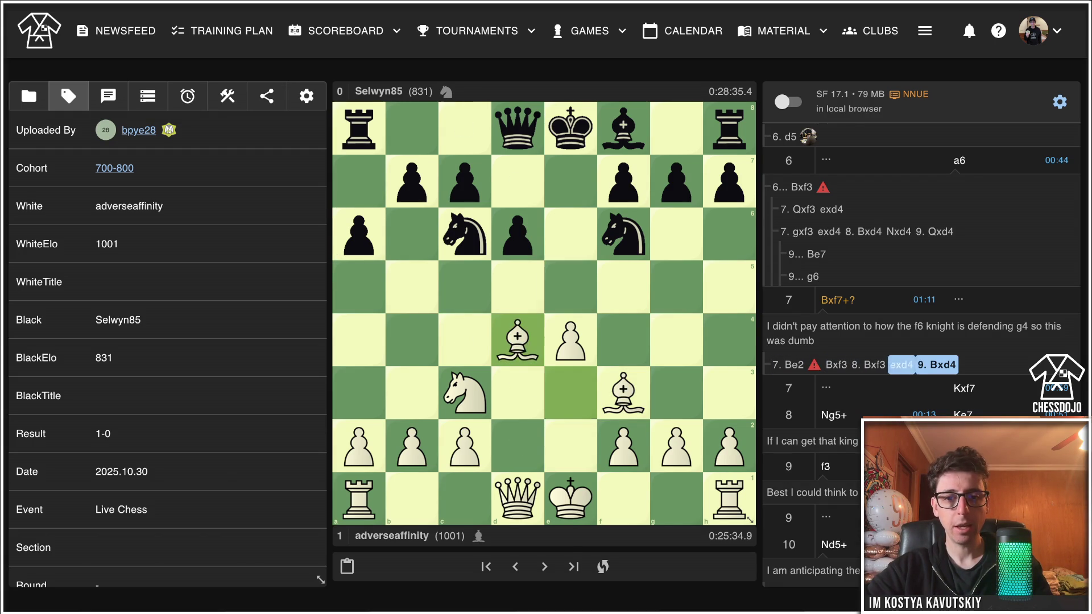
drag(464, 234, 518, 340)
drag(518, 498, 518, 340)
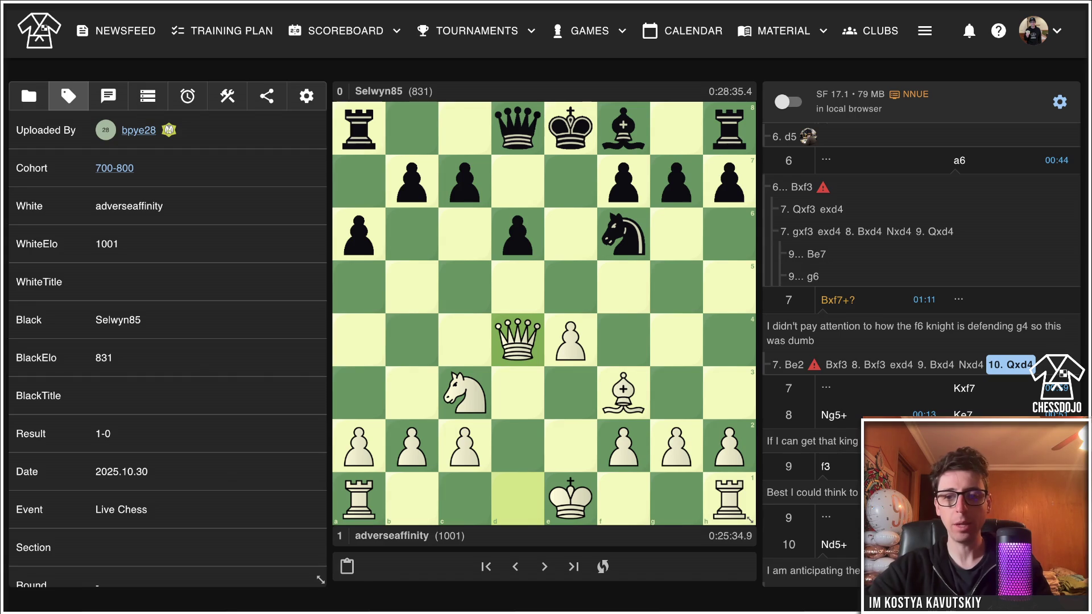
key(Left)
key(Left)
key(Left)
key(Left)
key(Left)
key(Left)
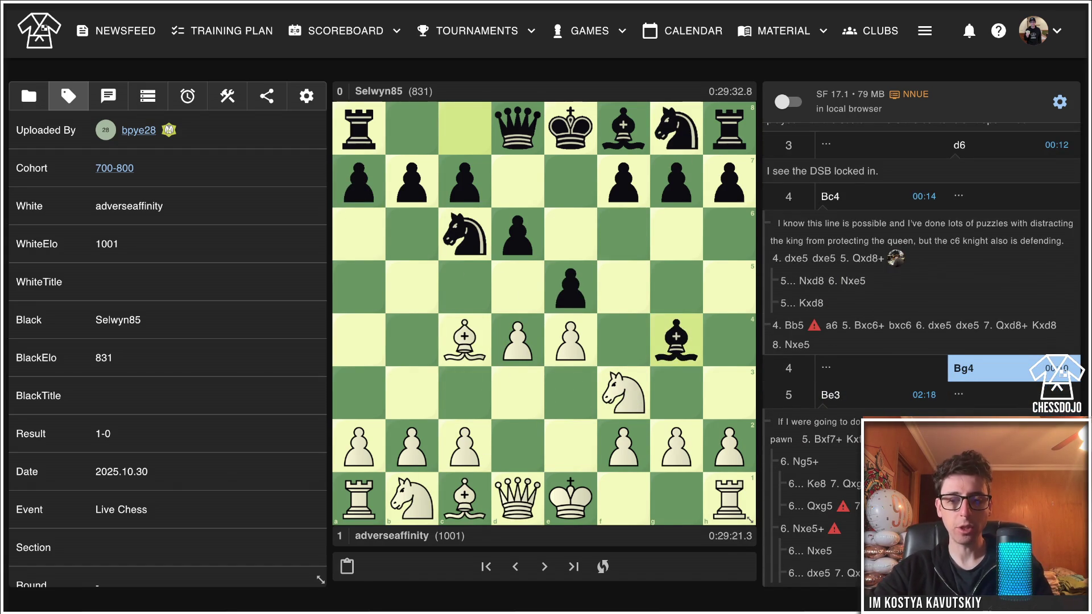
Step forward to 5...Nf6 and show the comments left on the game.
key(Right)
key(Right)
key(Right)
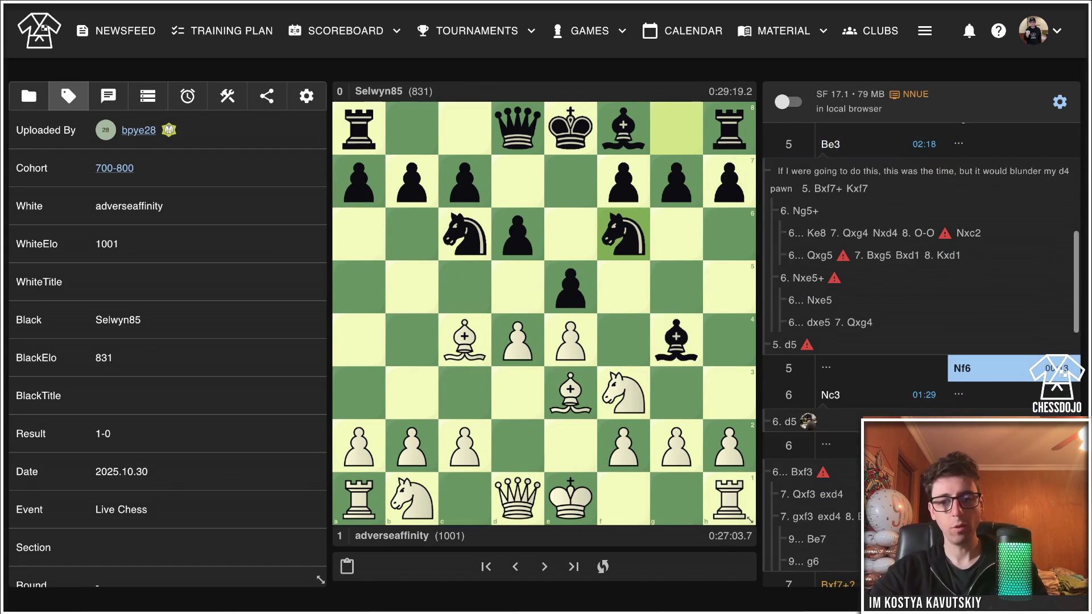
key(Right)
key(Right)
key(Right)
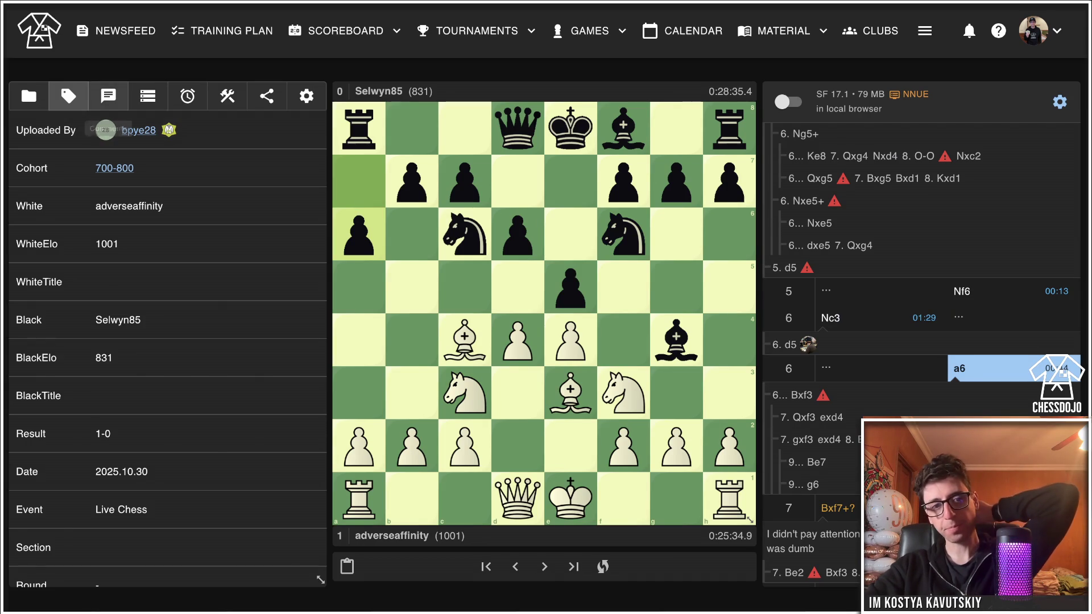
click(108, 96)
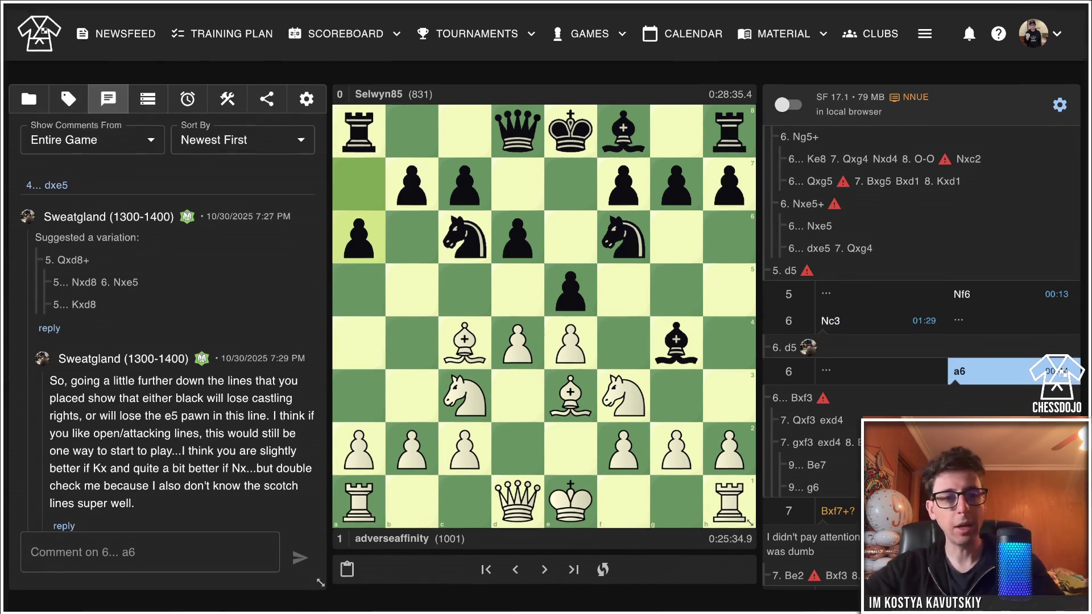
scroll(170, 341, down, 15)
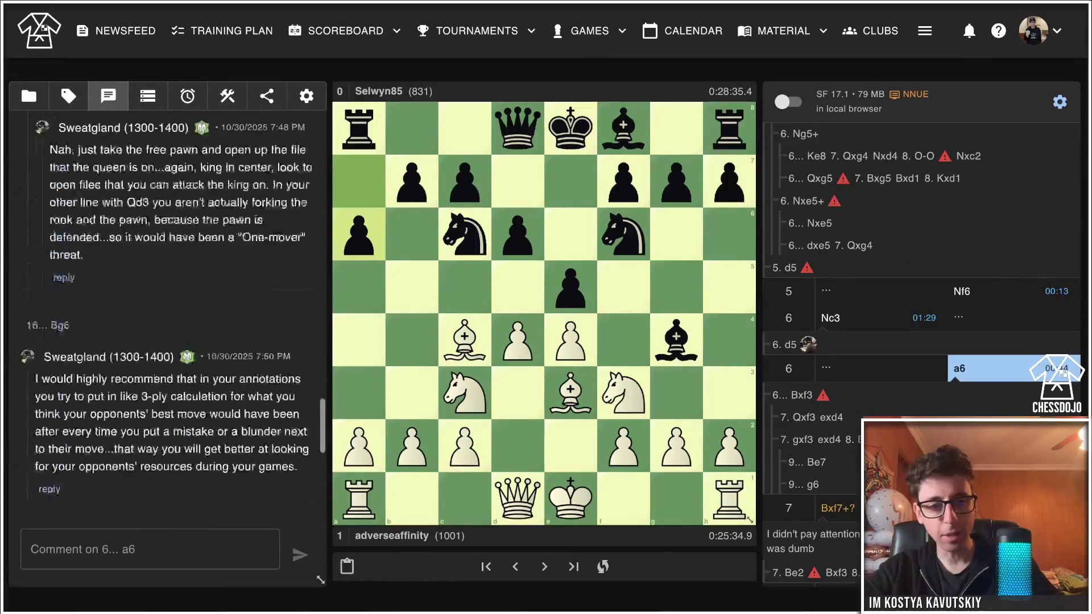
scroll(171, 341, up, 15)
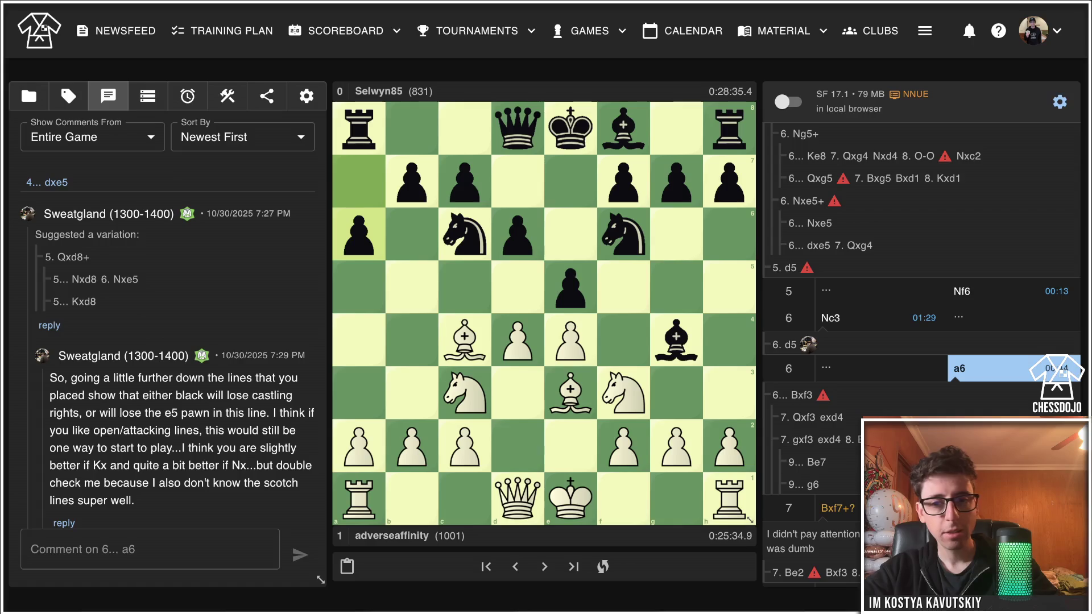
Jump to the final position after 21...Kd7 and start a comment there.
key(Left)
key(Left)
key(Left)
key(Left)
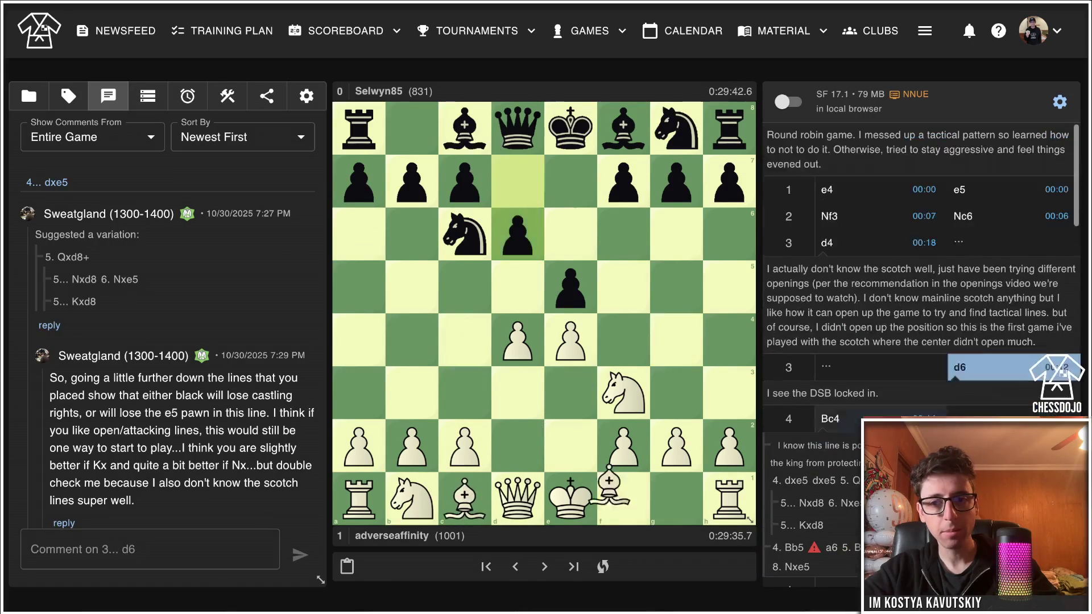
key(Right)
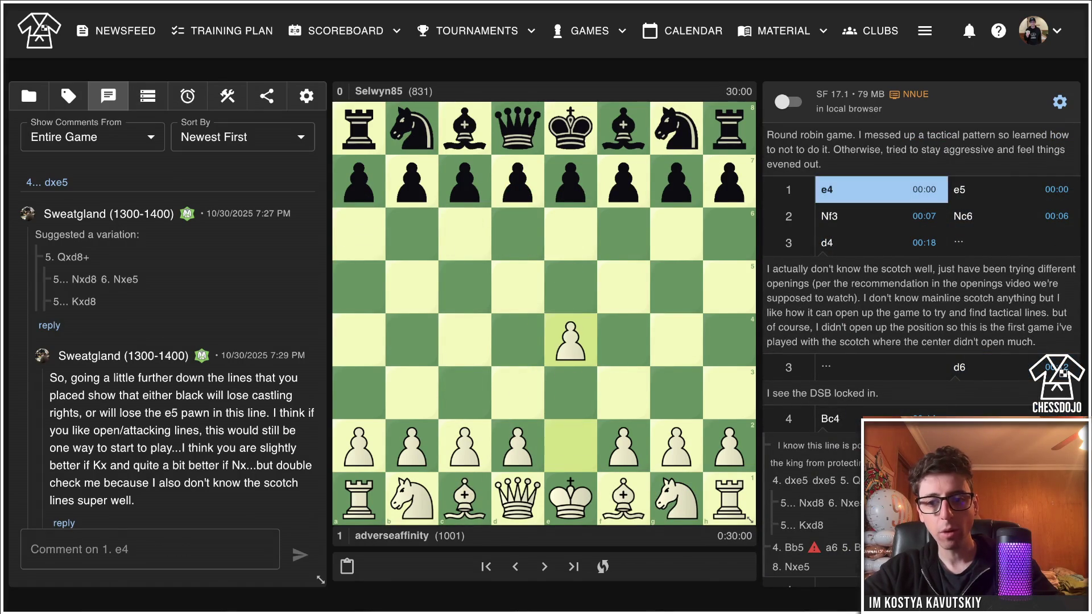
key(Down)
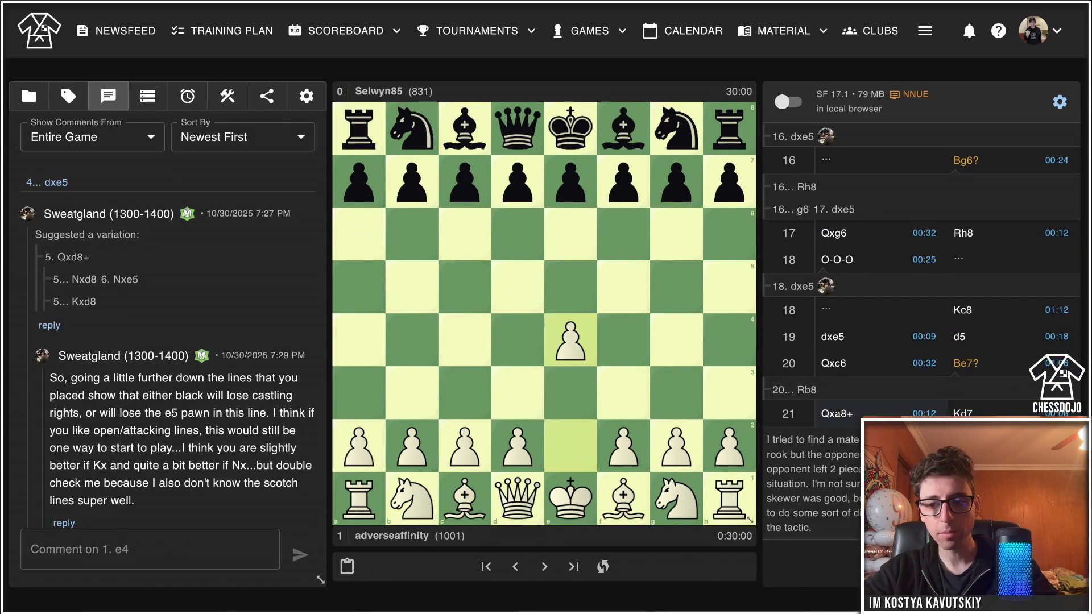
click(32, 549)
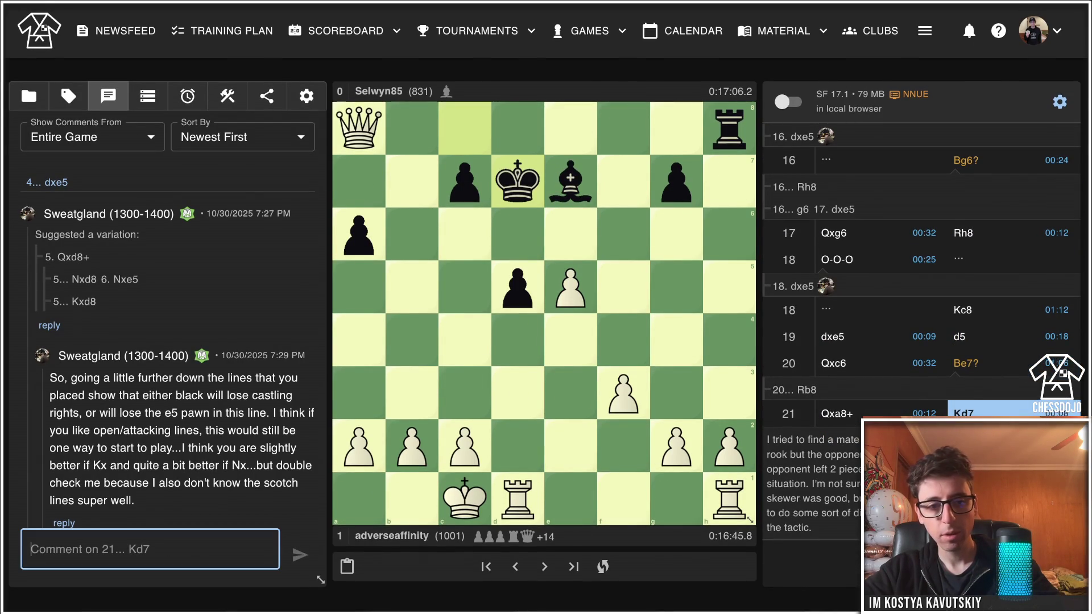
Post the comment 'Nice game, good swindle with the attack!' on 21...Kd7.
text(Nice )
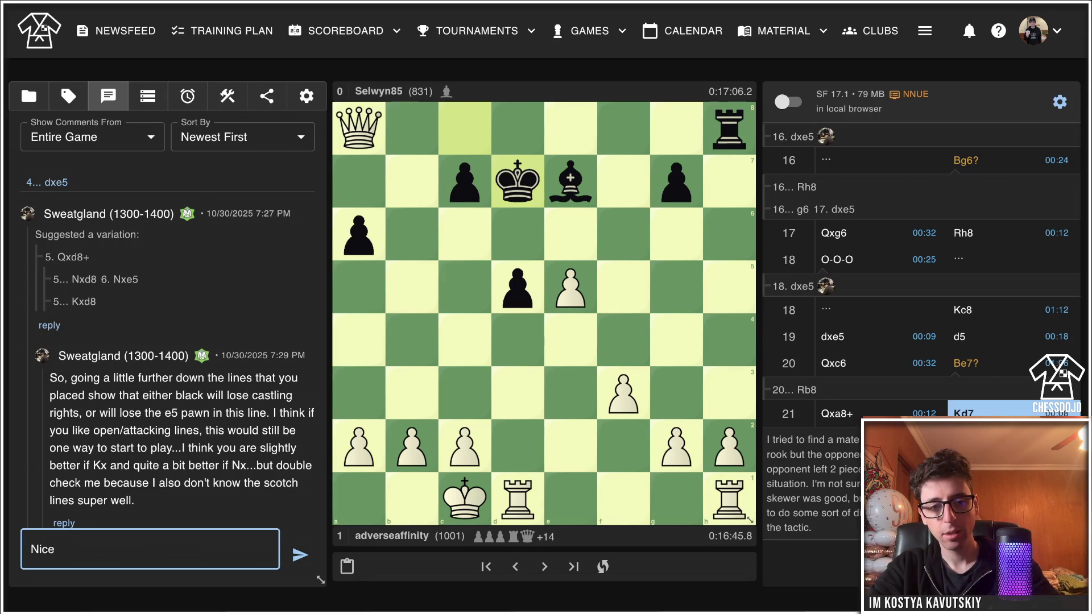
text(game, )
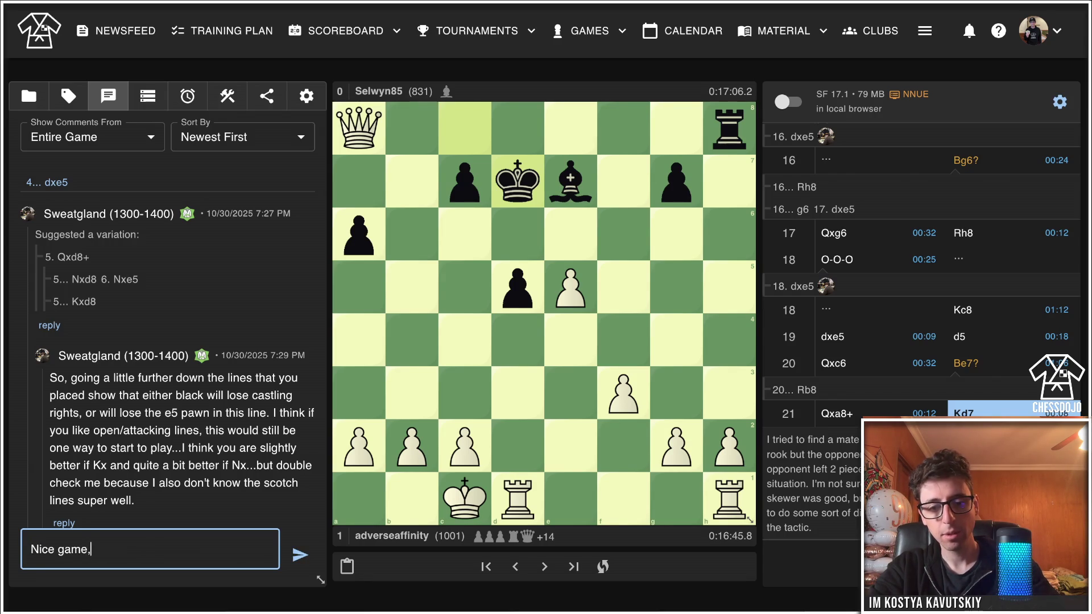
text(good swindle with the attack!)
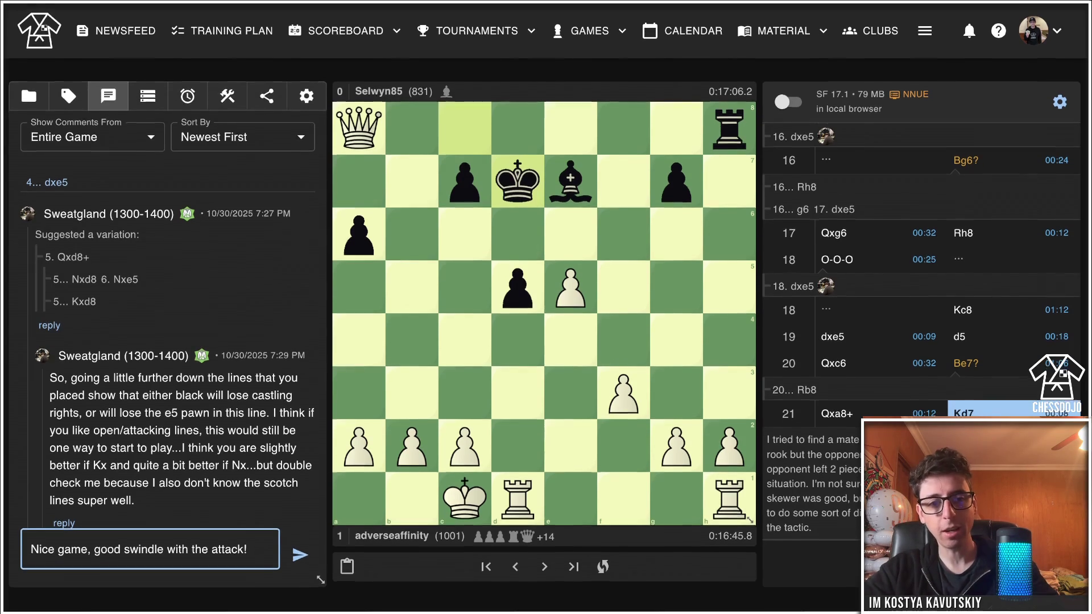
scroll(168, 319, down, 5)
scroll(167, 318, down, 10)
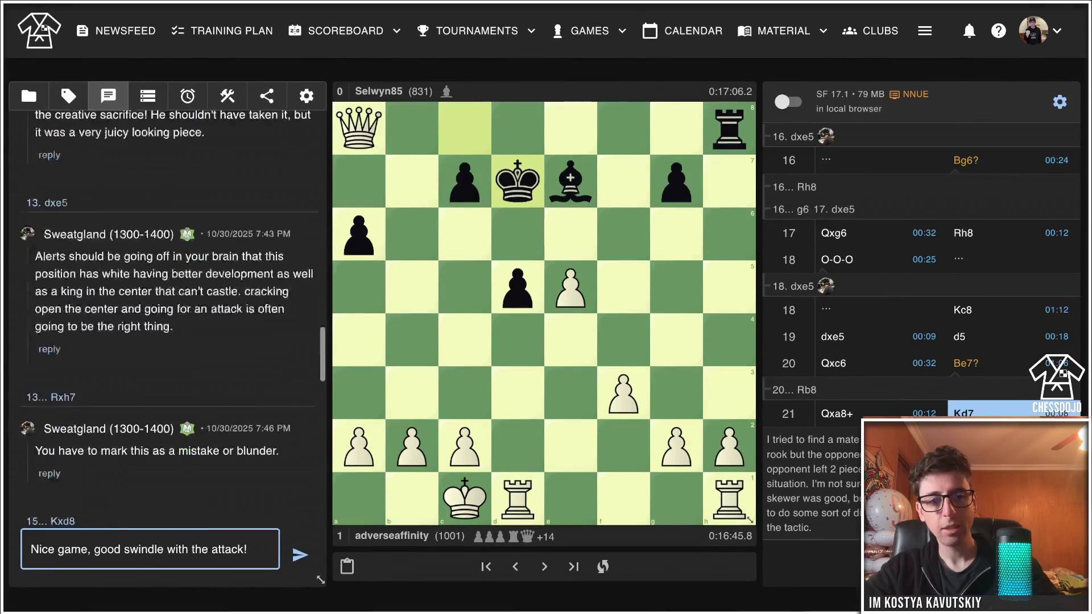
scroll(167, 318, up, 15)
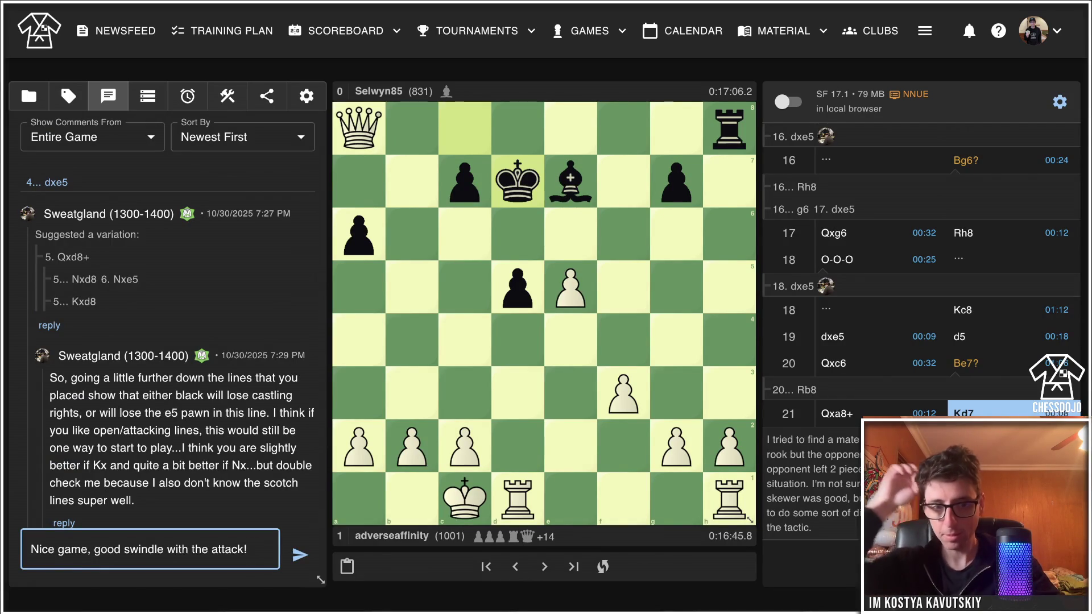
key(Return)
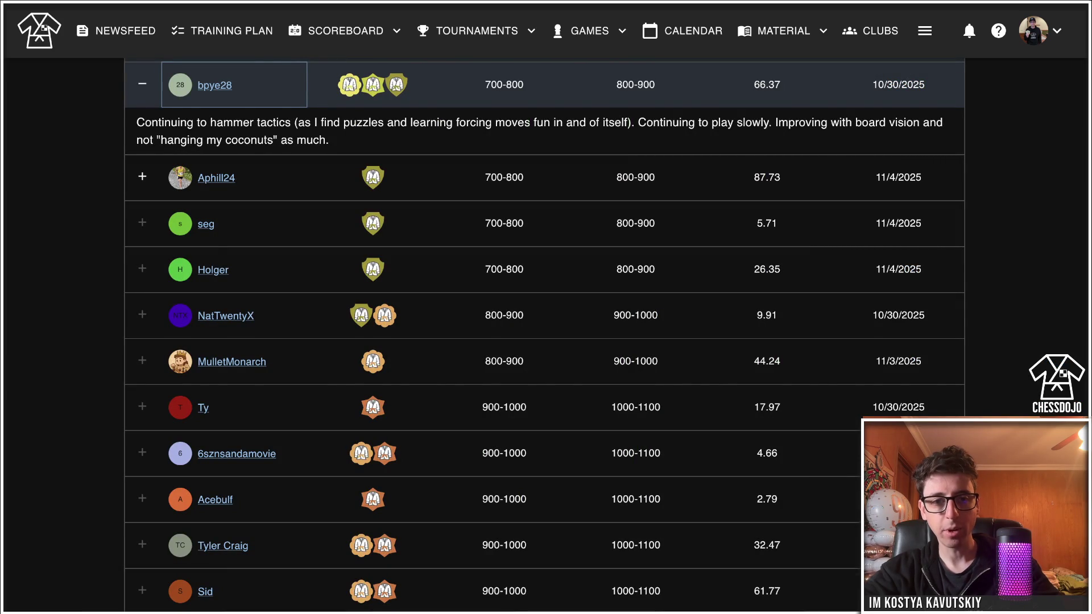
scroll(545, 335, up, 3)
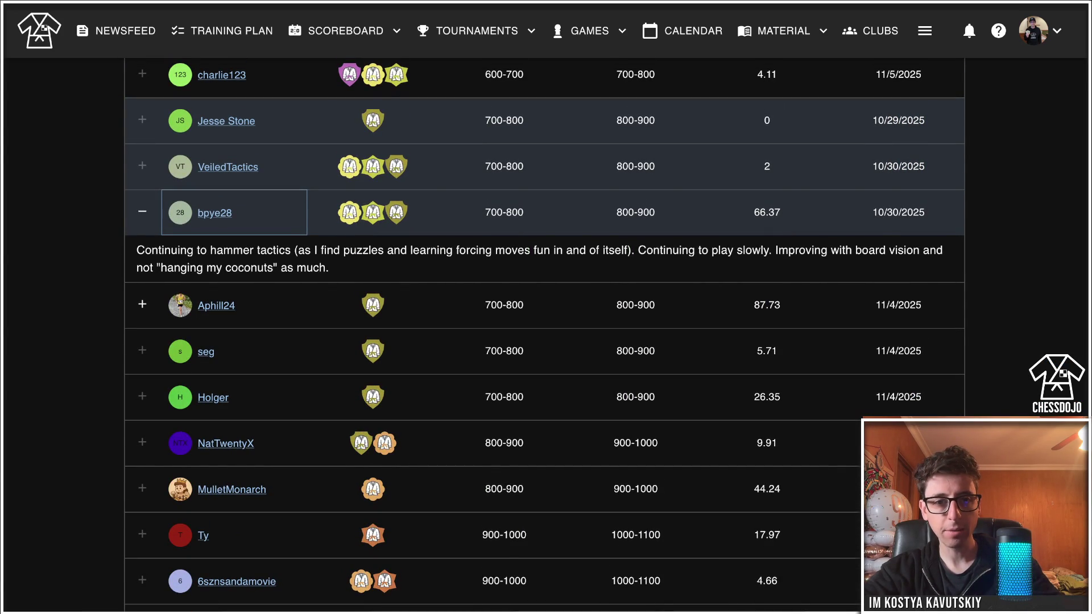
scroll(545, 335, down, 5)
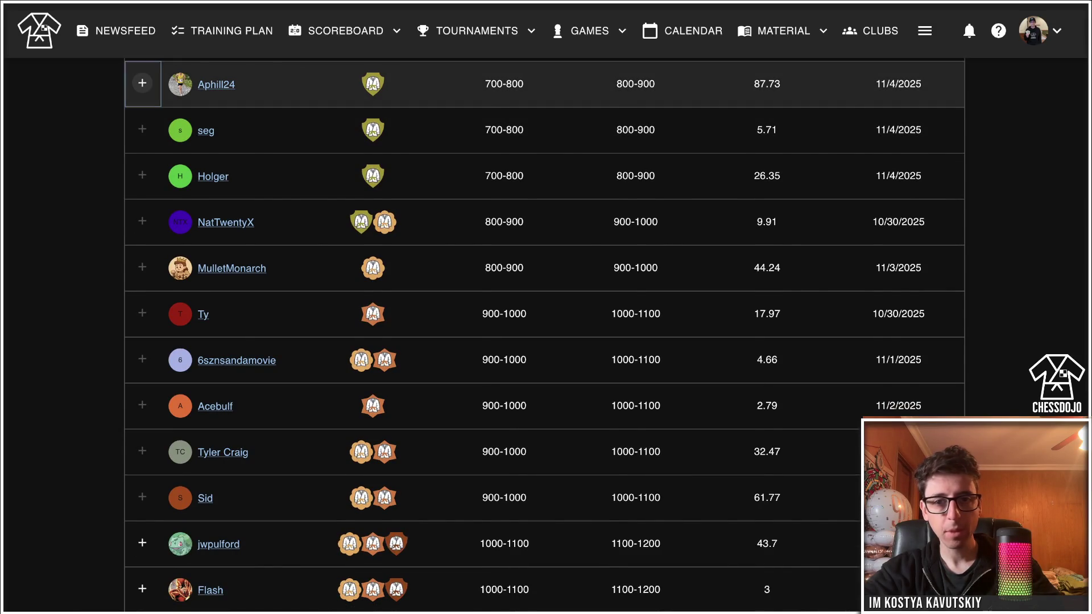
click(142, 83)
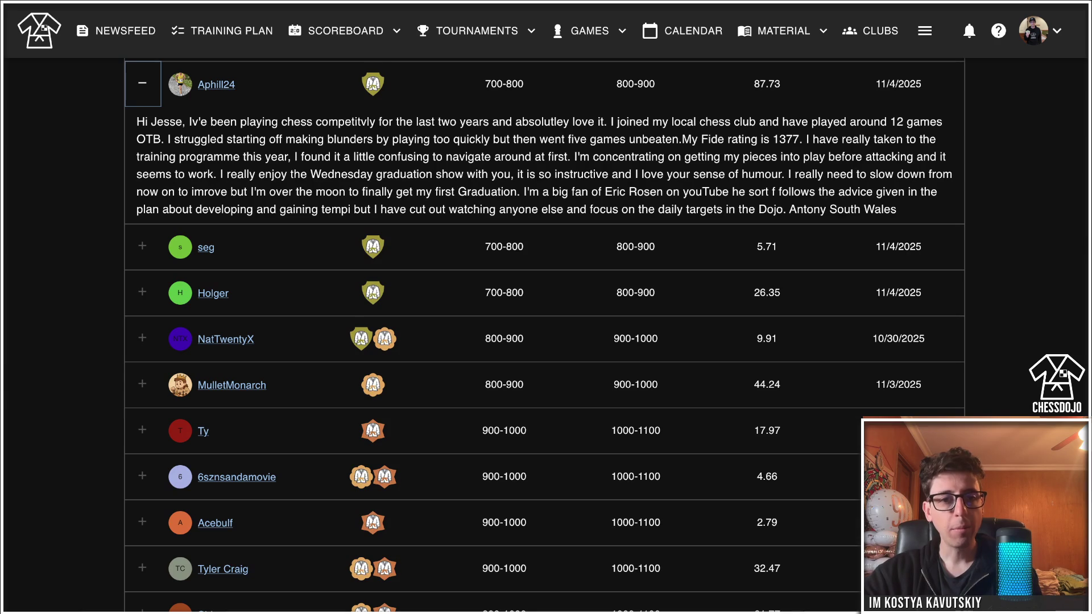
Collapse the first 700-800 graduate's expanded graduation comment.
click(142, 83)
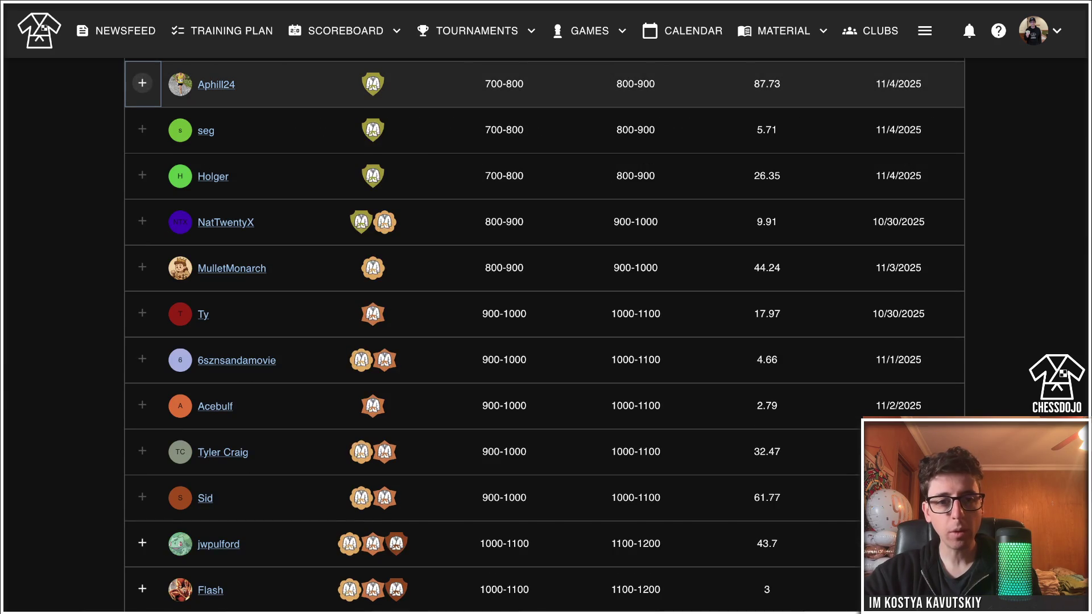
Open Rating Conversions from the Material menu and scroll through the cohort table.
scroll(544, 335, down, 1)
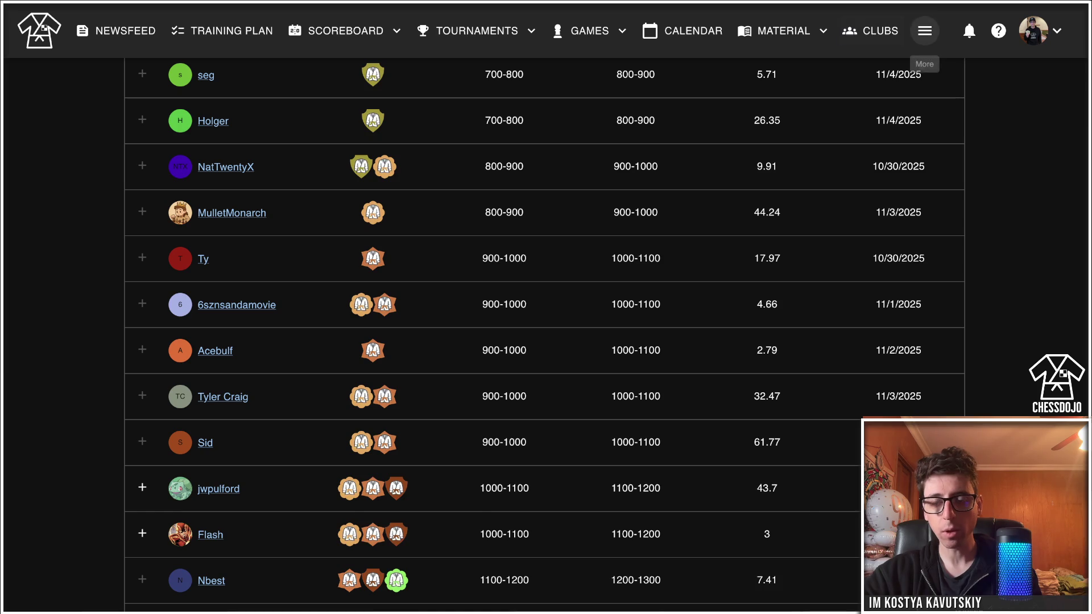
click(784, 31)
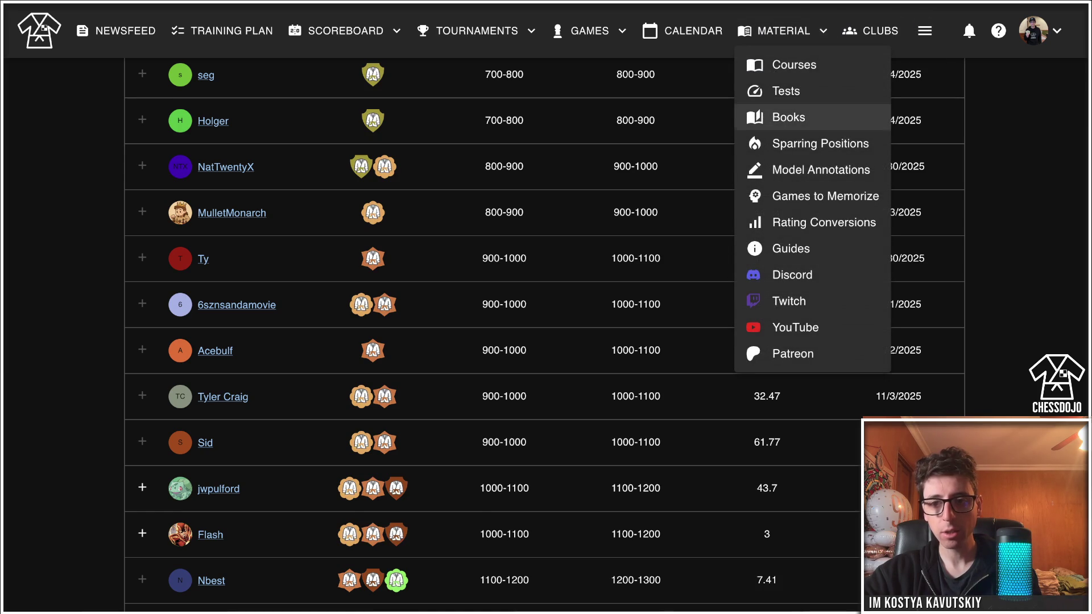
click(823, 223)
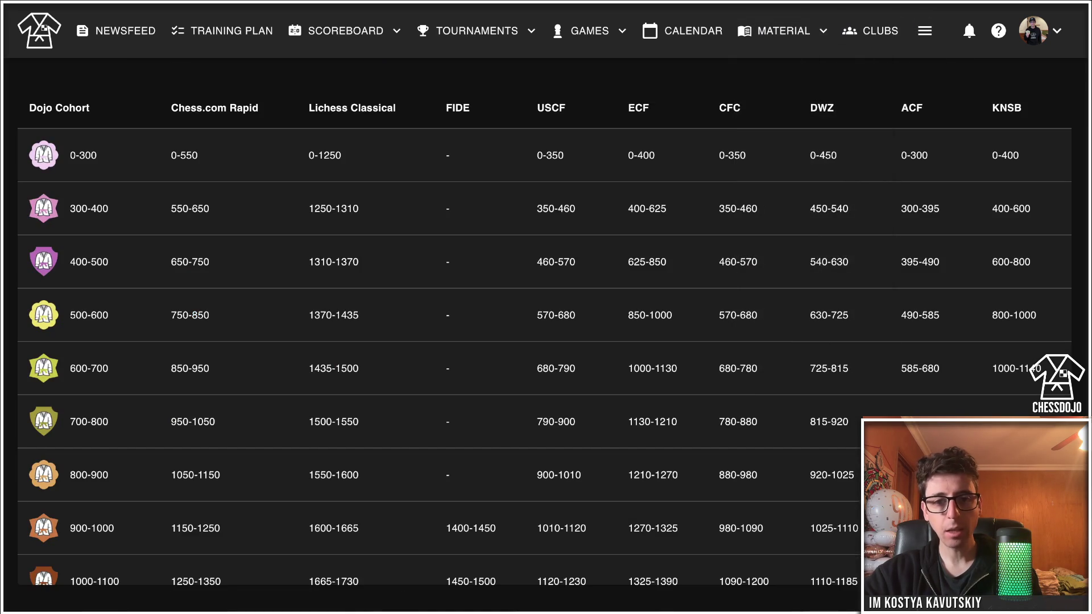
scroll(544, 356, down, 10)
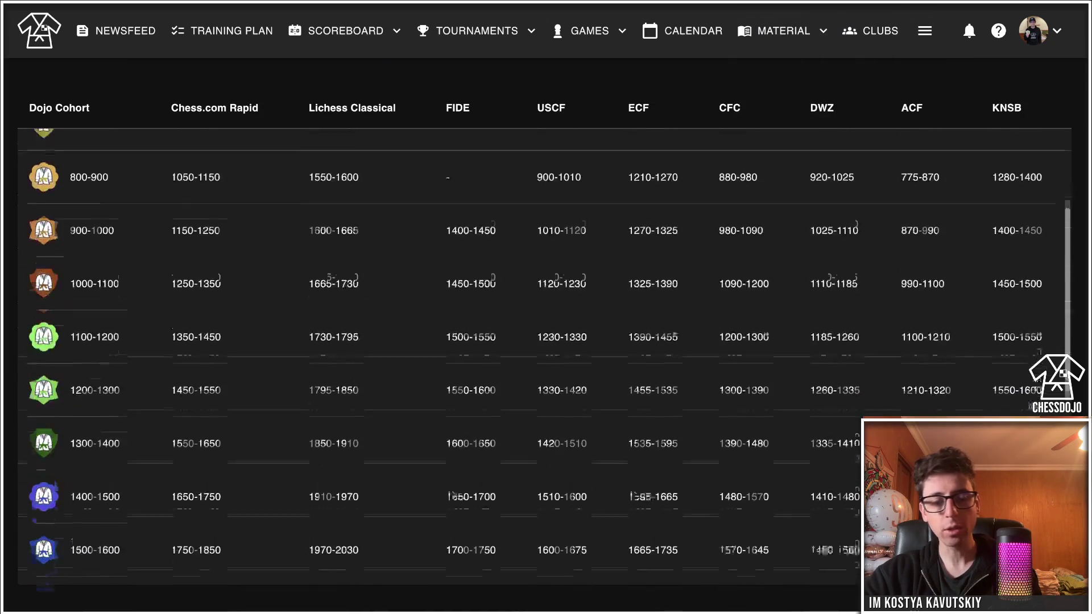
scroll(544, 356, down, 3)
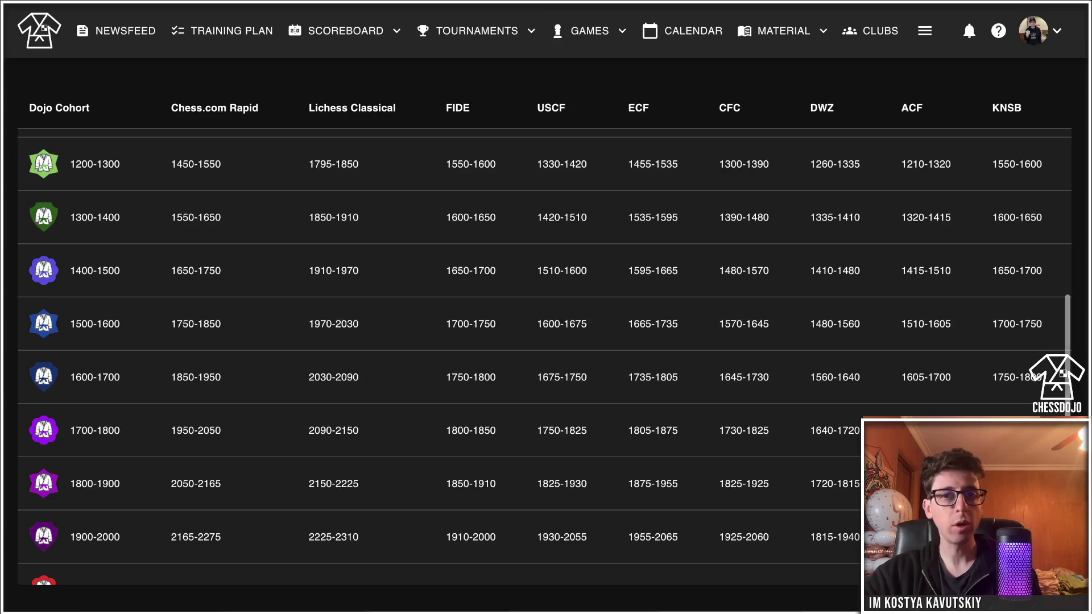
scroll(545, 357, up, 15)
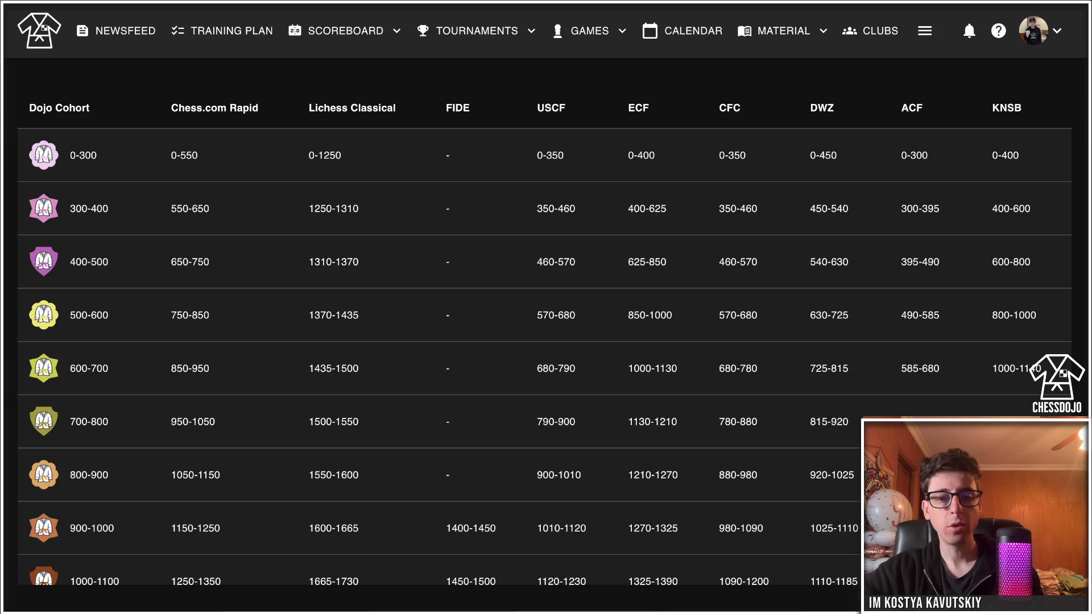
scroll(544, 357, down, 4)
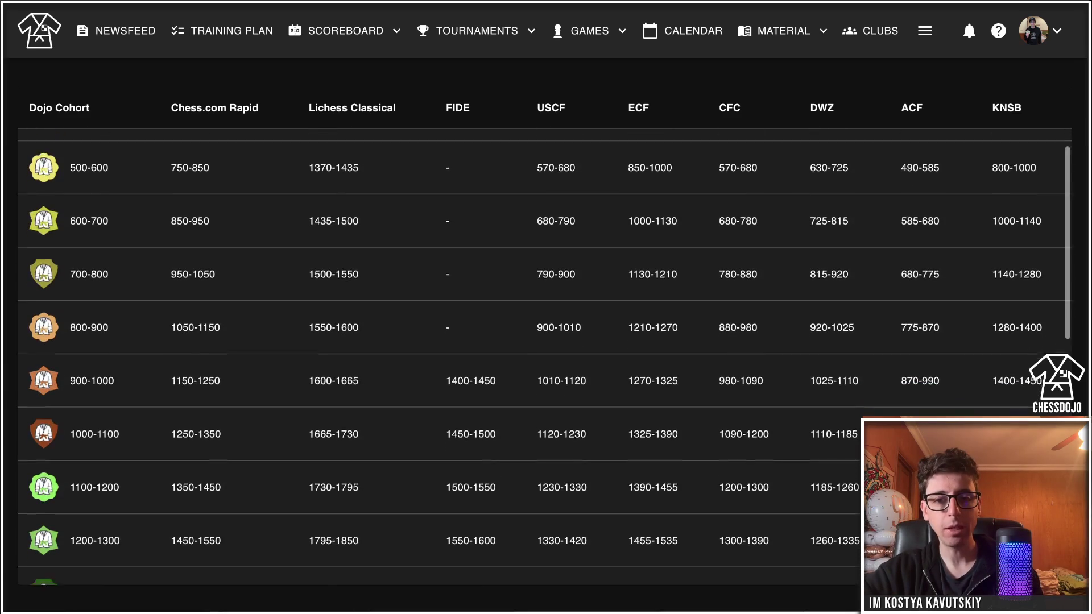
scroll(545, 362, down, 1)
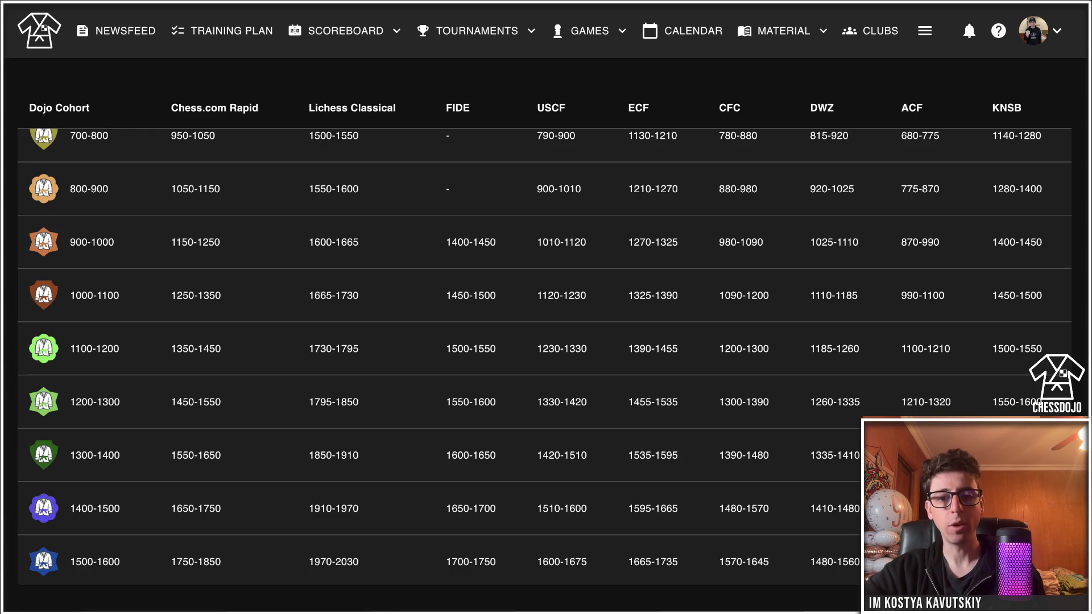
scroll(544, 352, down, 2)
scroll(544, 352, up, 9)
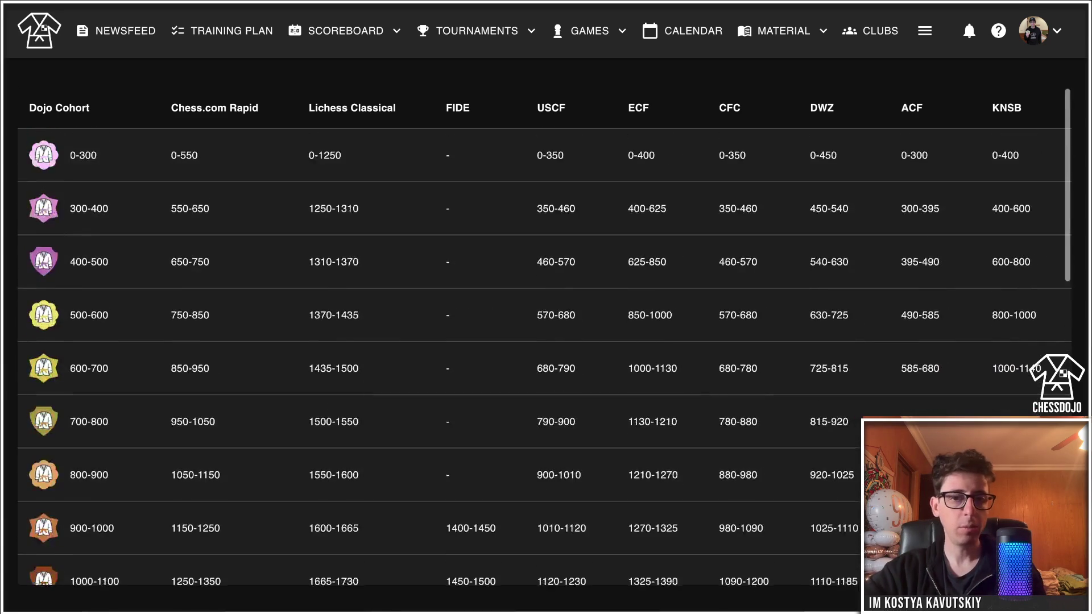
scroll(544, 337, up, 1)
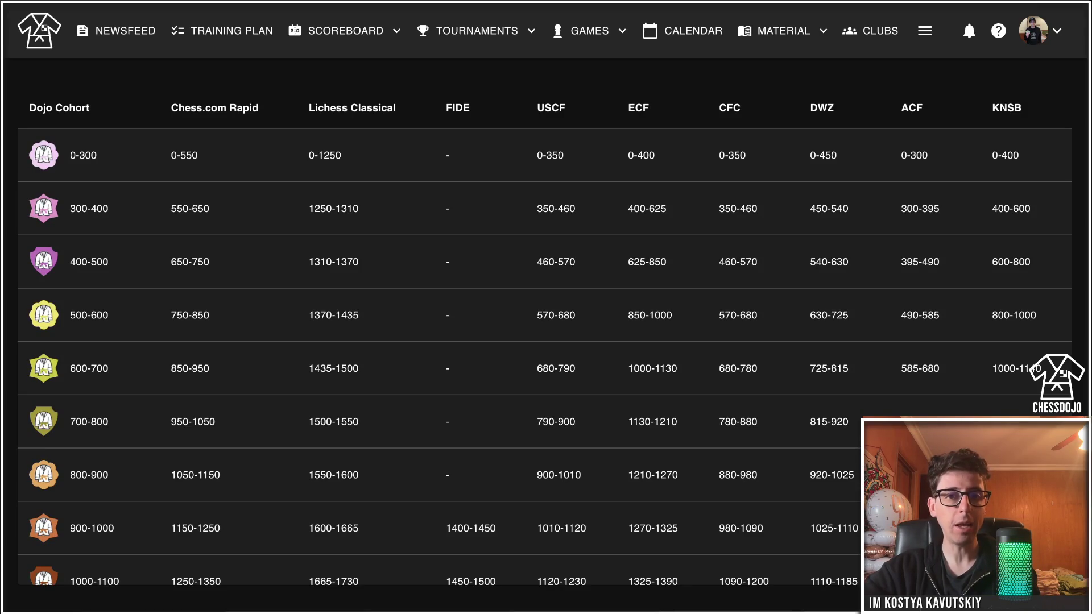
scroll(544, 339, down, 1)
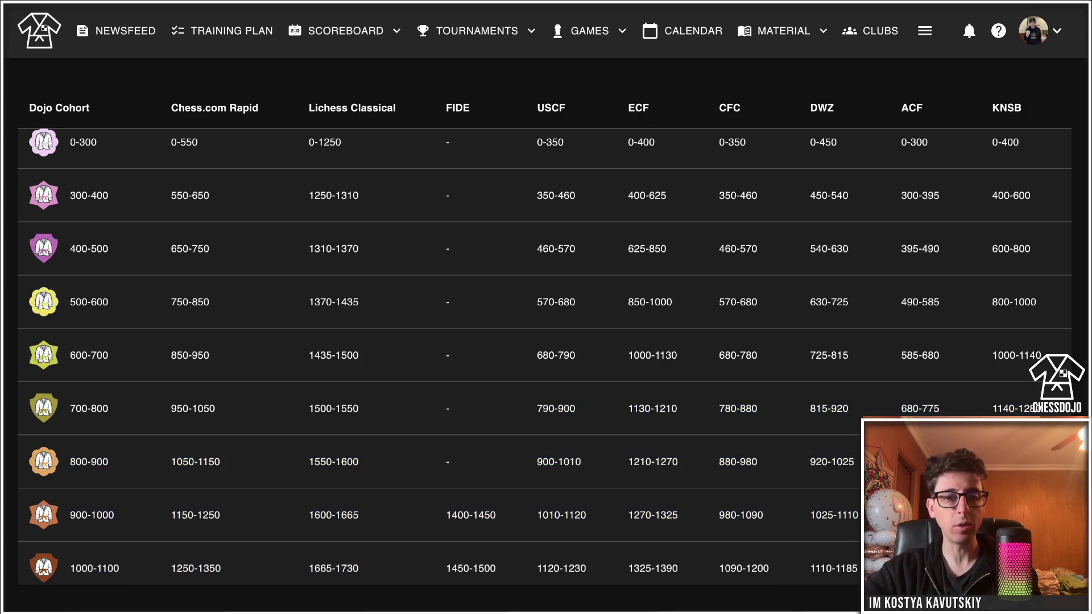
scroll(544, 339, down, 3)
scroll(545, 339, up, 3)
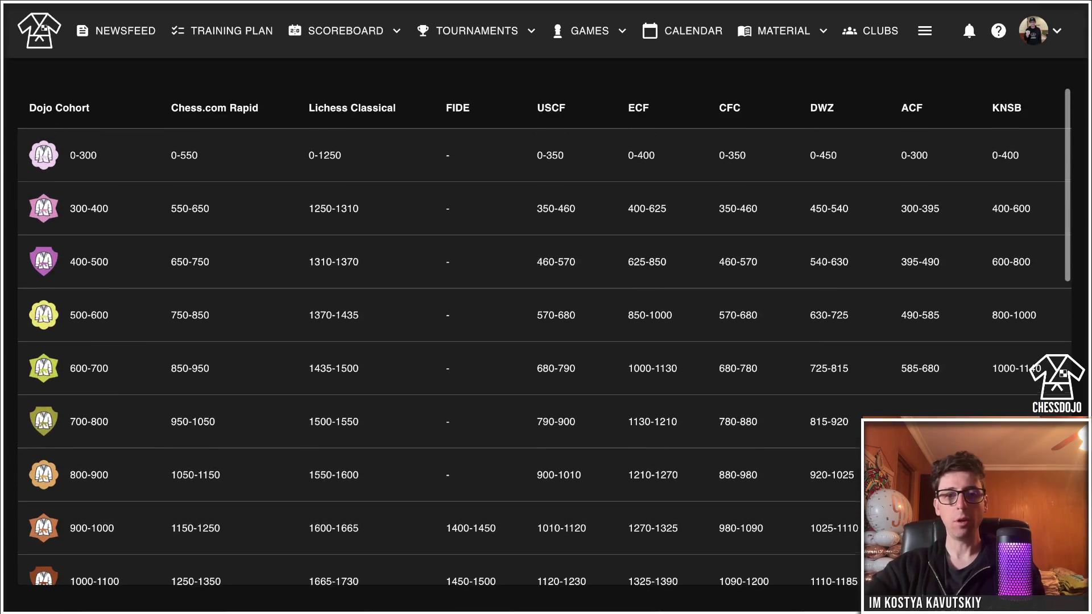
Highlight the Chess.com Rapid heading and the 850-950 range in the 600-700 row.
drag(171, 107, 396, 107)
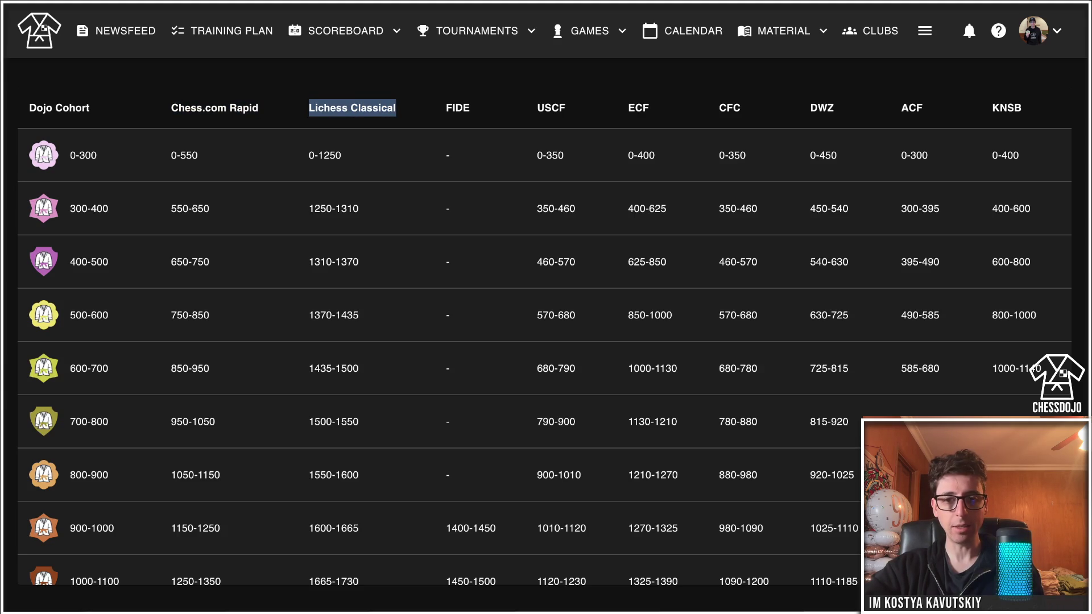
drag(537, 108, 566, 107)
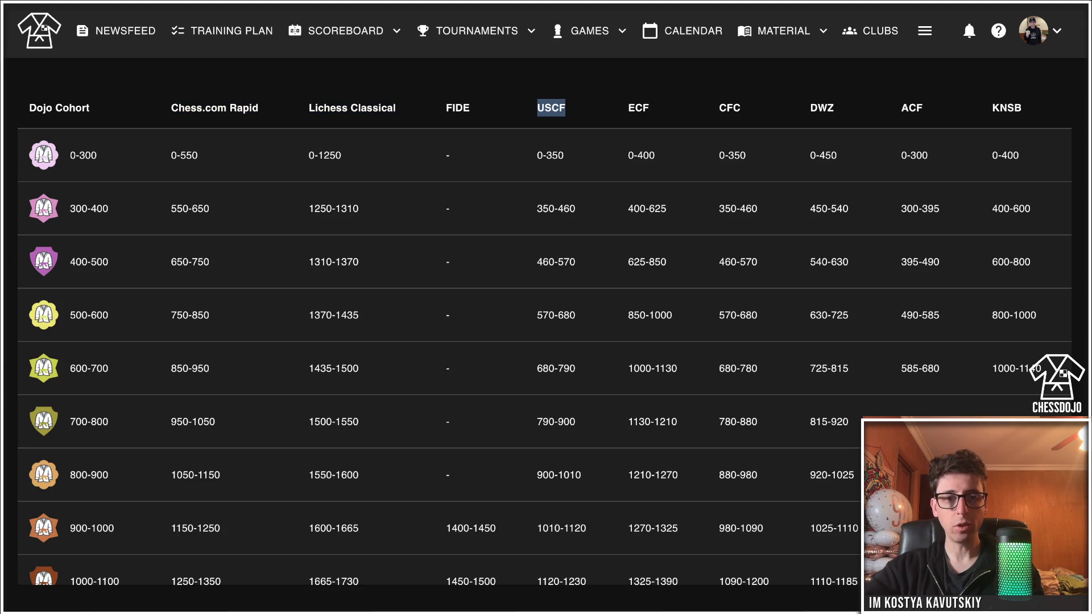
click(566, 108)
drag(171, 107, 259, 107)
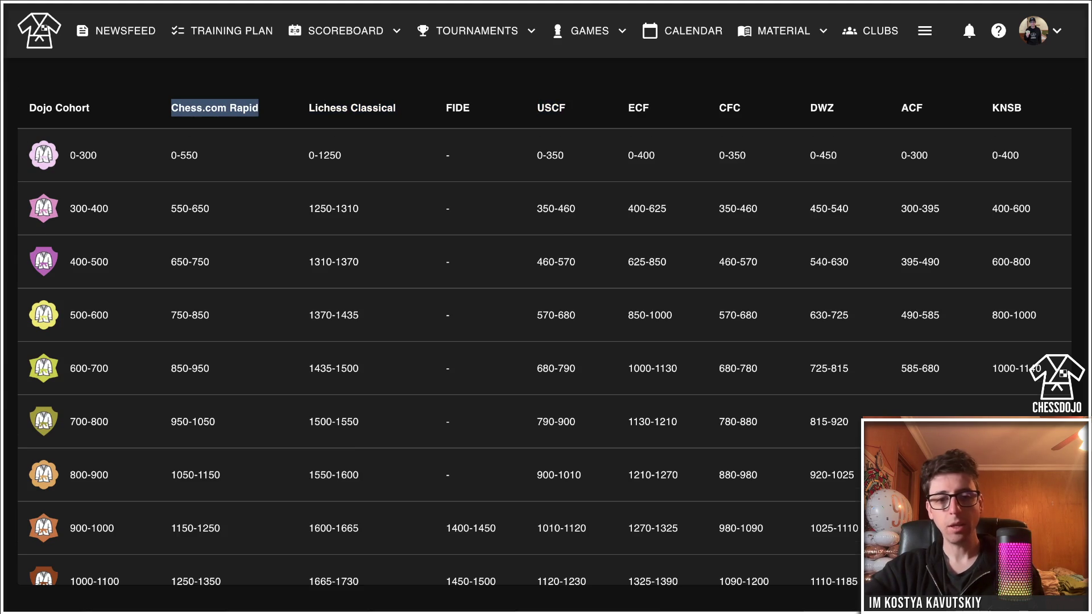
scroll(544, 356, down, 2)
drag(172, 271, 209, 271)
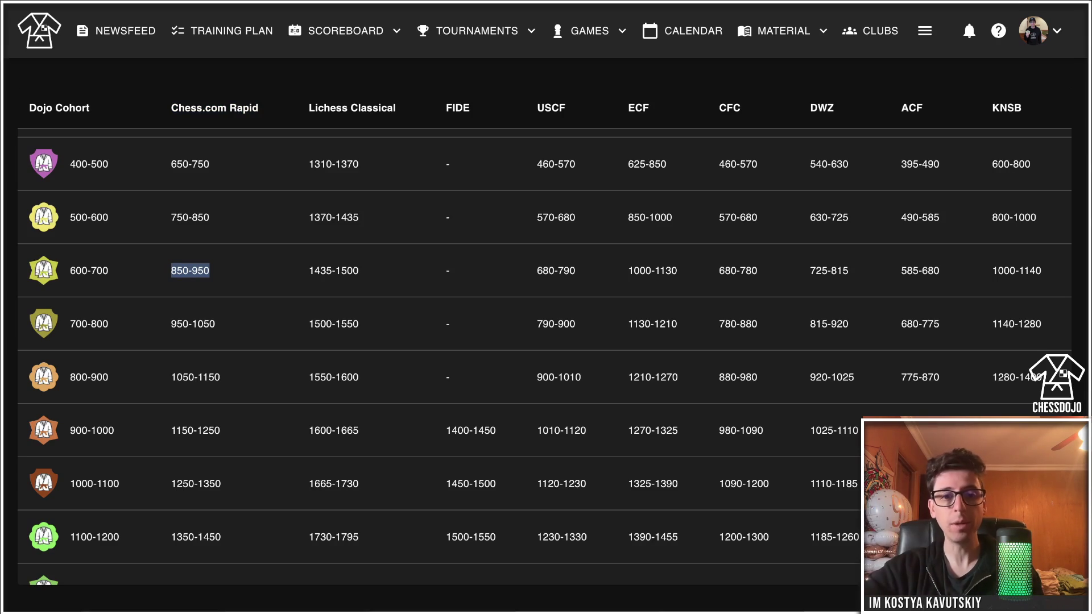
click(210, 270)
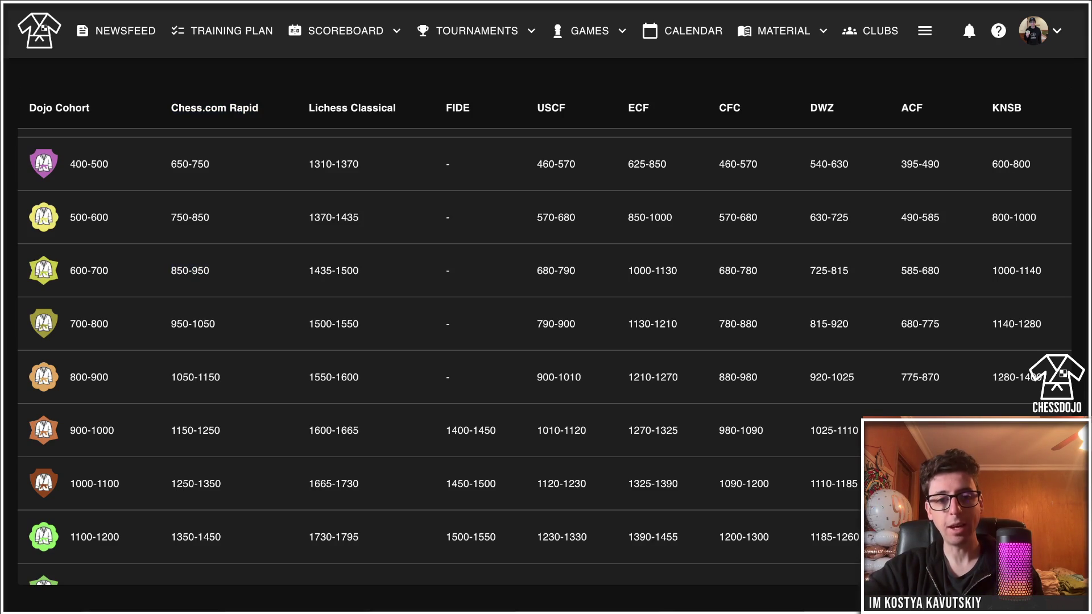
drag(171, 270, 210, 271)
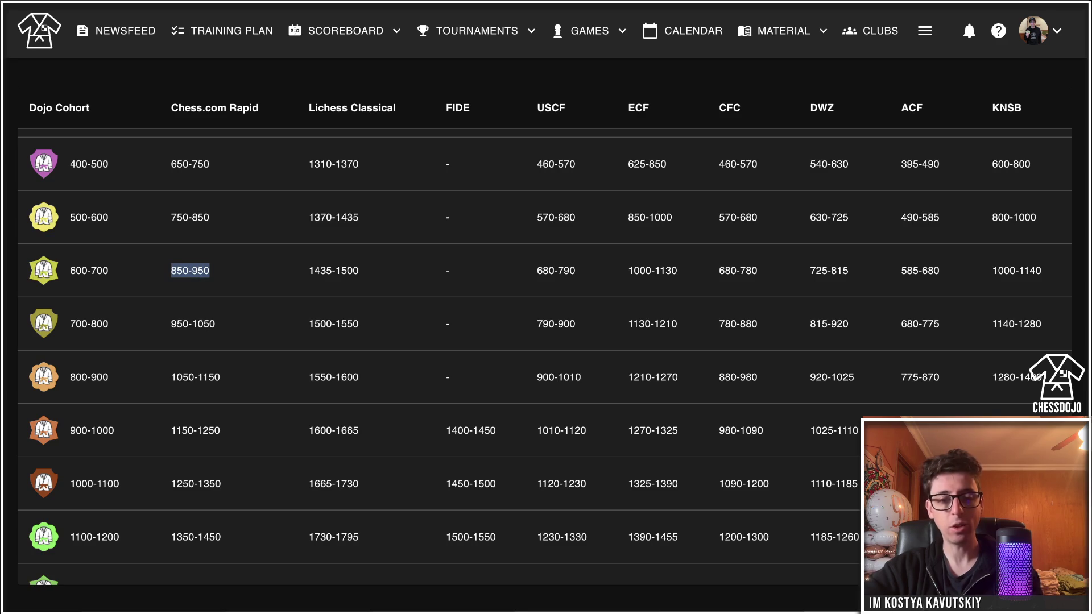
Scroll through the remaining rating conversion rows and back up.
scroll(544, 358, down, 2)
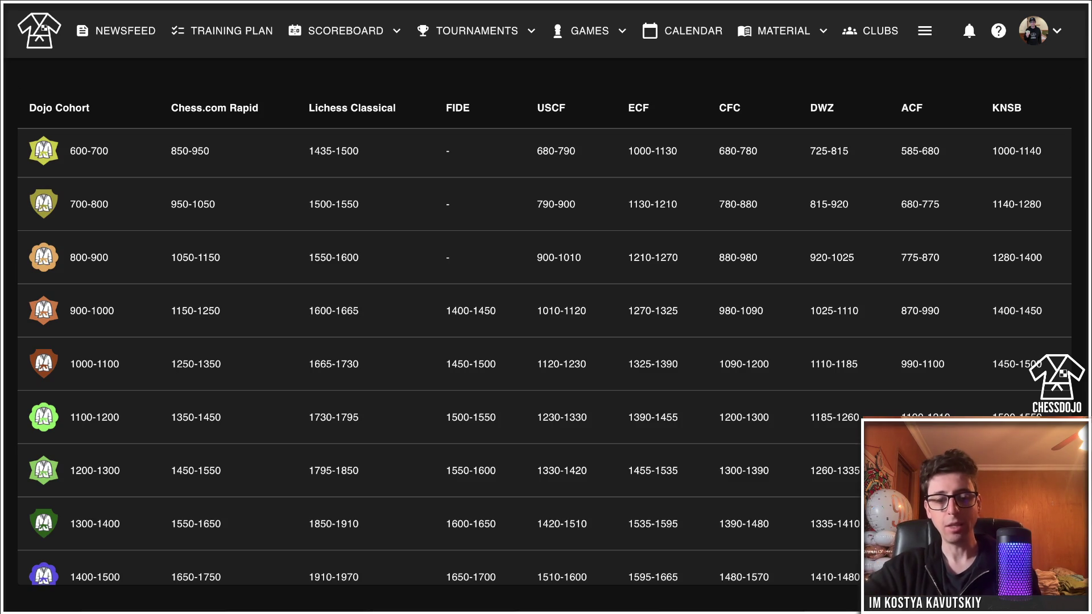
scroll(544, 358, up, 1)
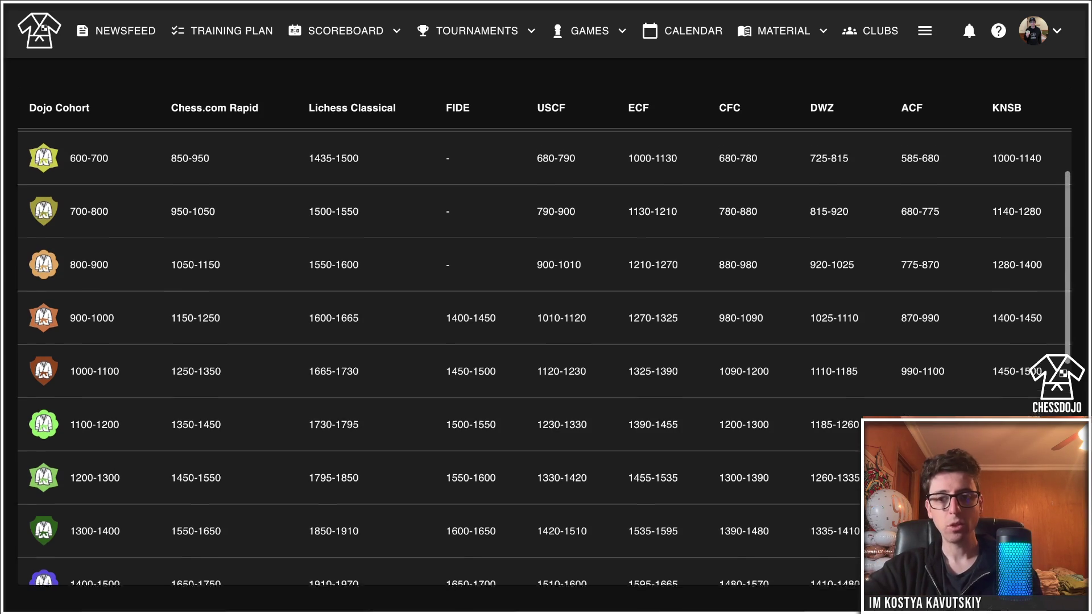
scroll(544, 359, down, 1)
scroll(544, 358, up, 2)
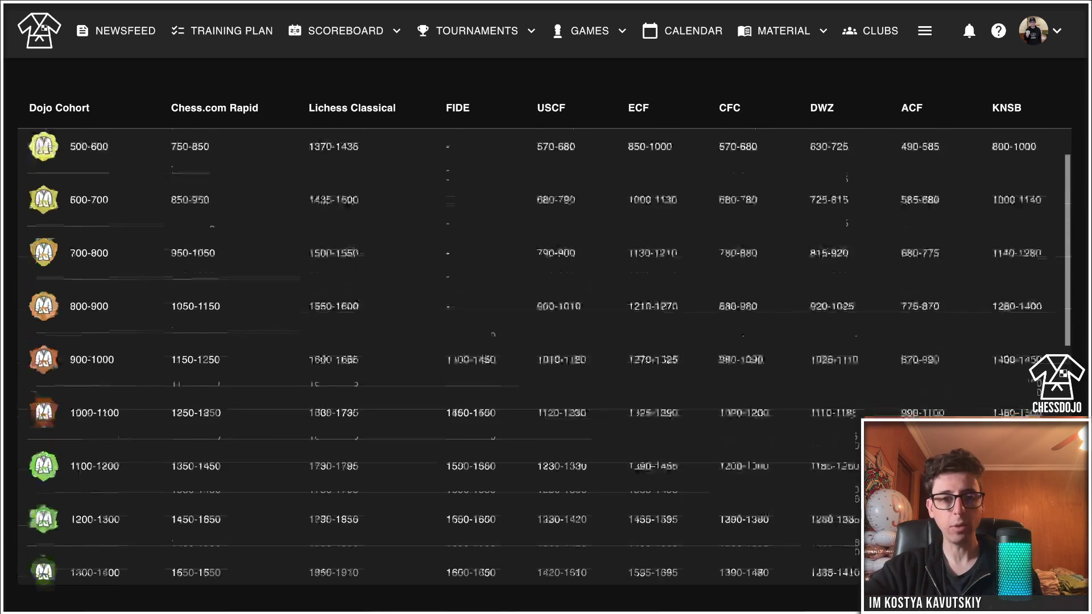
scroll(544, 359, down, 4)
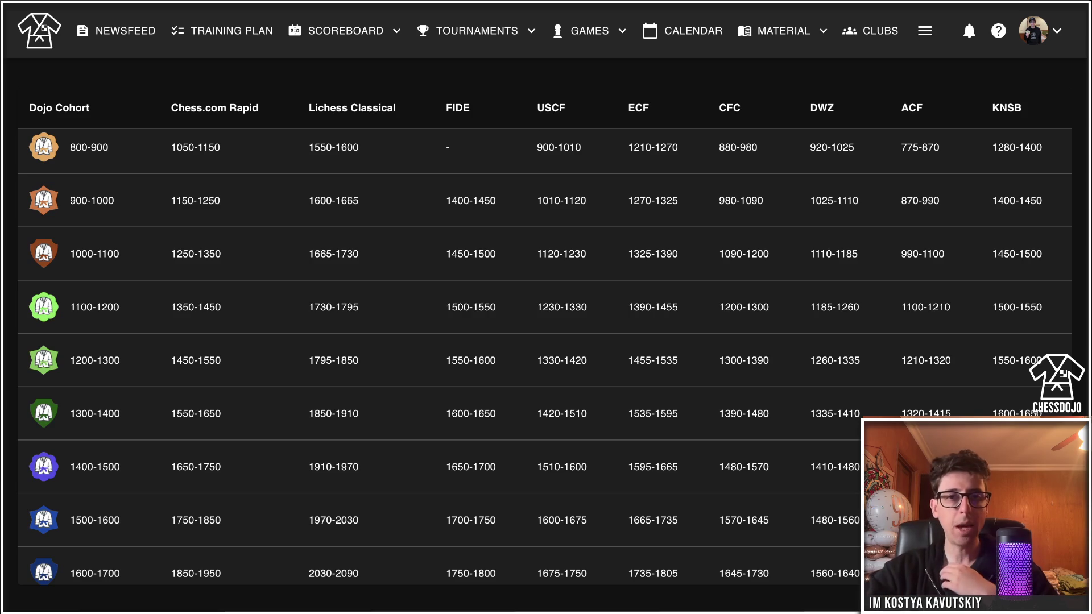
scroll(544, 357, down, 3)
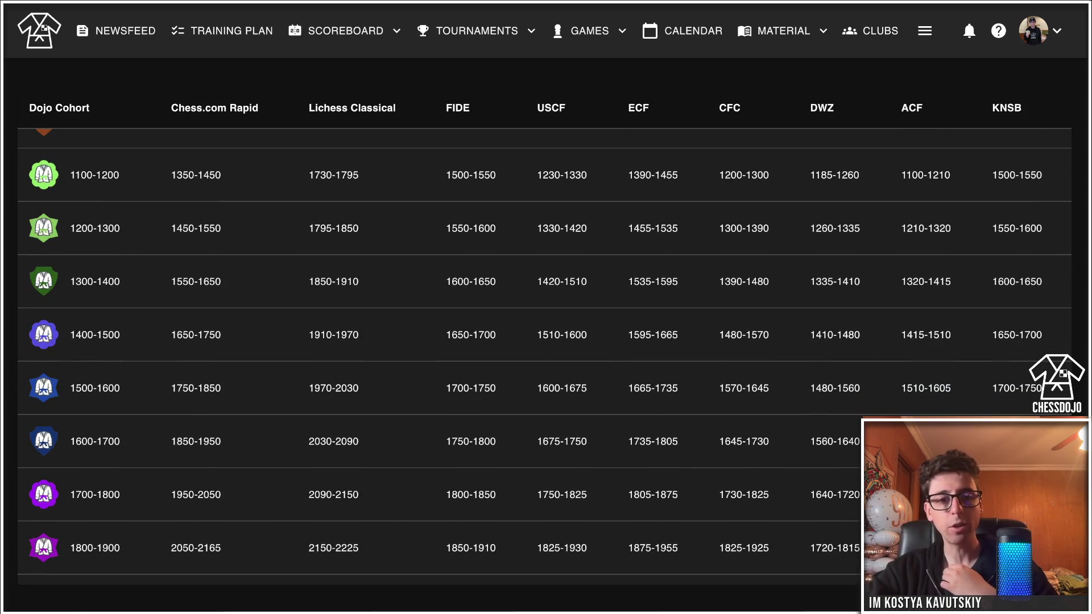
scroll(544, 357, down, 1)
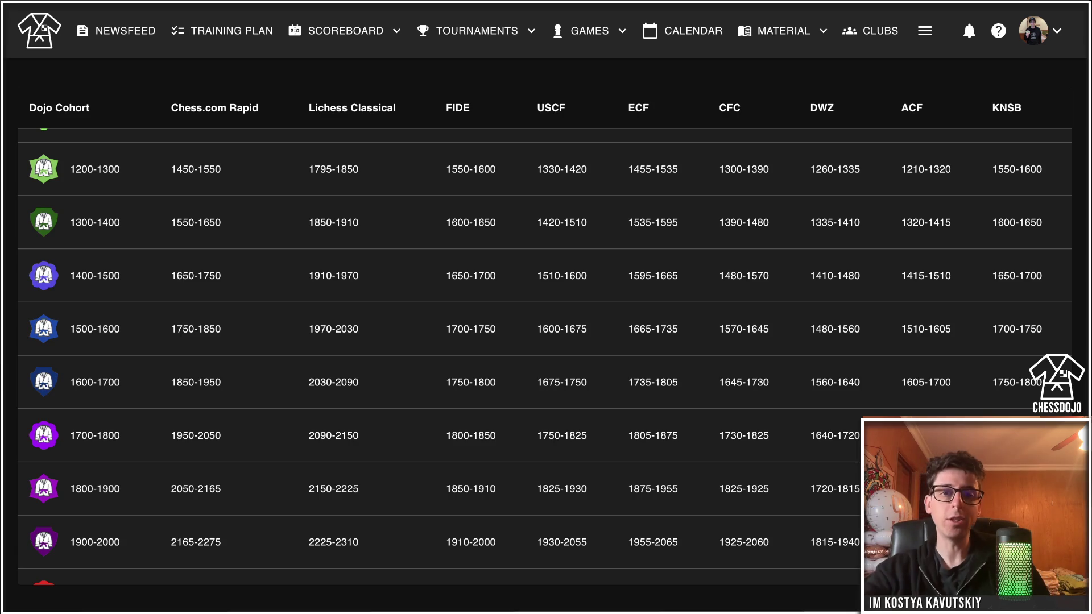
scroll(545, 356, up, 4)
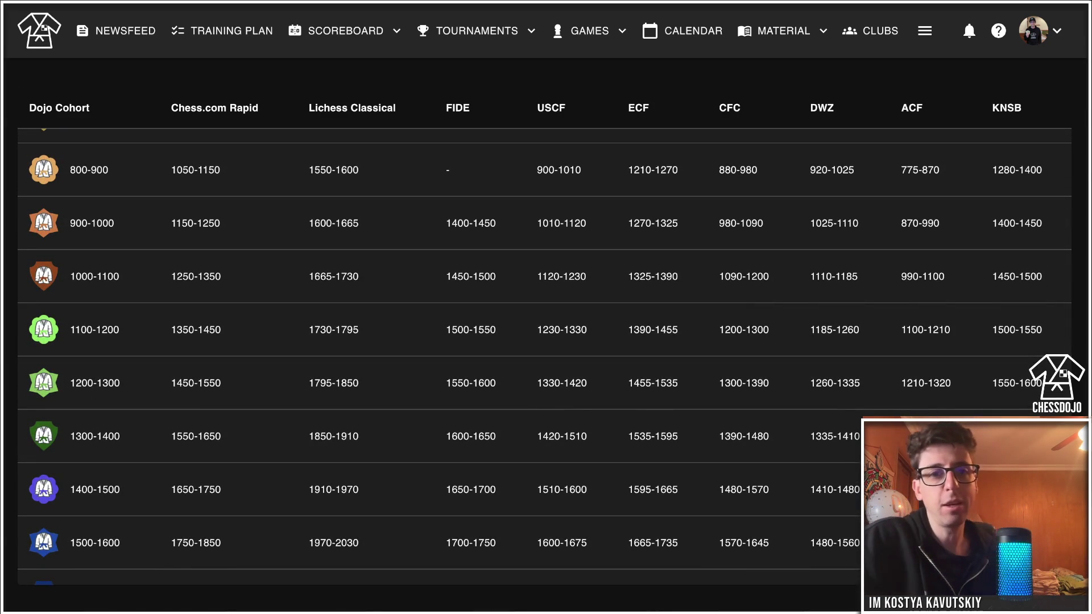
scroll(544, 357, up, 3)
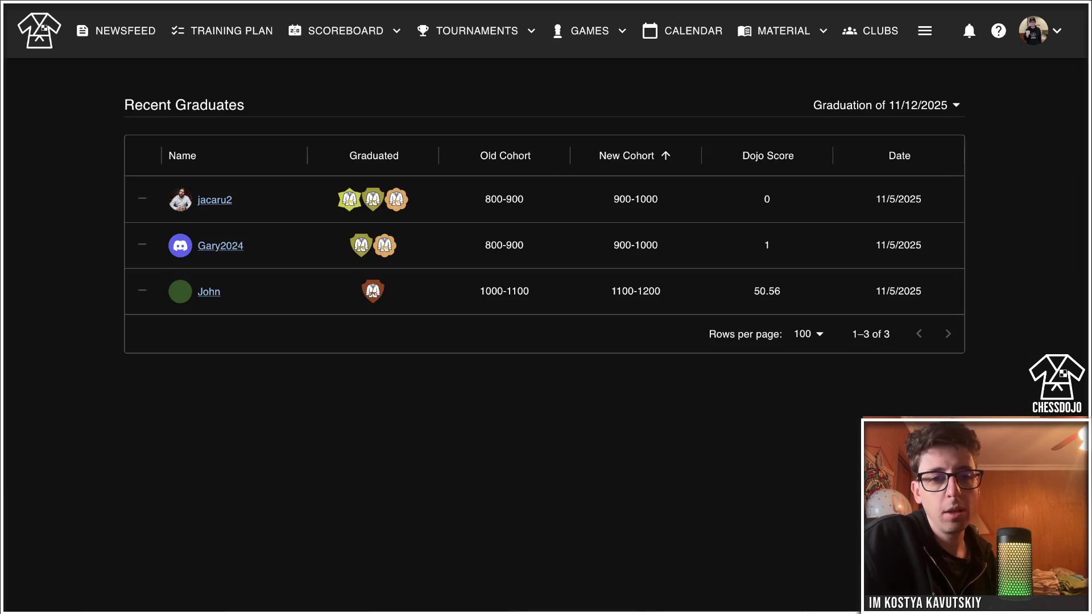
Switch Recent Graduates to the Graduation of 11/5/2025.
click(885, 104)
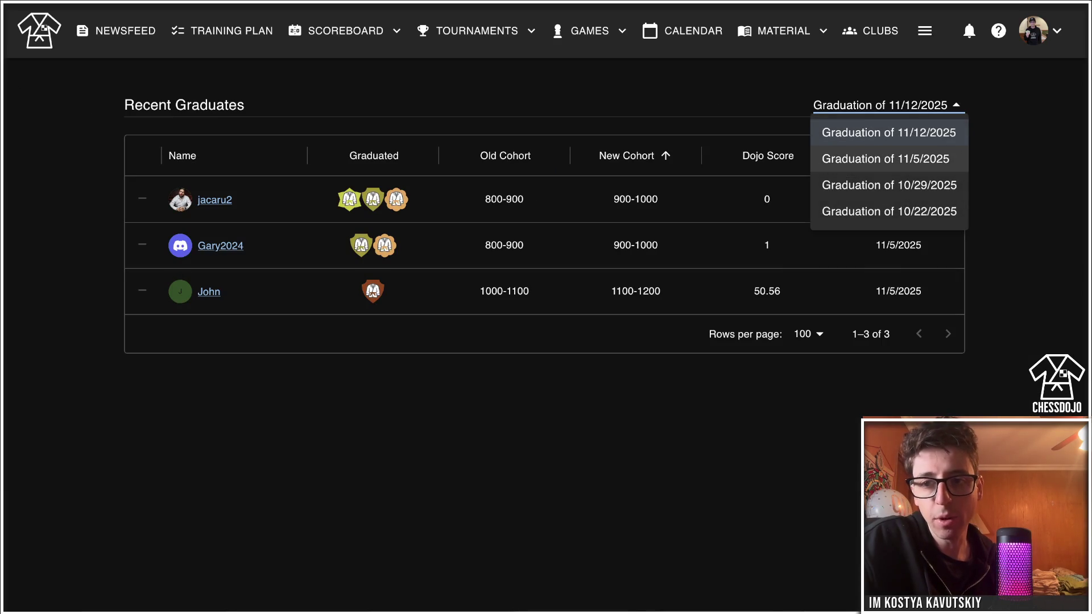
click(890, 156)
scroll(544, 336, down, 5)
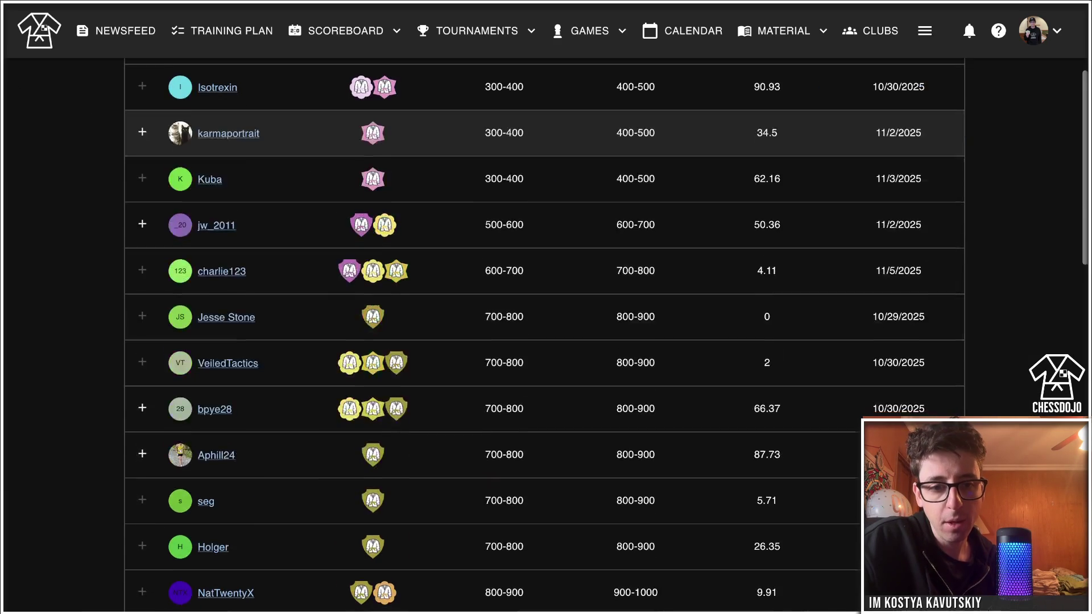
scroll(544, 336, down, 5)
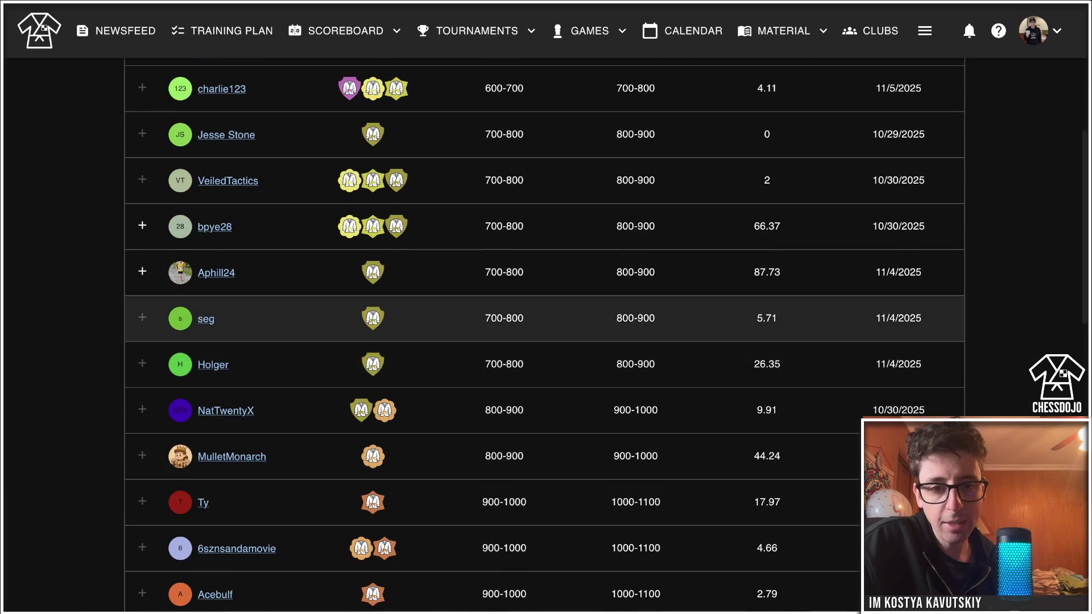
Find the 700-800 to 800-900 graduate and open their profile.
scroll(545, 130, down, 1)
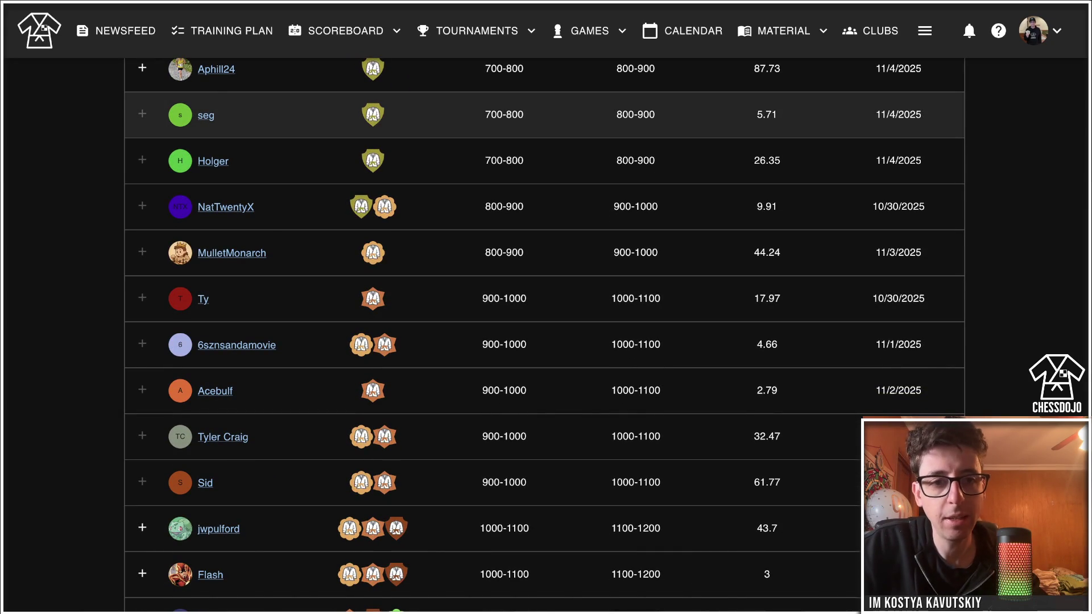
click(250, 115)
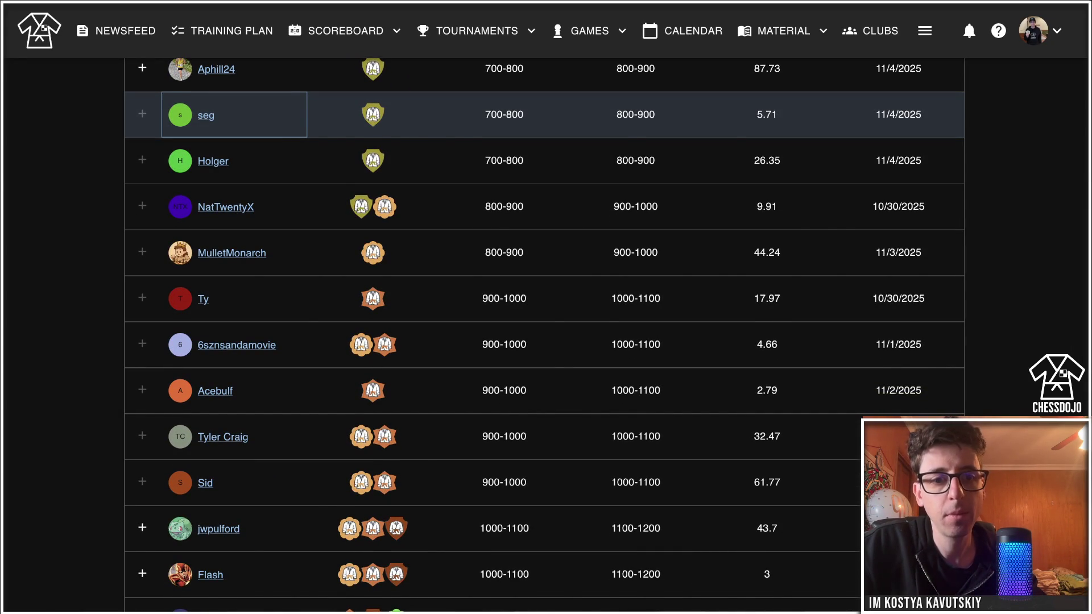
click(206, 115)
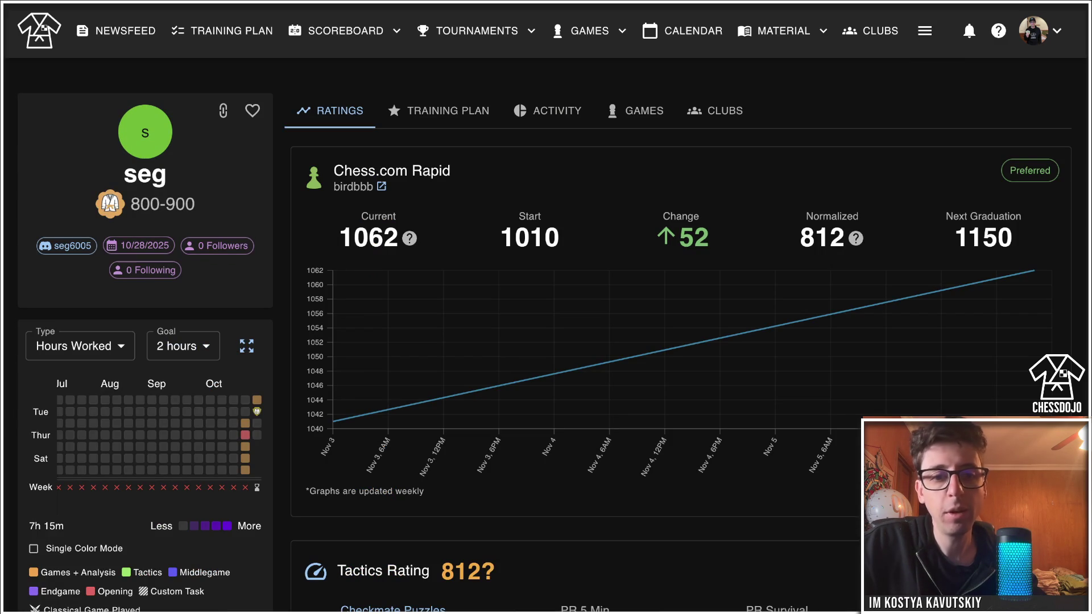
Review the graduate's Chess.com Rapid rating of 1062 (+52), then show their activity breakdown.
scroll(546, 318, down, 3)
scroll(546, 318, up, 2)
scroll(546, 318, down, 2)
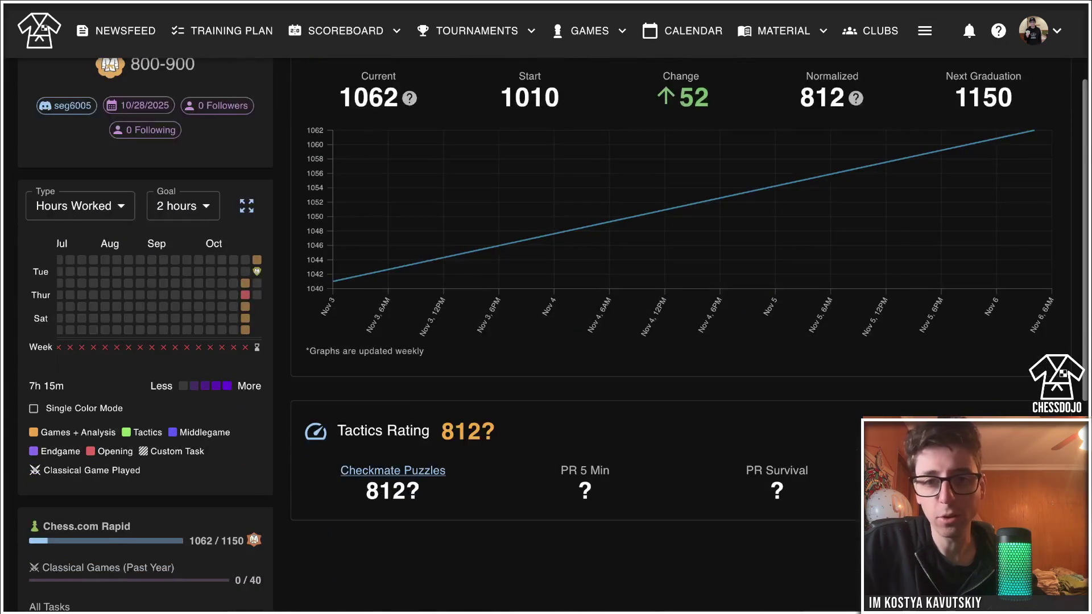
scroll(545, 318, up, 2)
scroll(546, 318, down, 1)
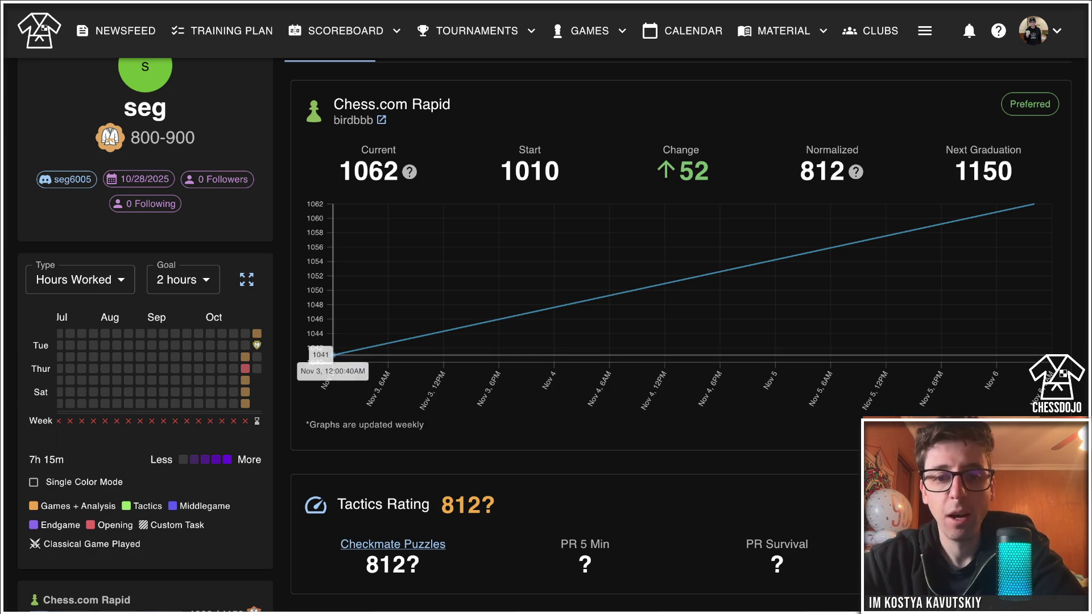
scroll(330, 358, down, 4)
scroll(546, 336, down, 2)
scroll(546, 336, up, 7)
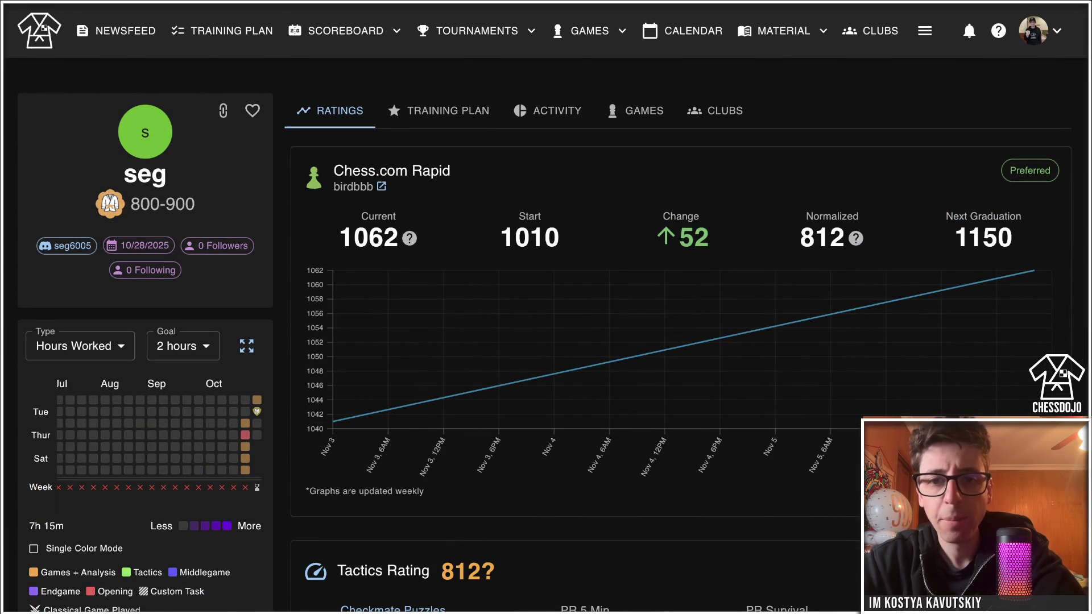
click(547, 110)
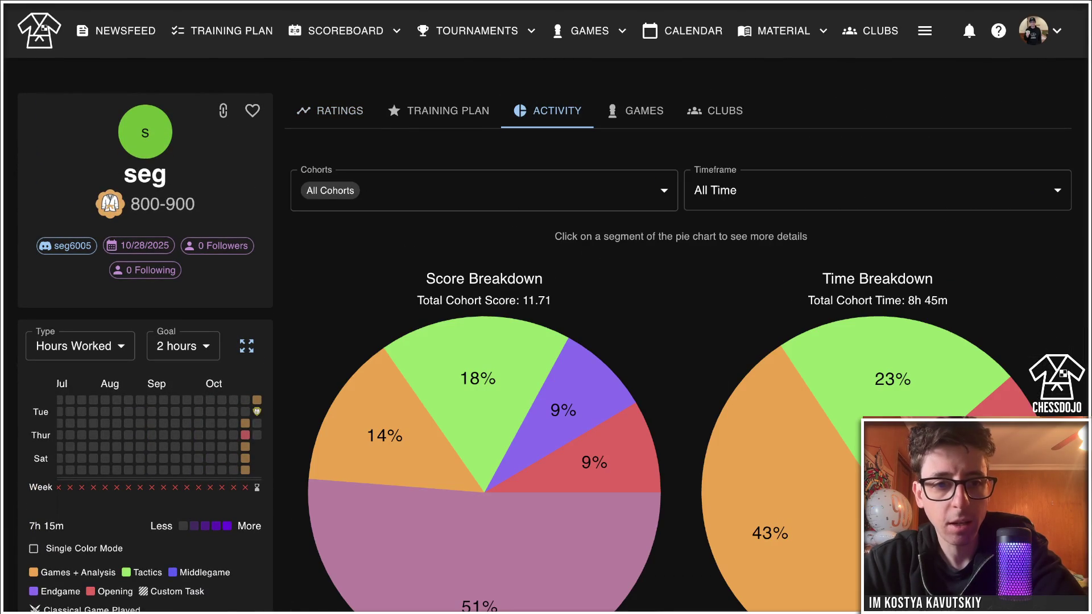
Scroll through the graduate's score and time breakdown pie charts.
scroll(244, 370, down, 2)
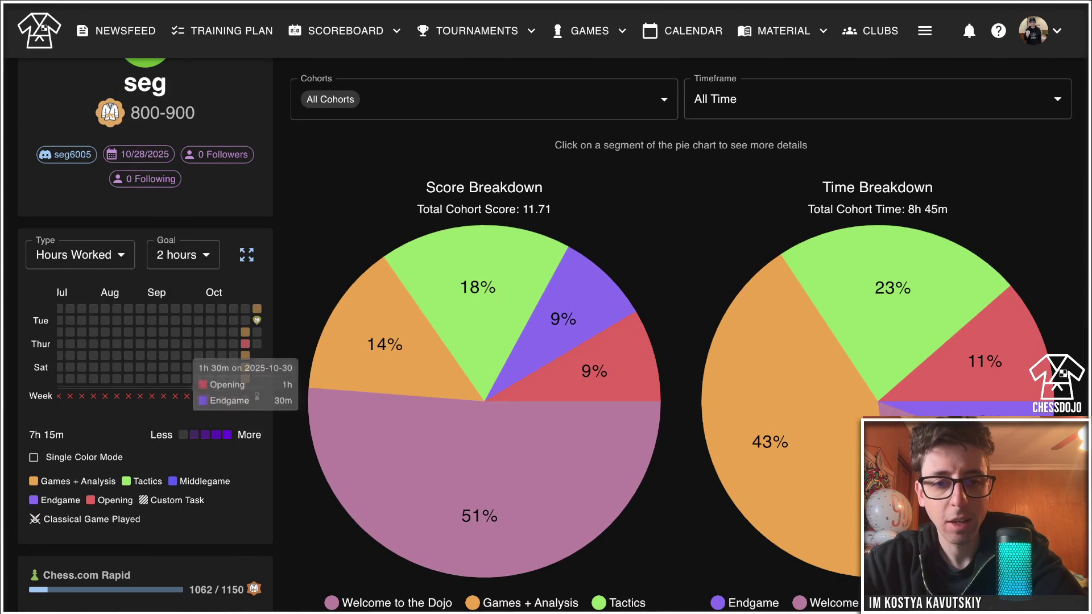
scroll(244, 370, down, 1)
scroll(546, 336, down, 6)
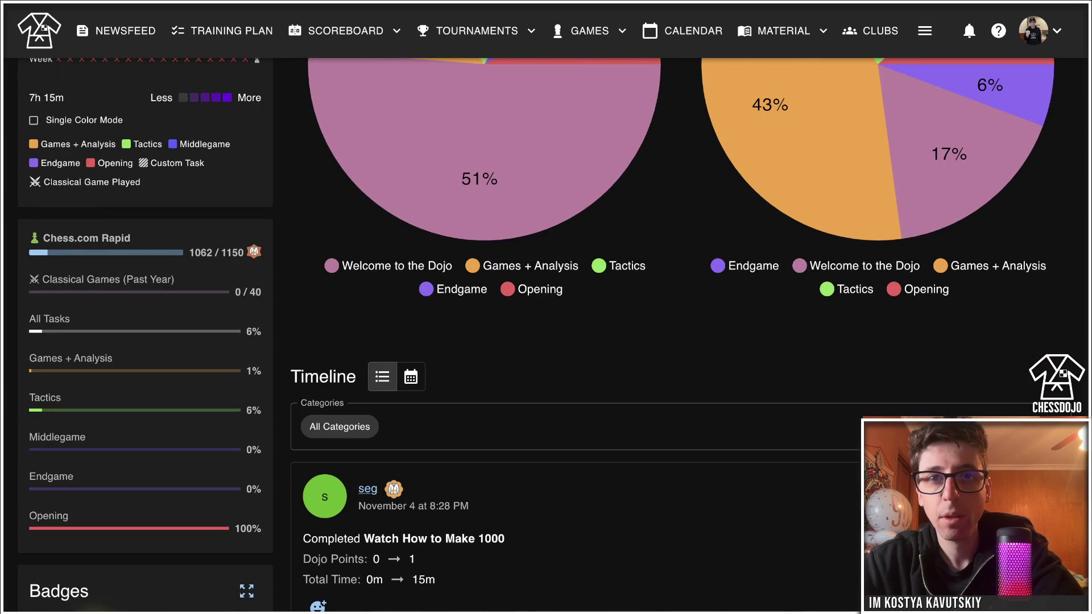
scroll(546, 336, down, 10)
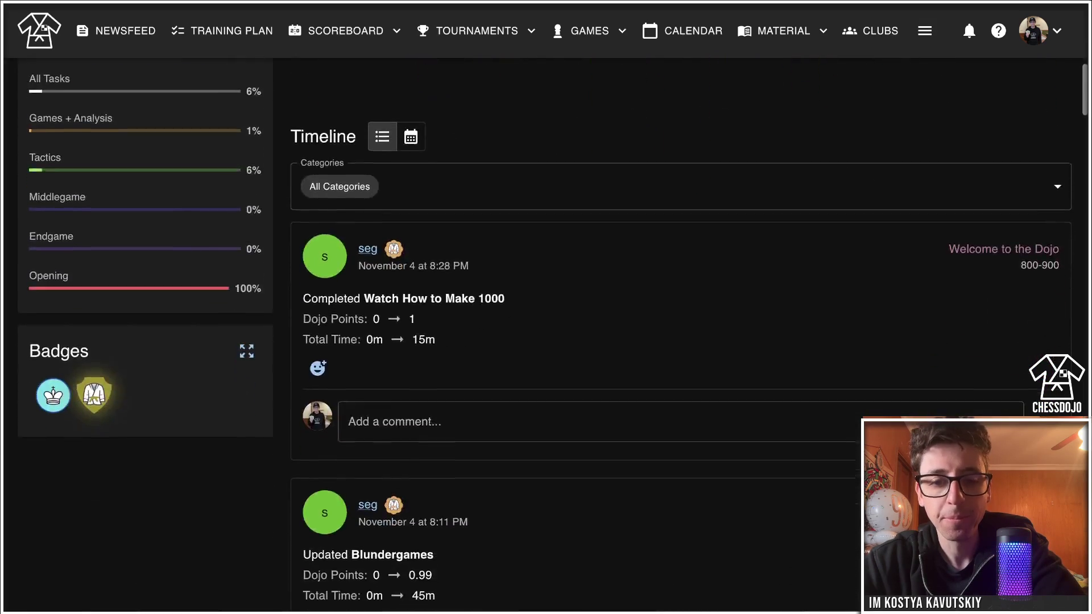
scroll(546, 335, down, 8)
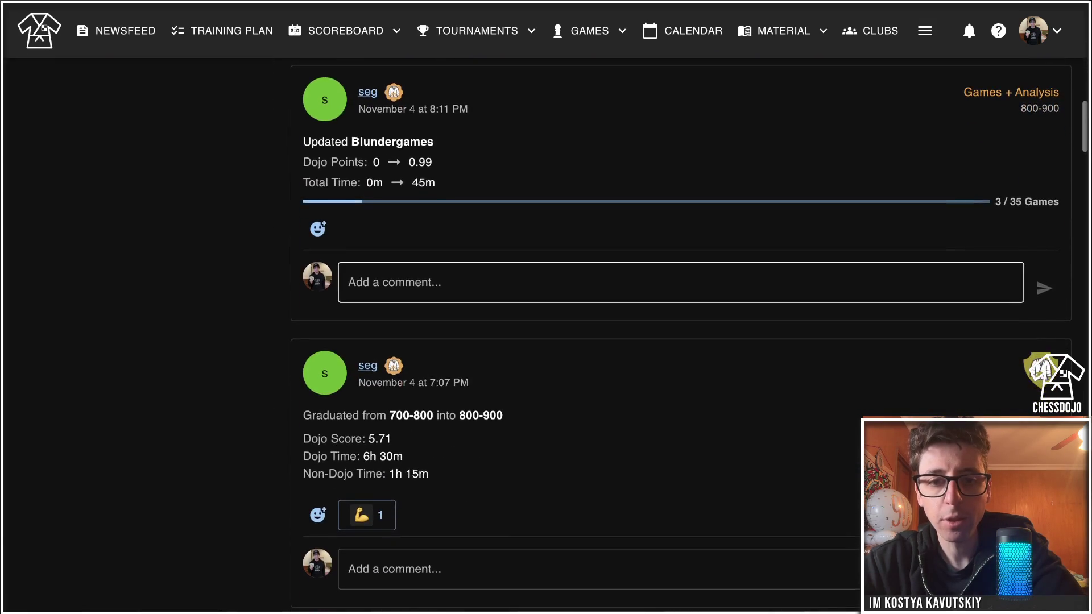
scroll(546, 335, down, 12)
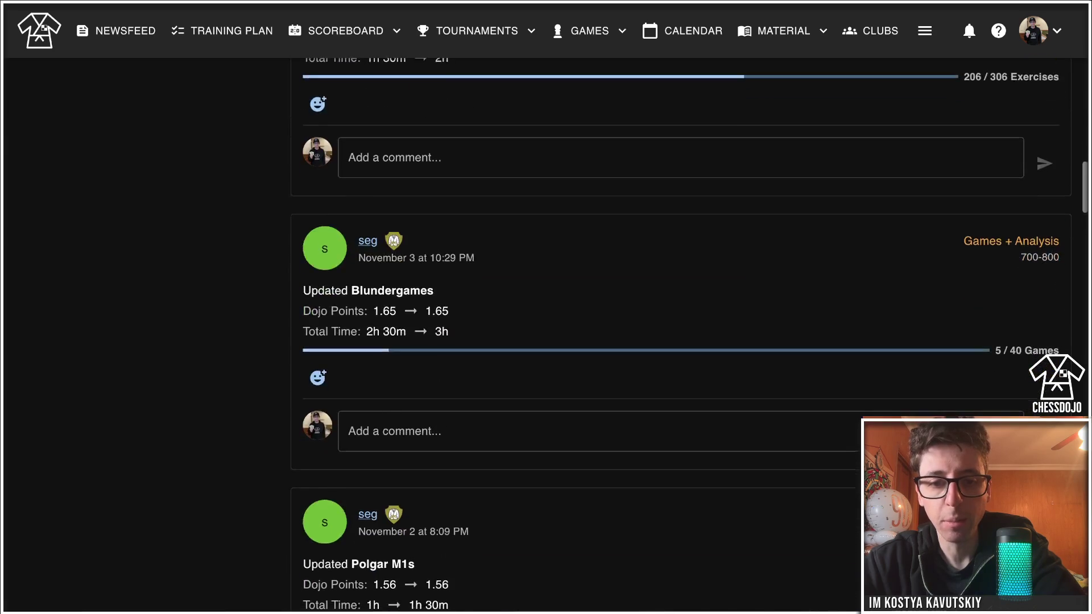
scroll(546, 336, up, 1)
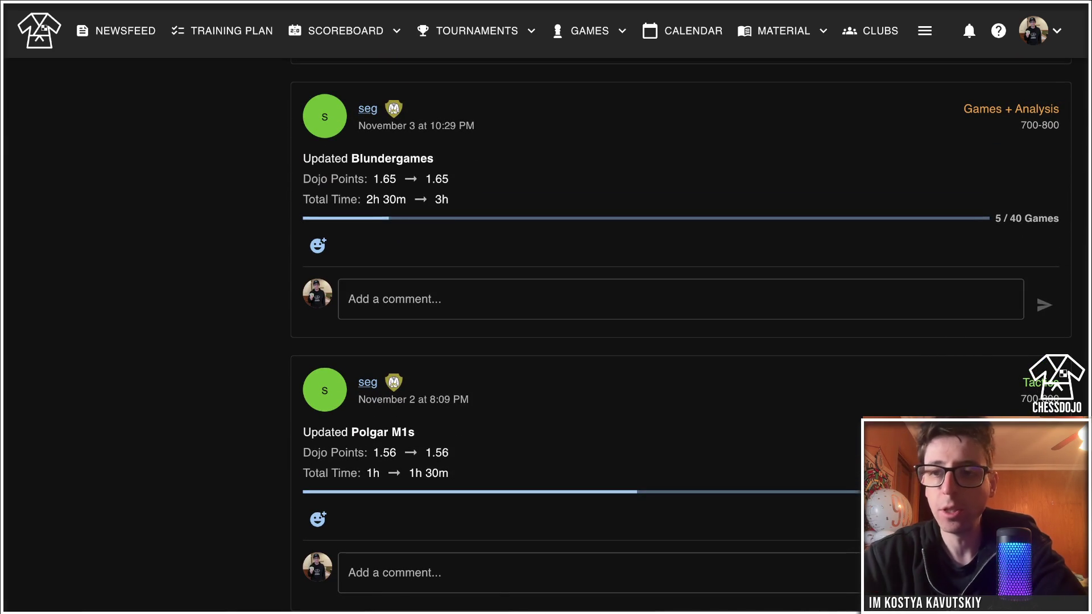
Scroll through the activity timeline, then bring up the graduate's games list.
scroll(546, 336, down, 1)
scroll(682, 335, down, 10)
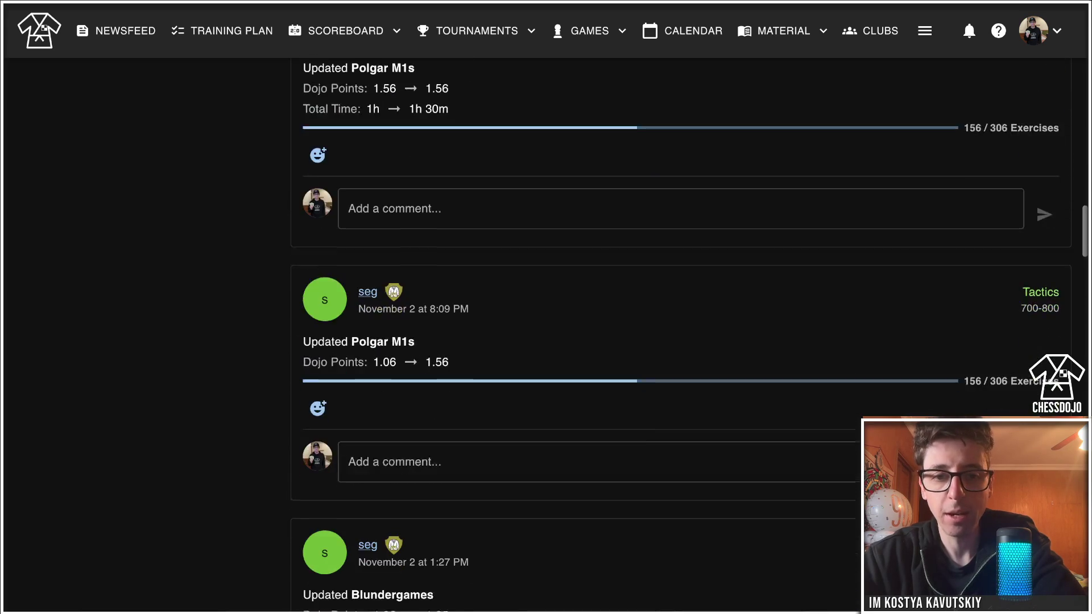
scroll(682, 335, down, 10)
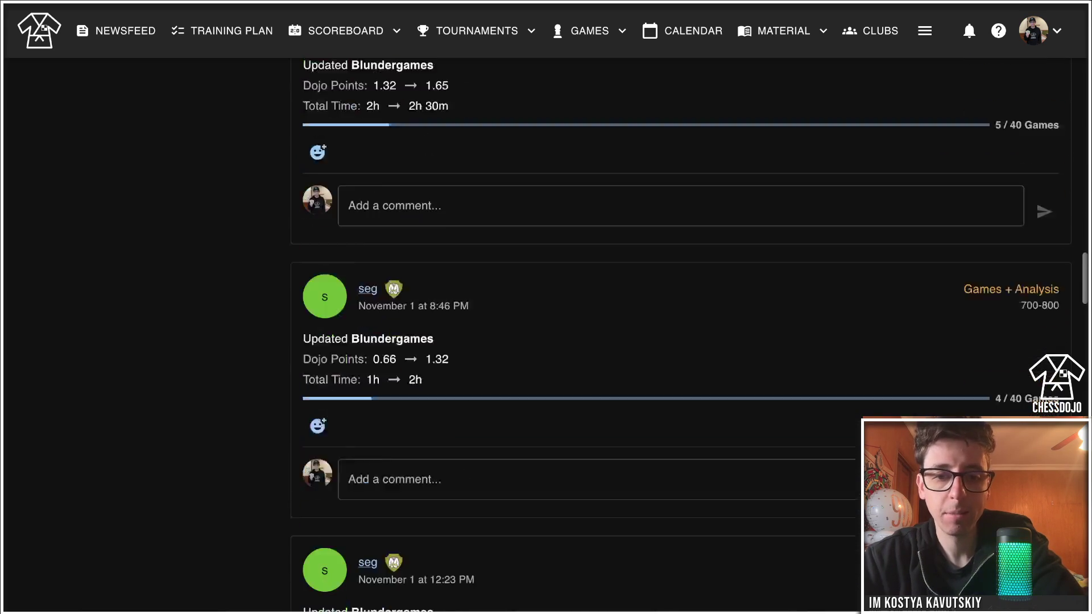
scroll(683, 335, down, 15)
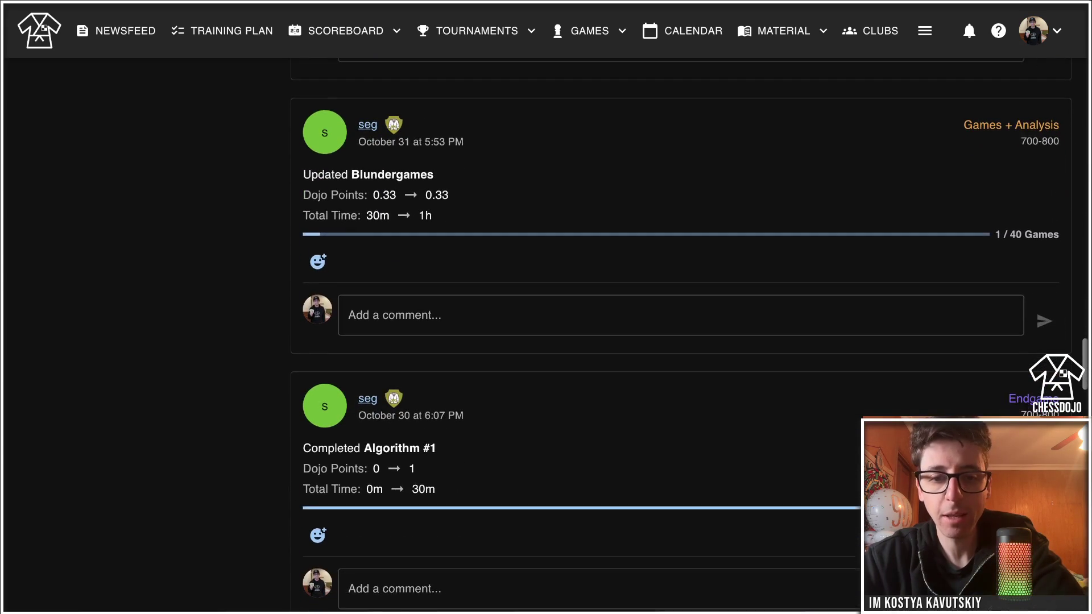
scroll(681, 330, down, 1)
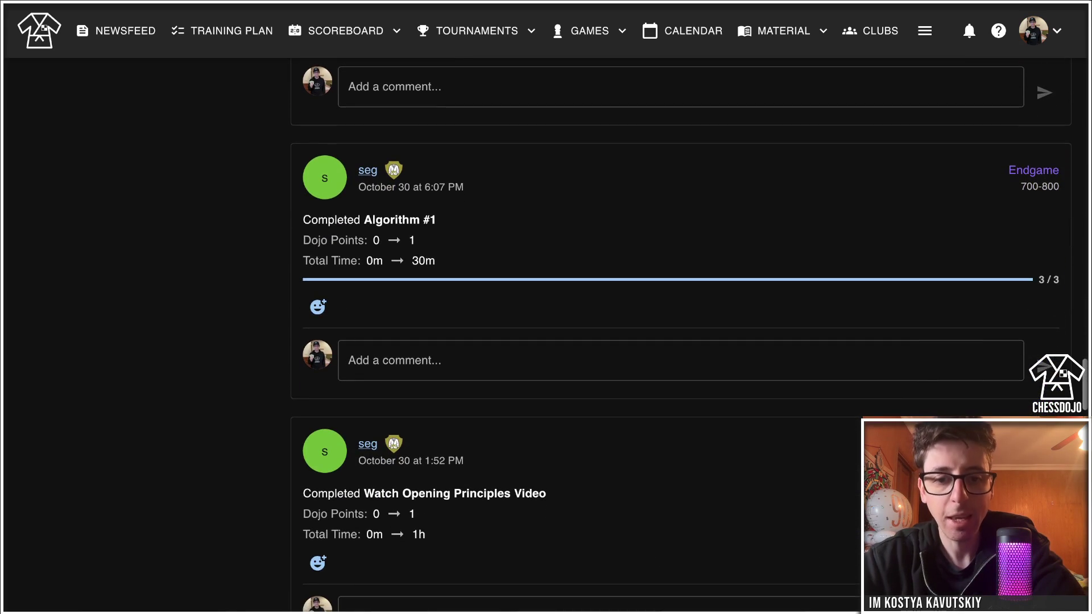
scroll(682, 336, down, 2)
scroll(682, 336, up, 20)
scroll(682, 335, down, 12)
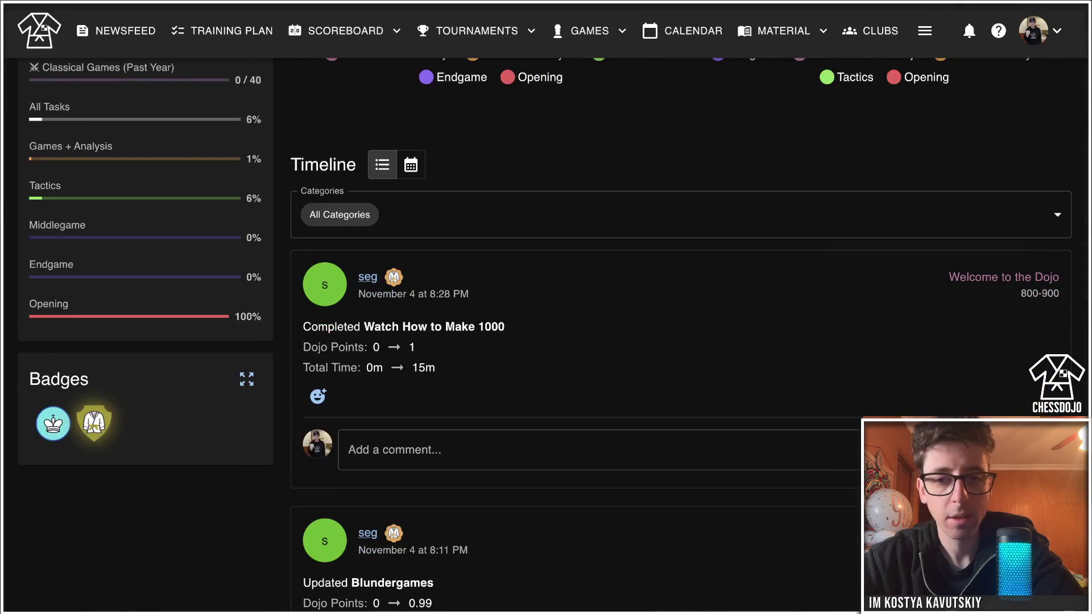
scroll(682, 335, up, 12)
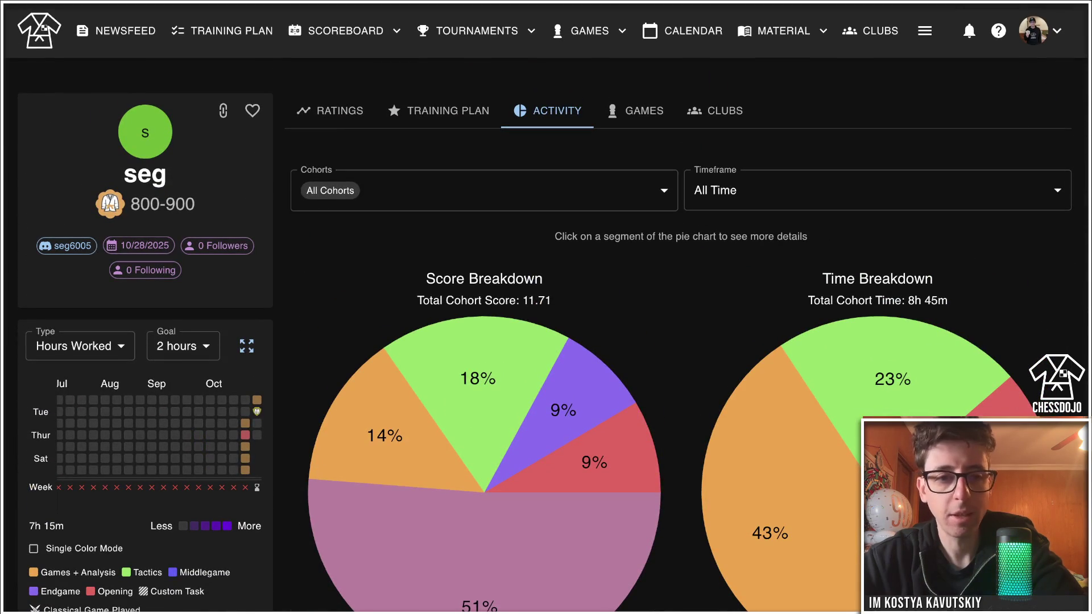
click(635, 110)
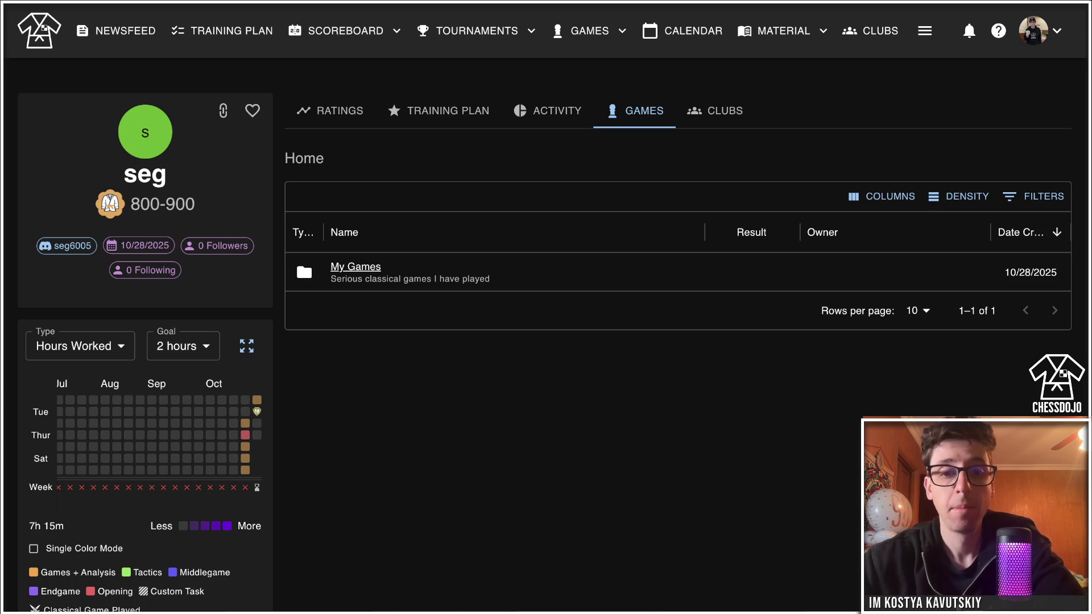
Open the graduate's empty My Games folder and return to the graduates list.
click(355, 267)
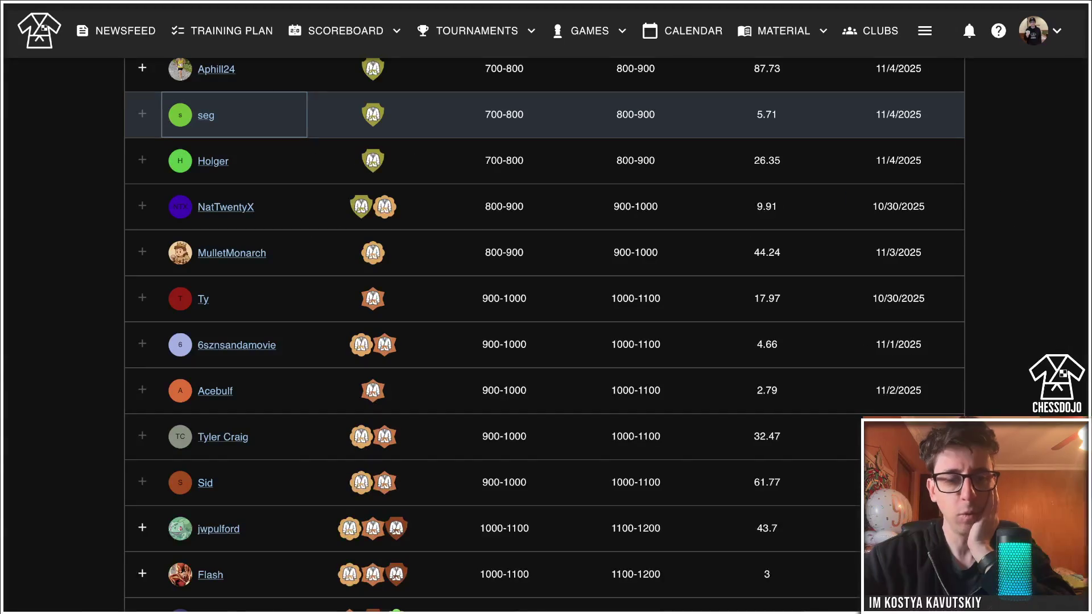
scroll(546, 335, down, 2)
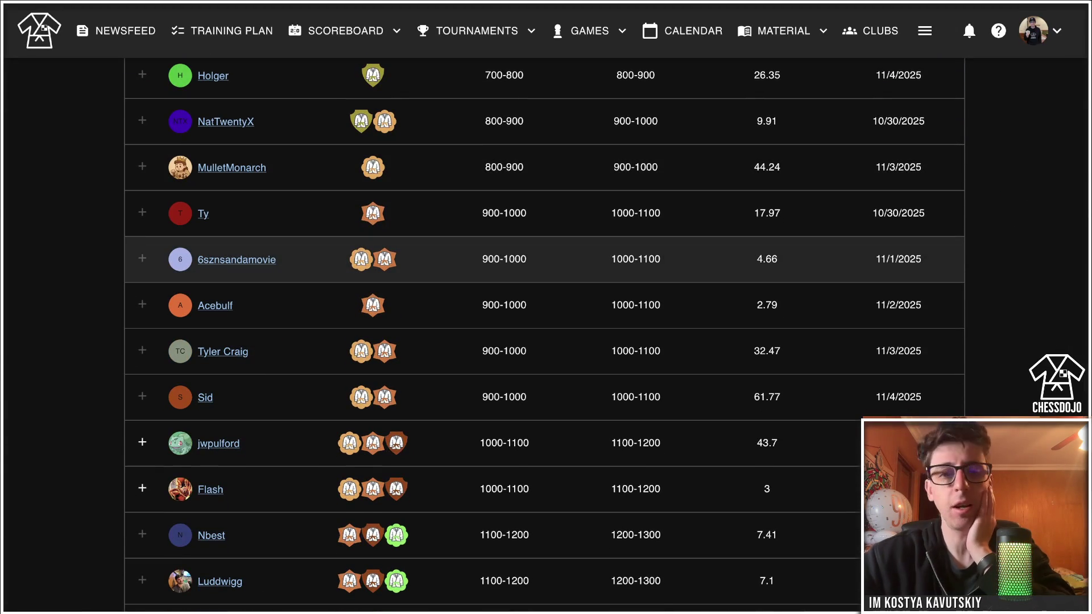